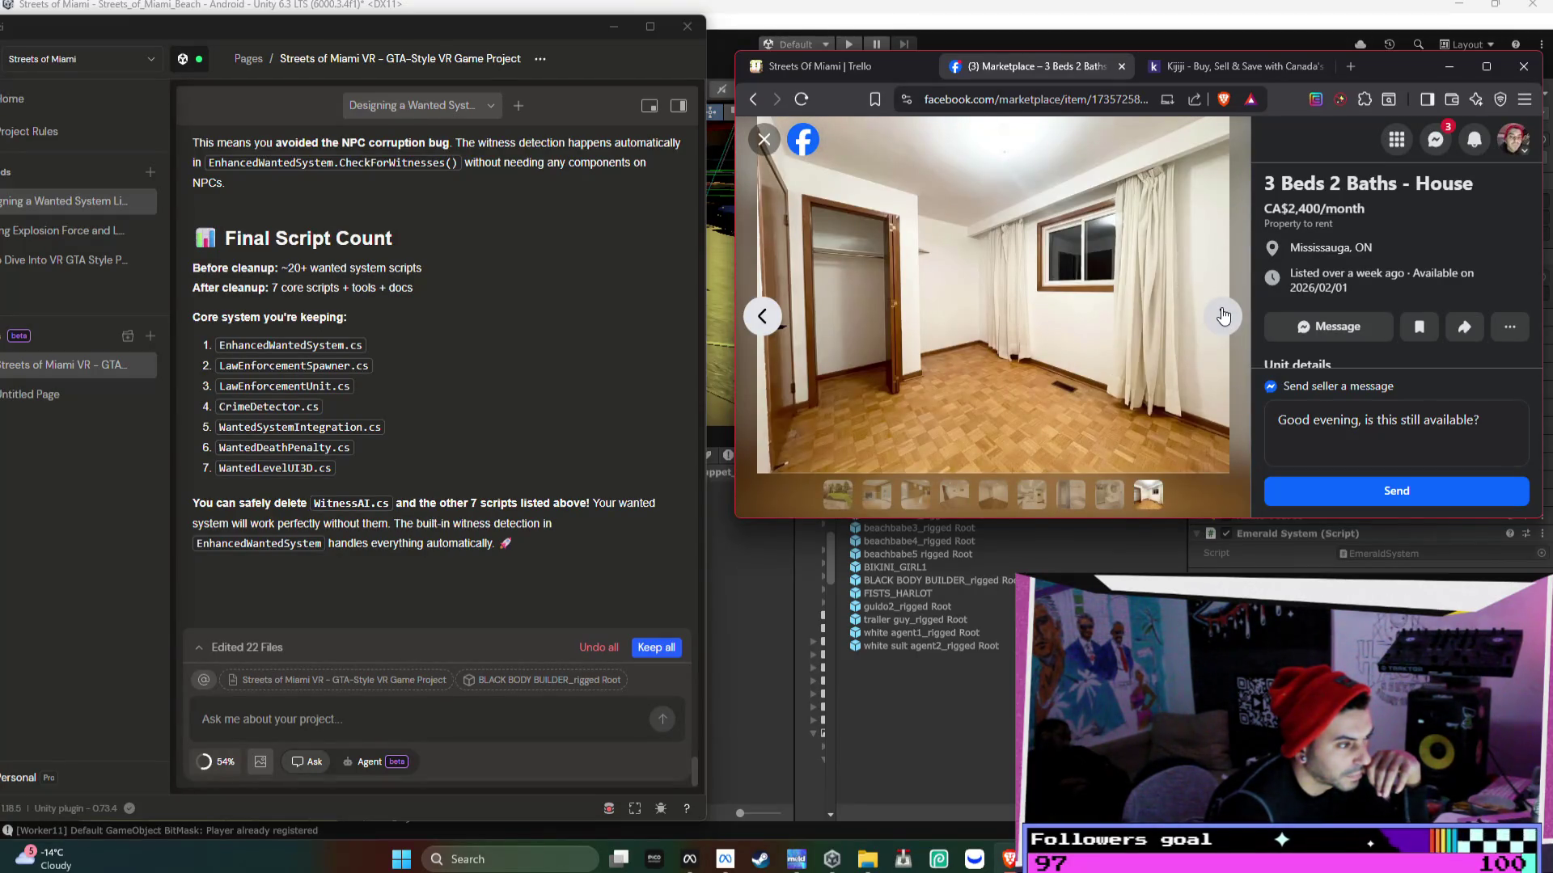
- Flip back through the listing photos, close the viewer, and scroll down the 3br results
left_click(760, 324)
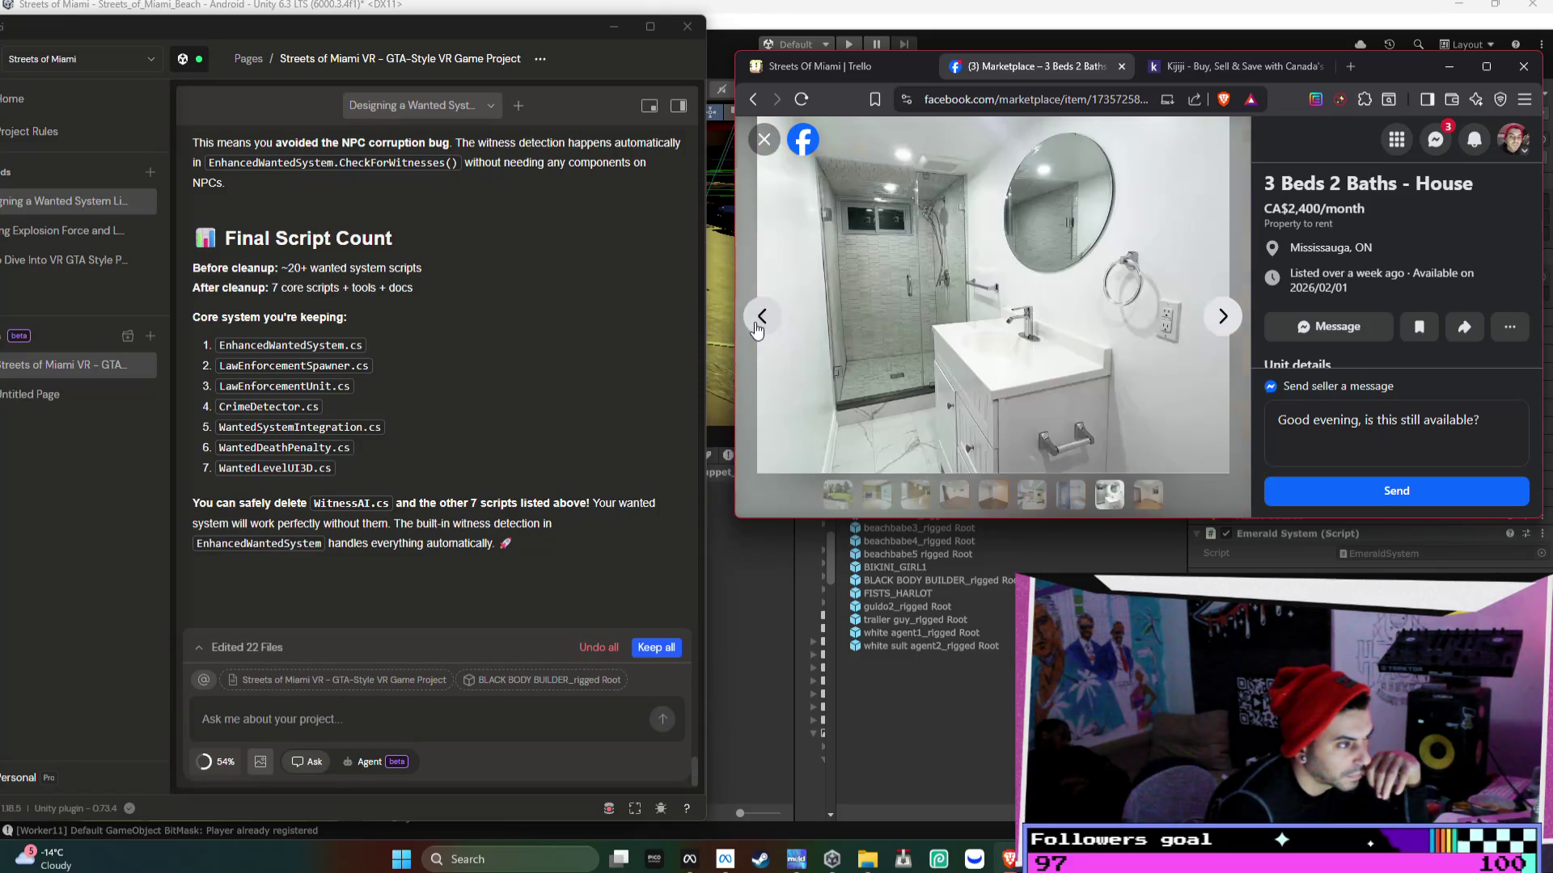
left_click(761, 324)
left_click(761, 323)
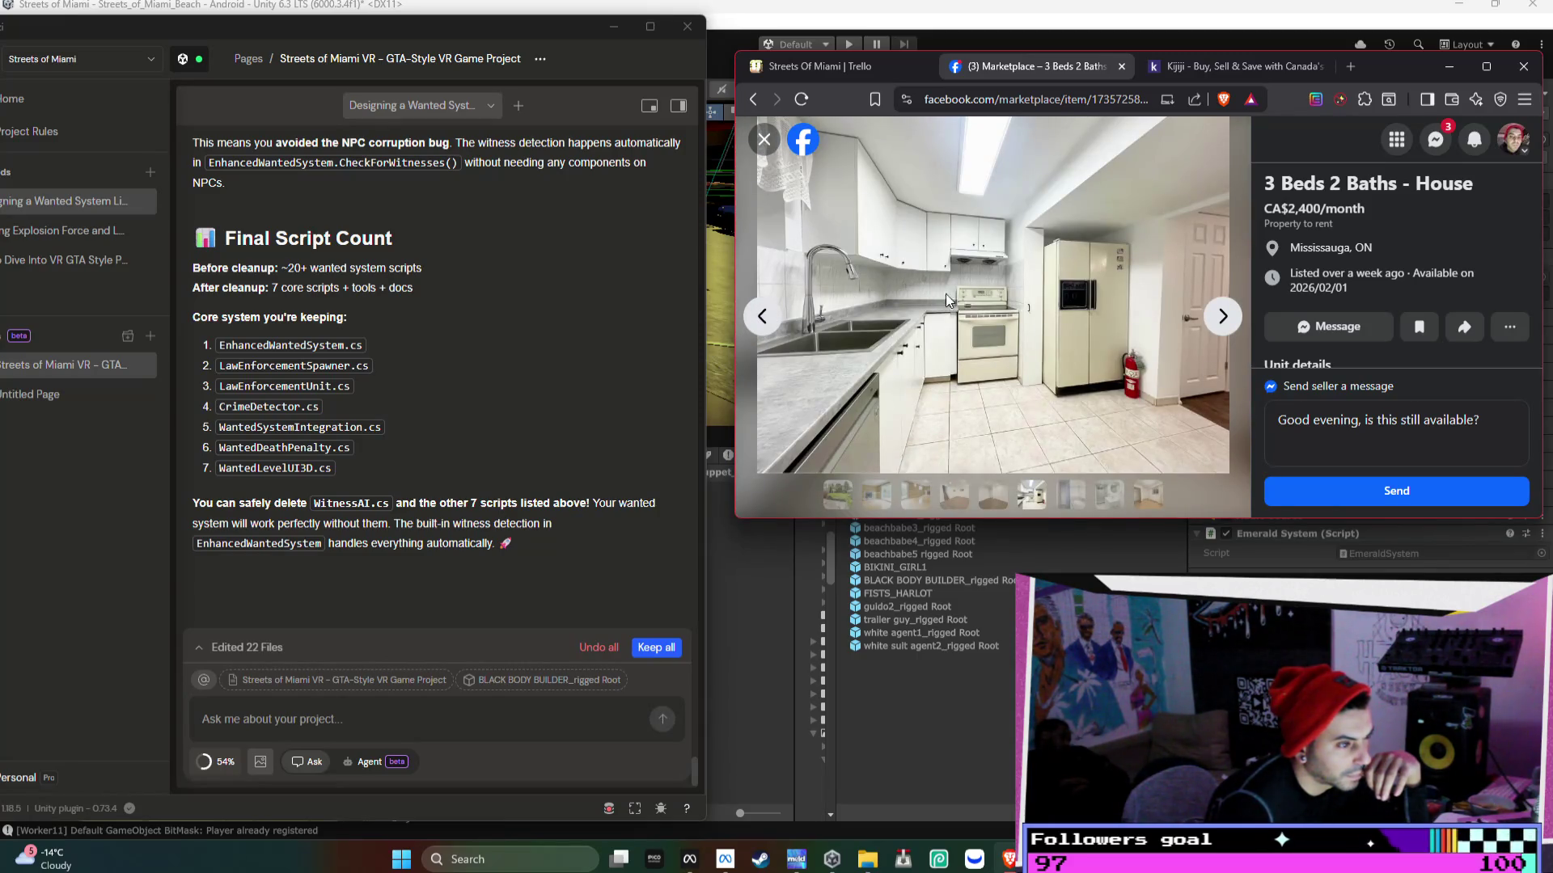
left_click(764, 139)
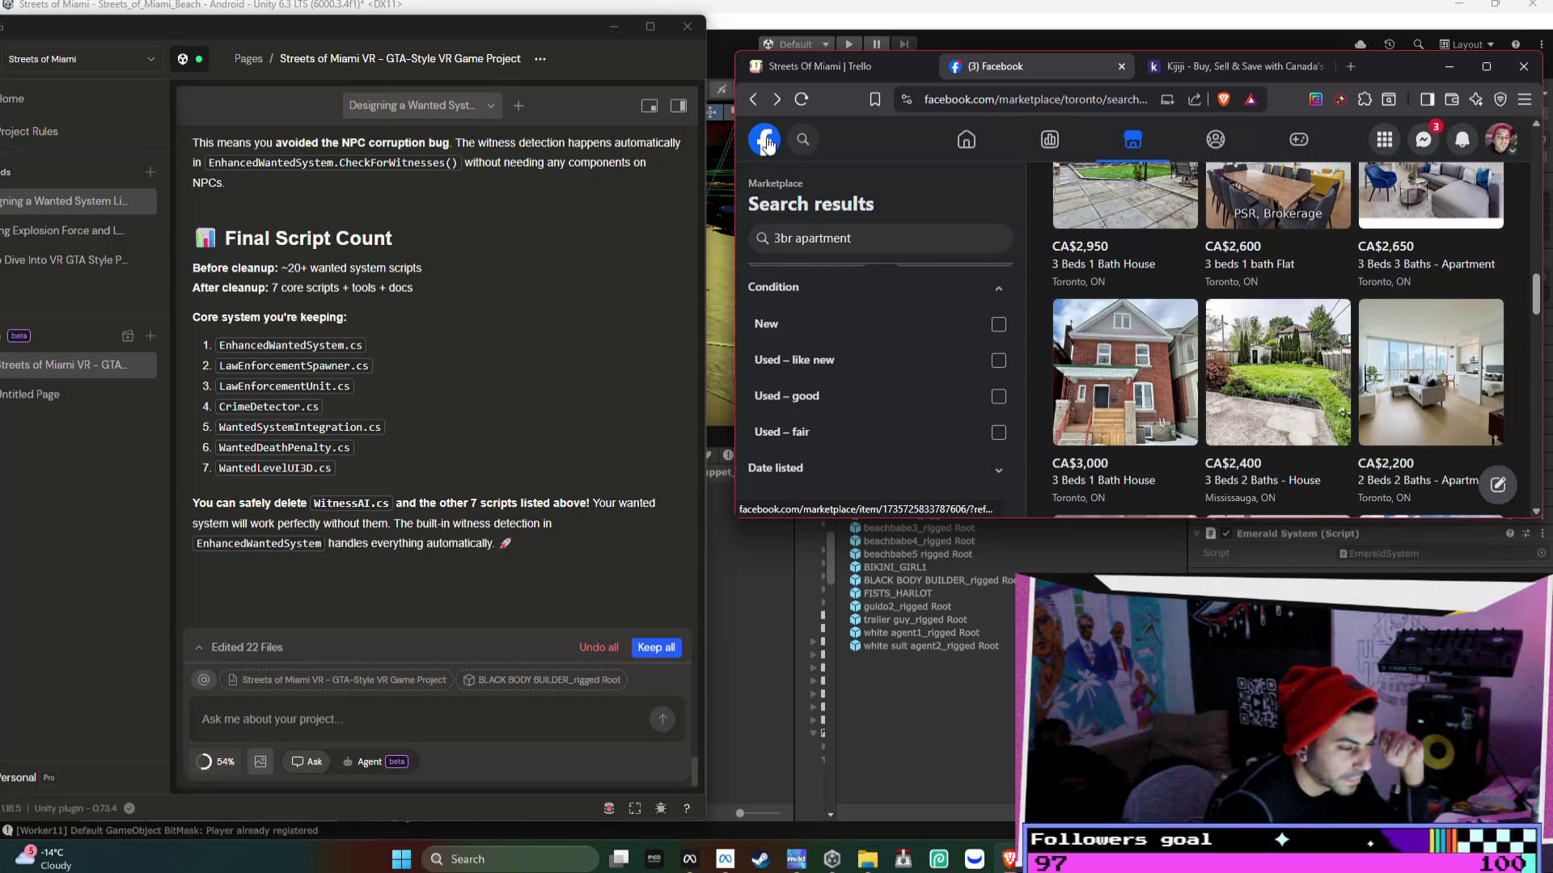
scroll(1324, 314, "down", 1)
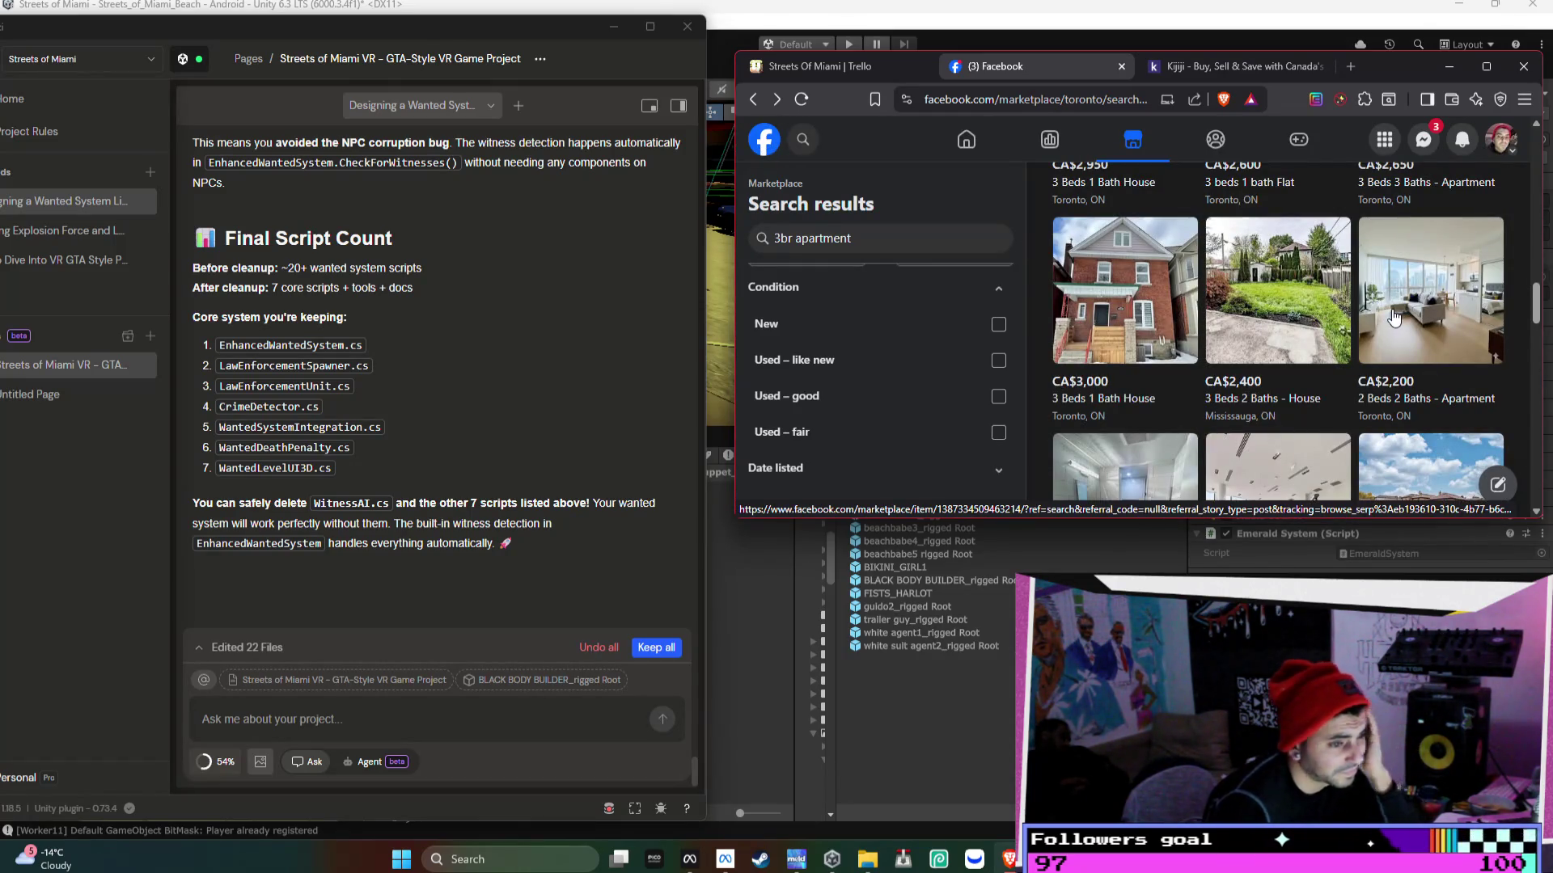
scroll(1393, 318, "down", 1)
scroll(1399, 321, "down", 2)
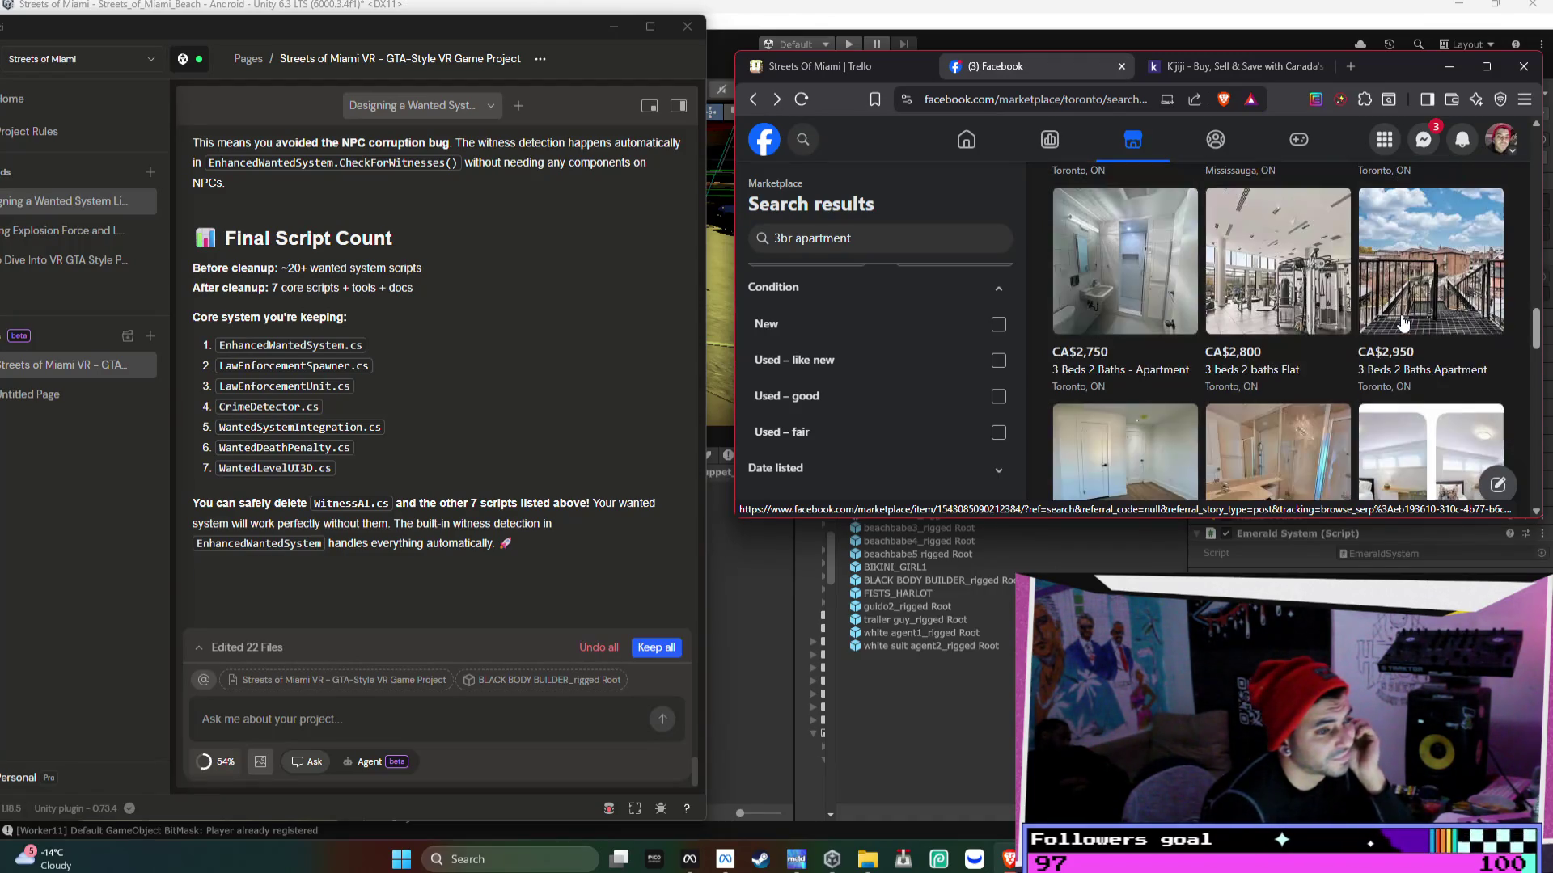
scroll(1406, 324, "down", 2)
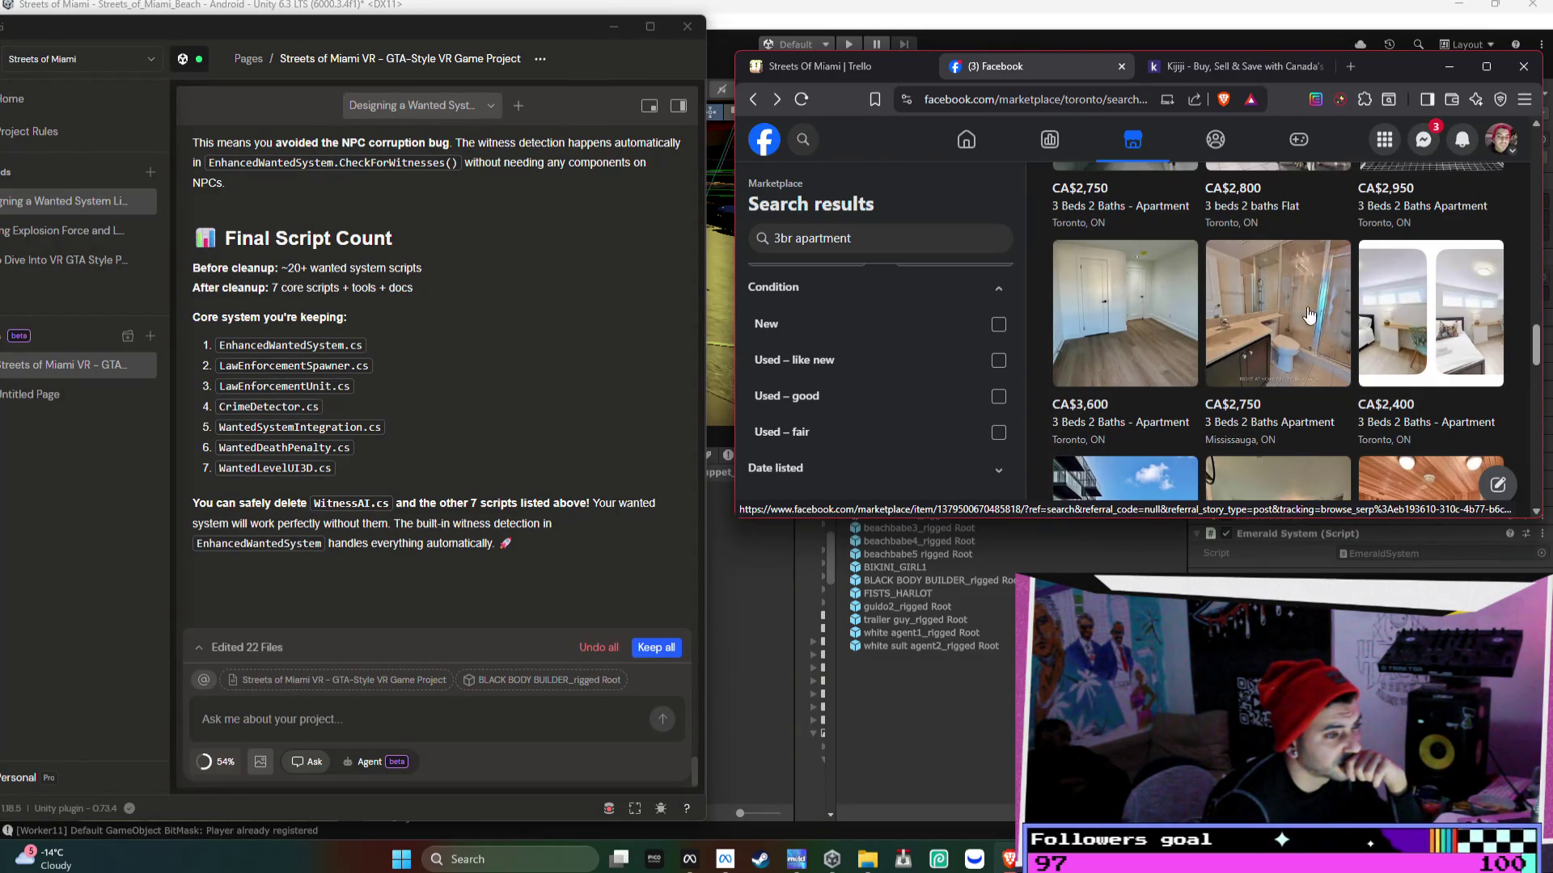
- Read the CA$2,750 Mississauga listing's full description, then return to the search results
left_click(1280, 309)
scroll(1286, 308, "down", 5)
scroll(1299, 304, "down", 2)
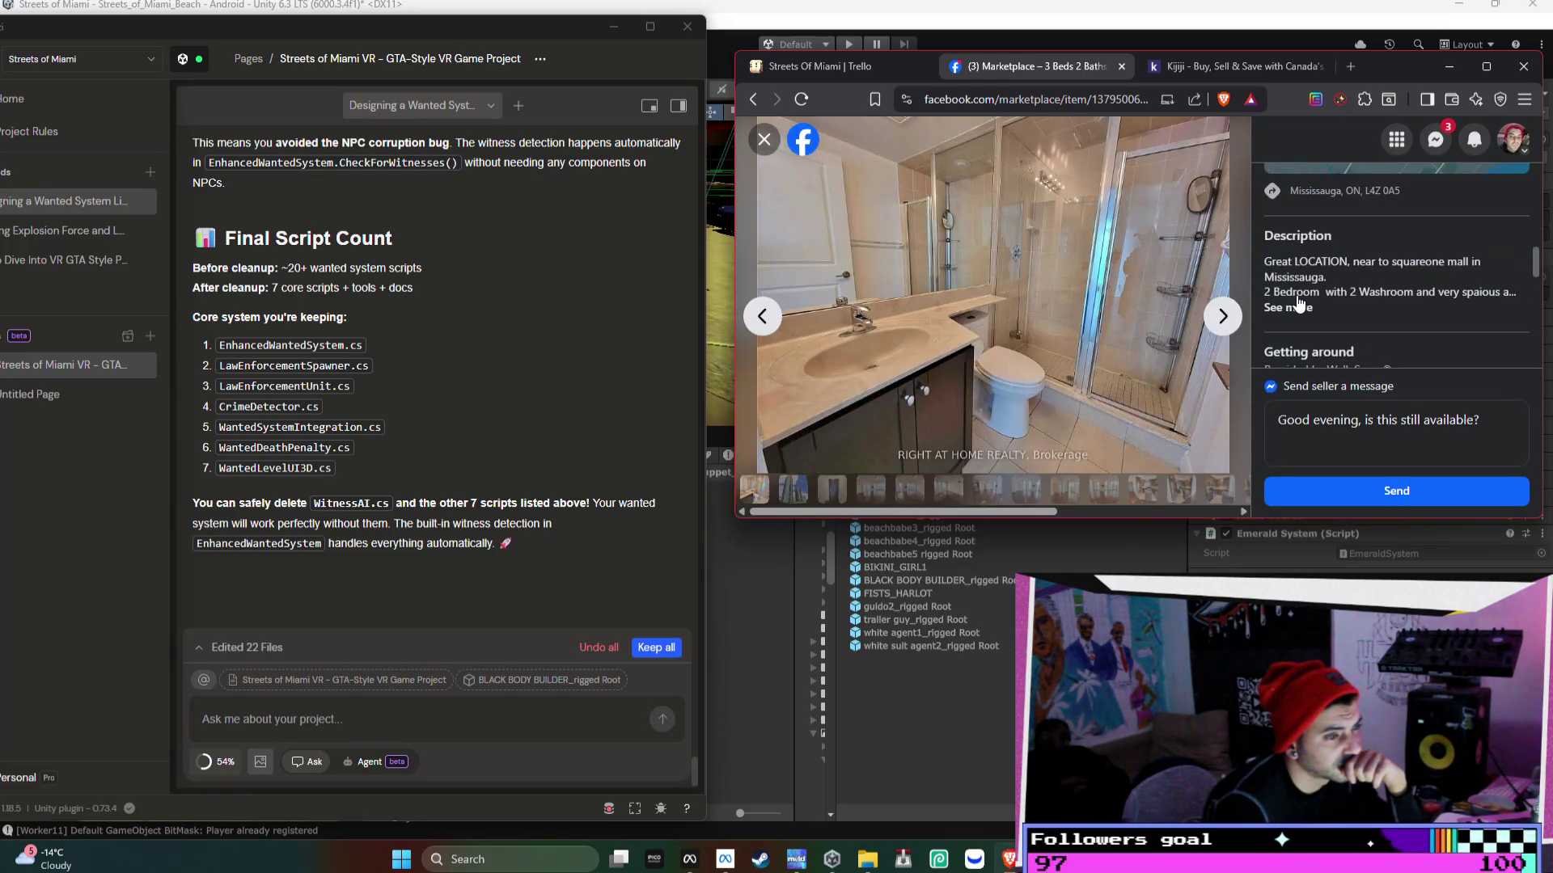
left_click(1299, 308)
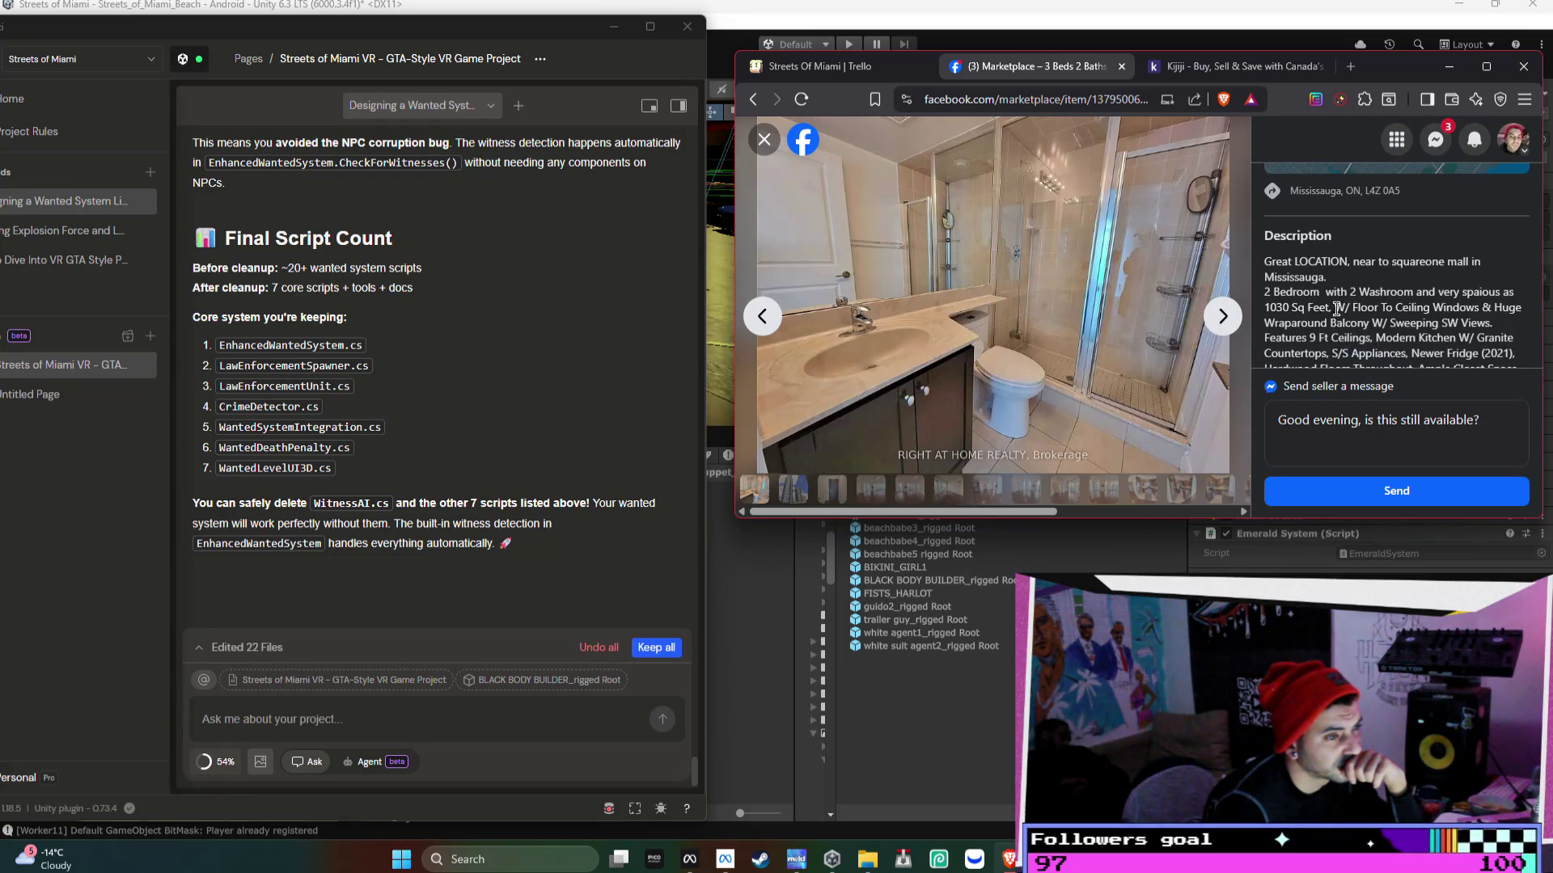
scroll(1302, 311, "down", 1)
left_click(752, 100)
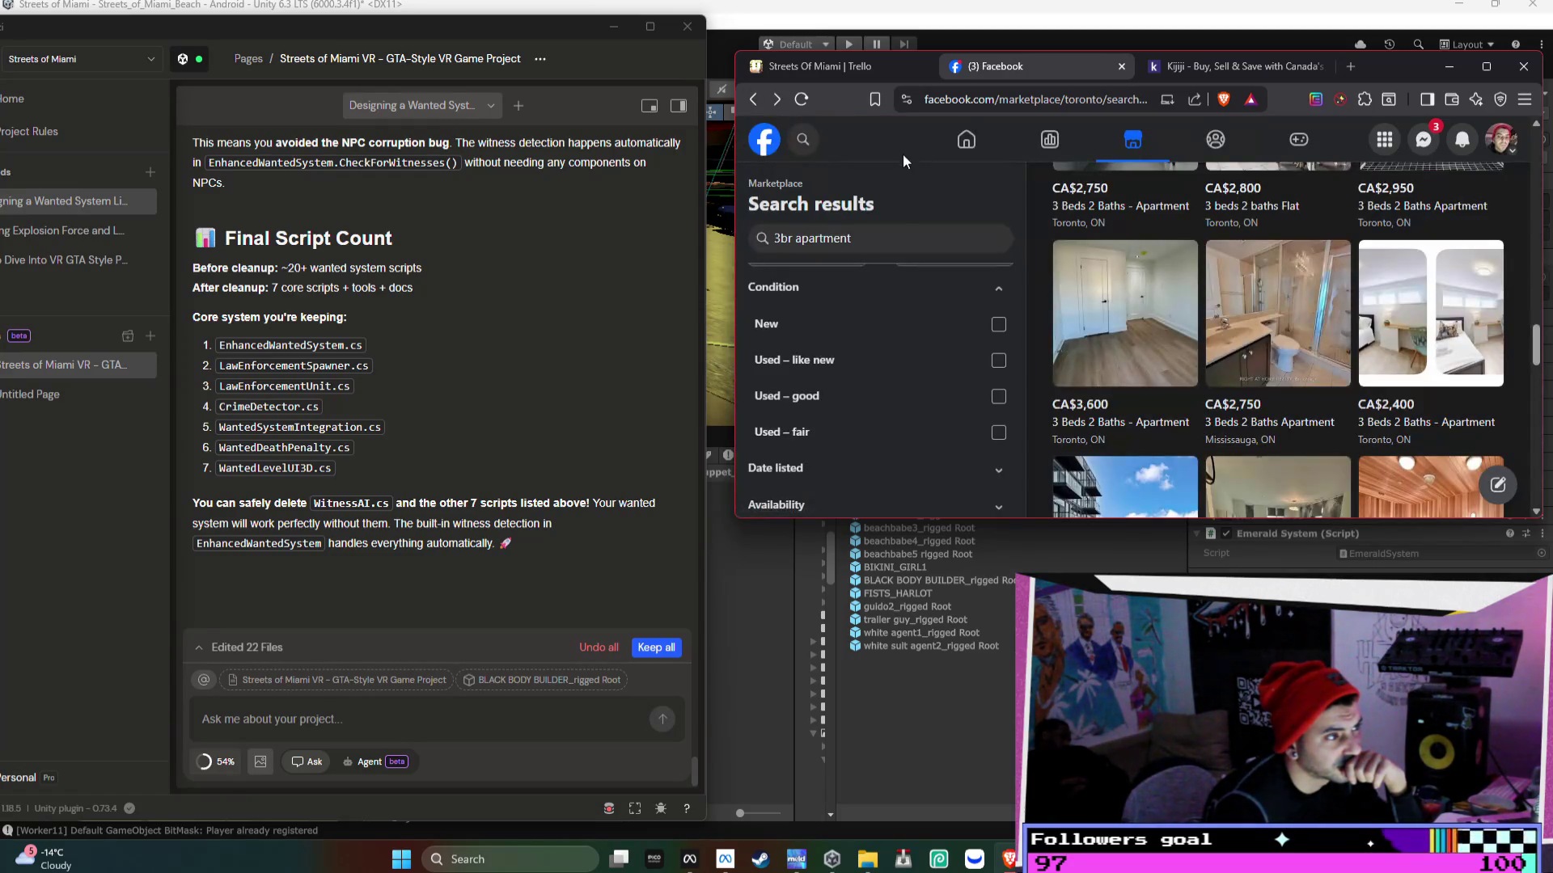
left_click(909, 228)
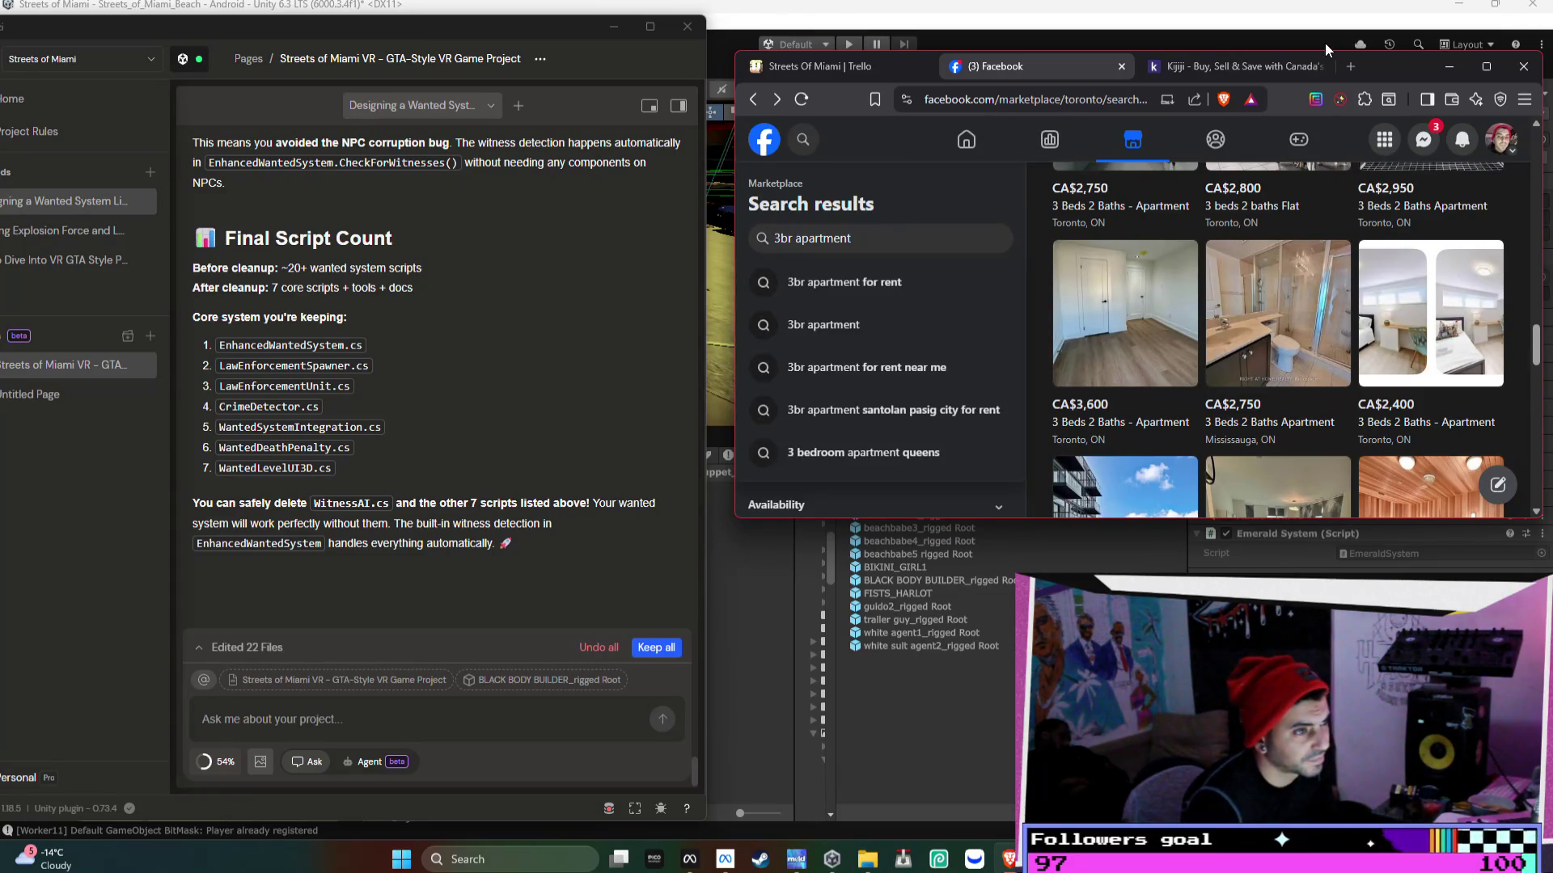
- Open chatgpt.com in a new tab and start a prompt reading 'look for 4'
left_click(1351, 67)
type("ch")
key("Return")
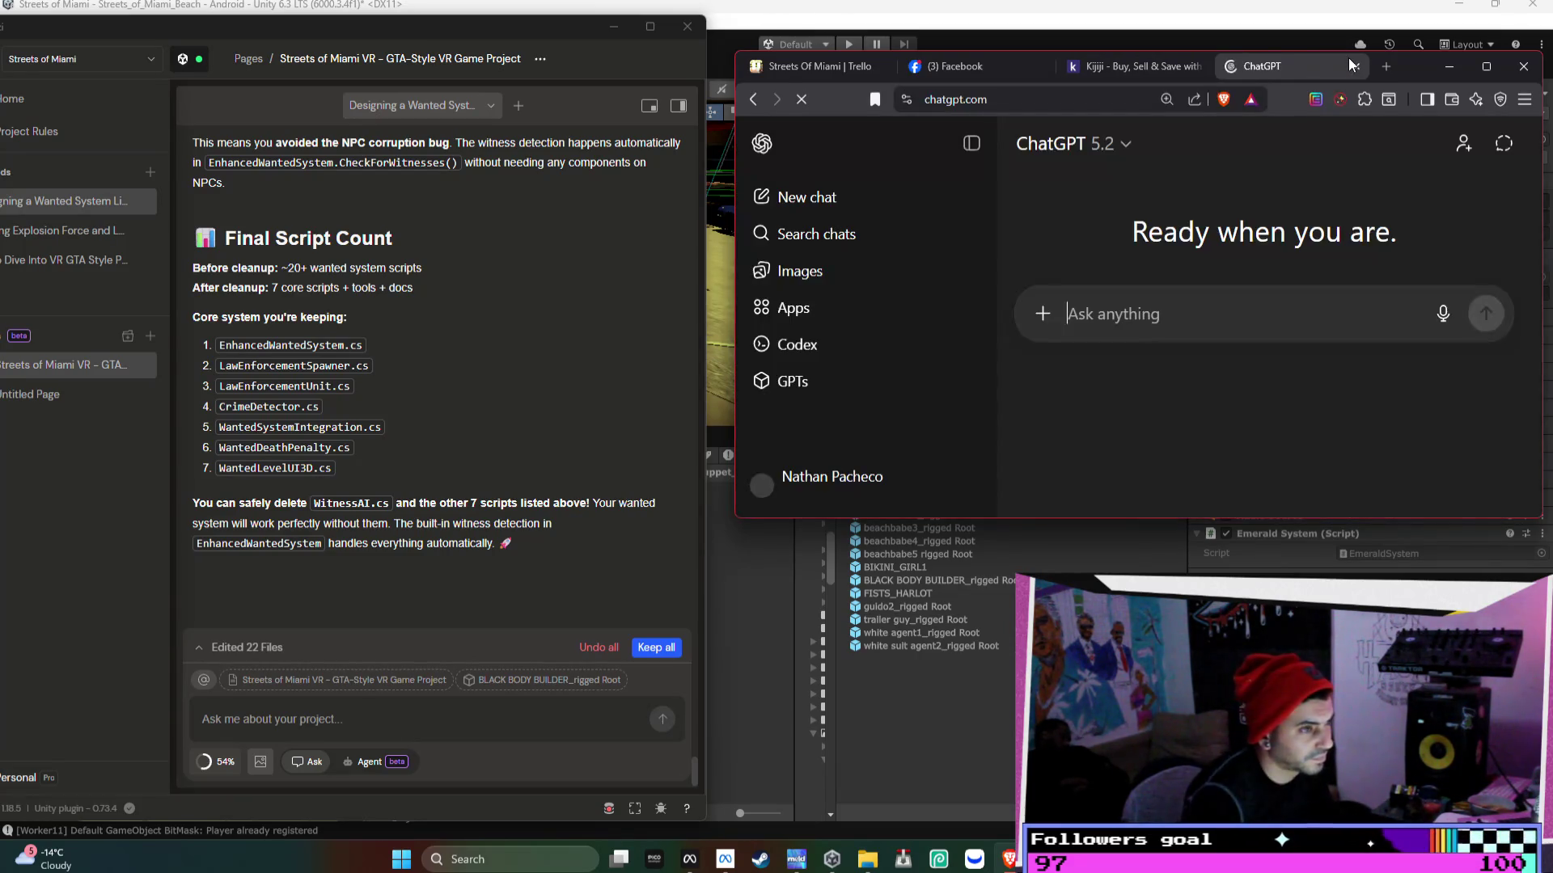
type("k")
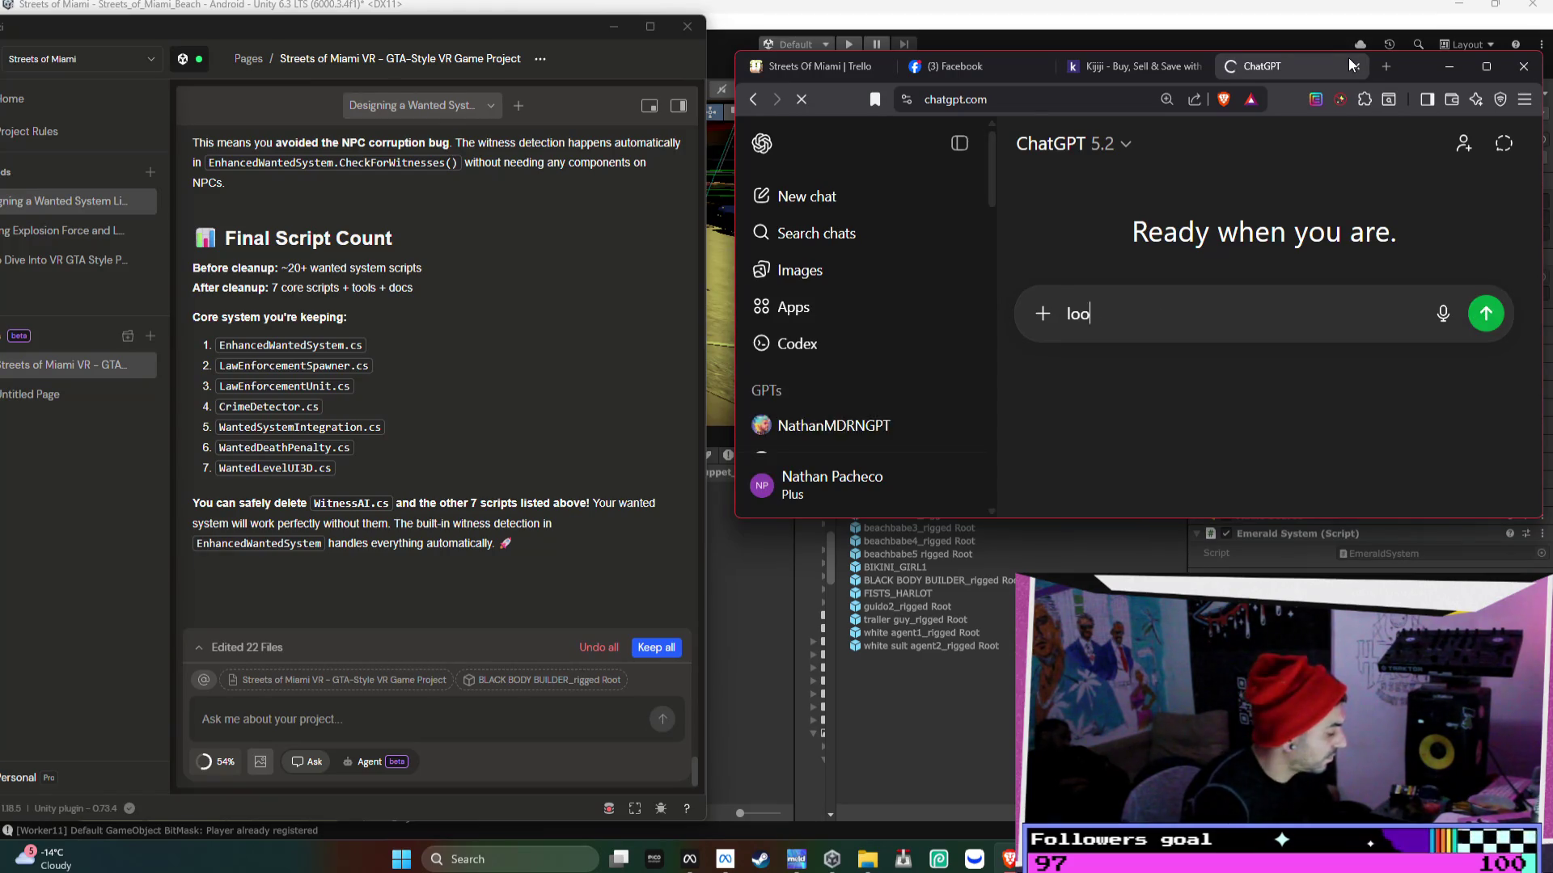
type("for")
key("BackSpace")
key("BackSpace")
key("BackSpace")
type("look for 43")
key("BackSpace")
key("BackSpace")
type("4")
- In Agent mode, request 3-bed, 1-bath basement apartments in Little Portugal, Toronto, Canada
left_click(1042, 314)
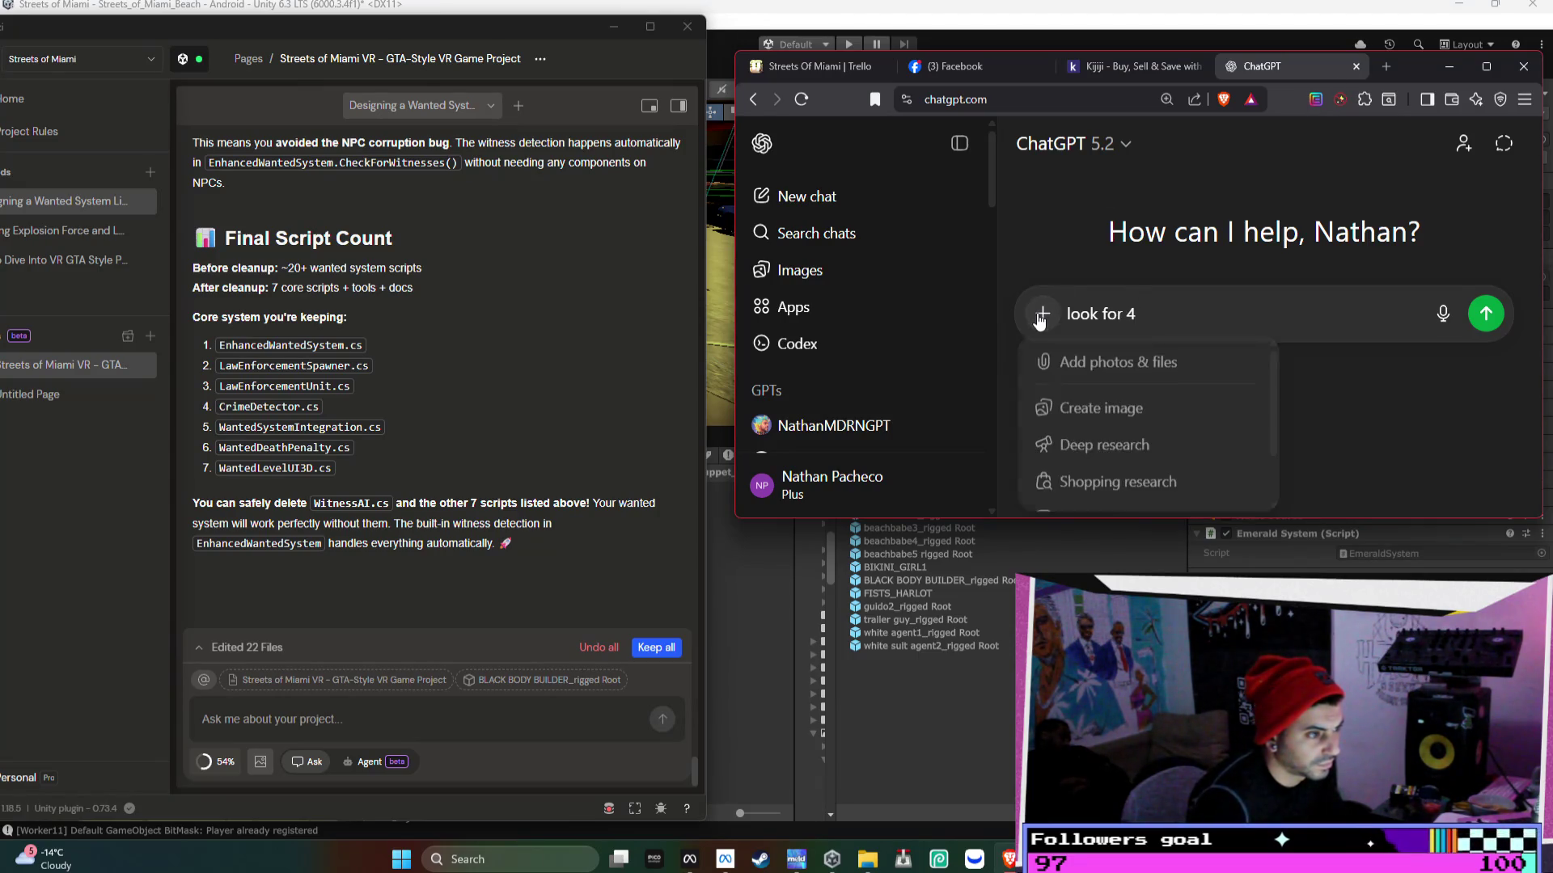
scroll(1137, 449, "down", 2)
left_click(1138, 448)
key("BackSpace")
type("3")
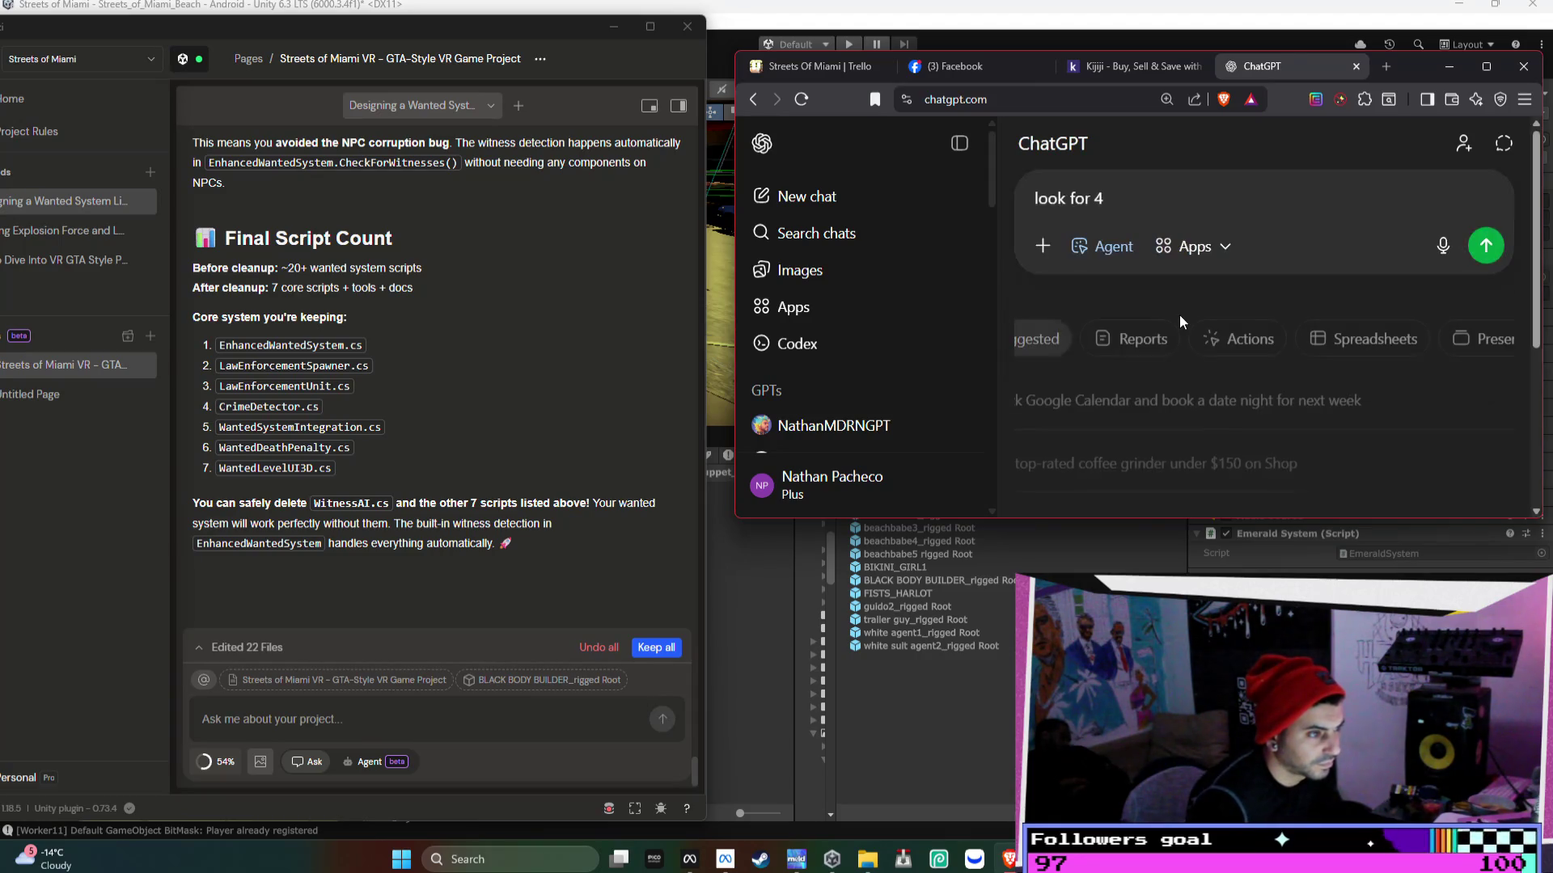
type("bed ")
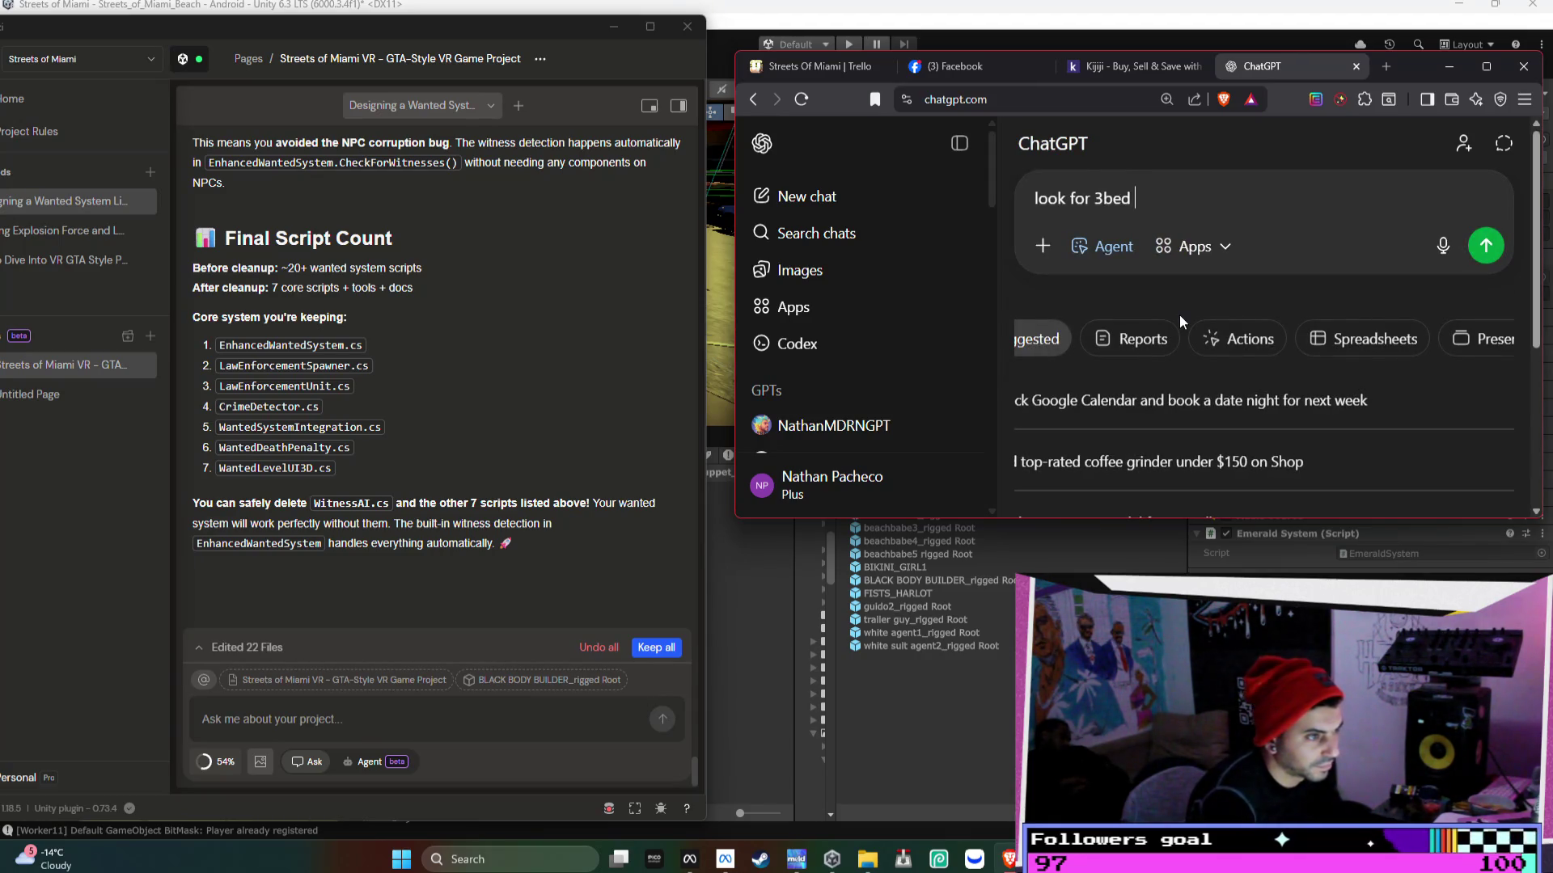
type("room 1 bat")
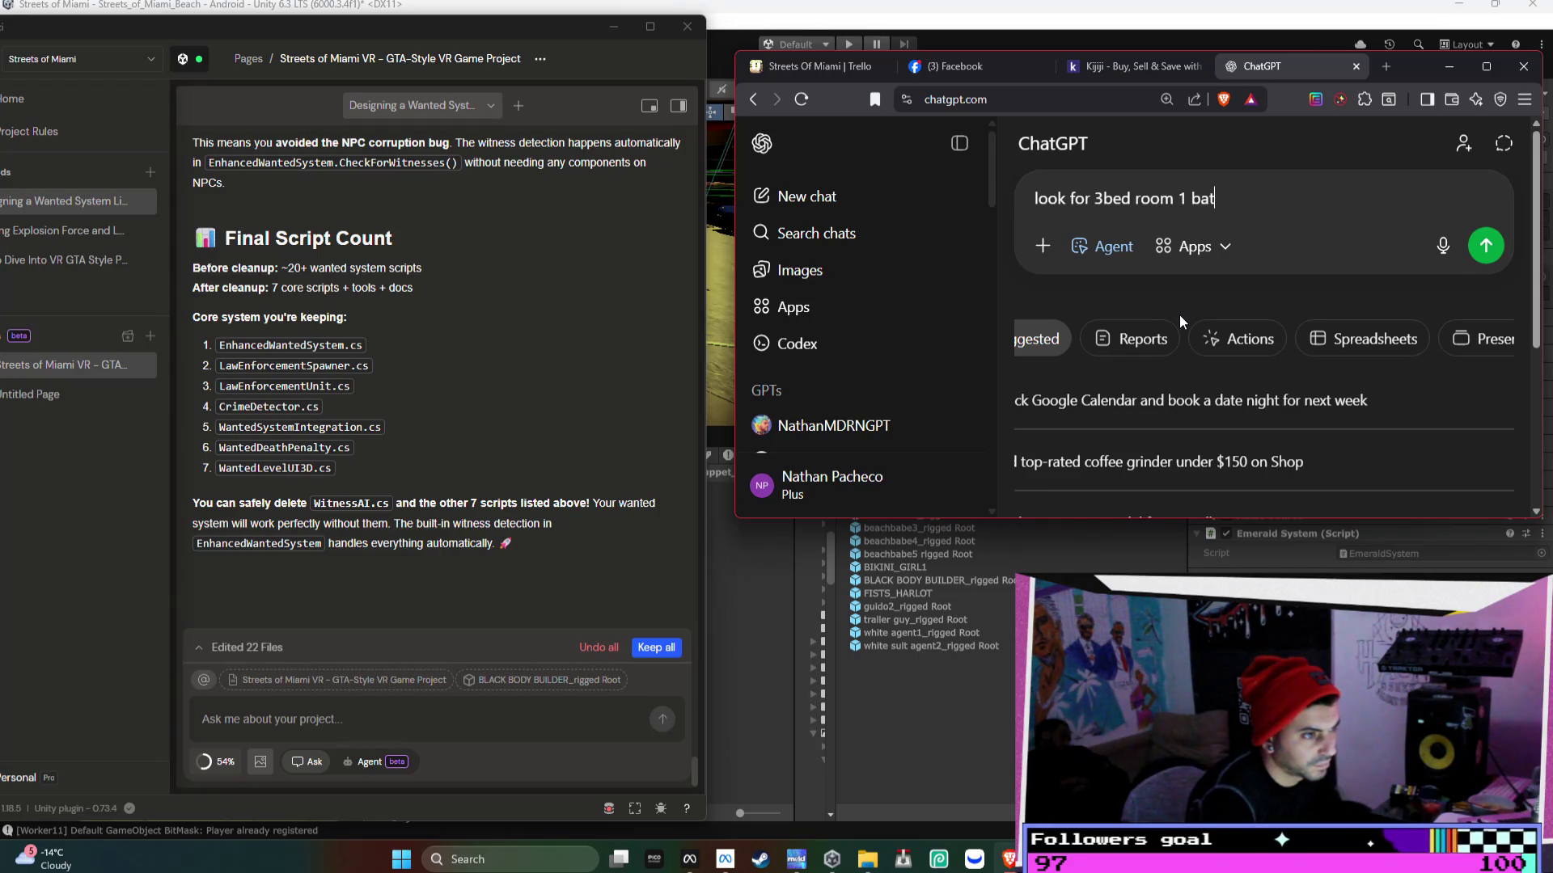
type("h basement")
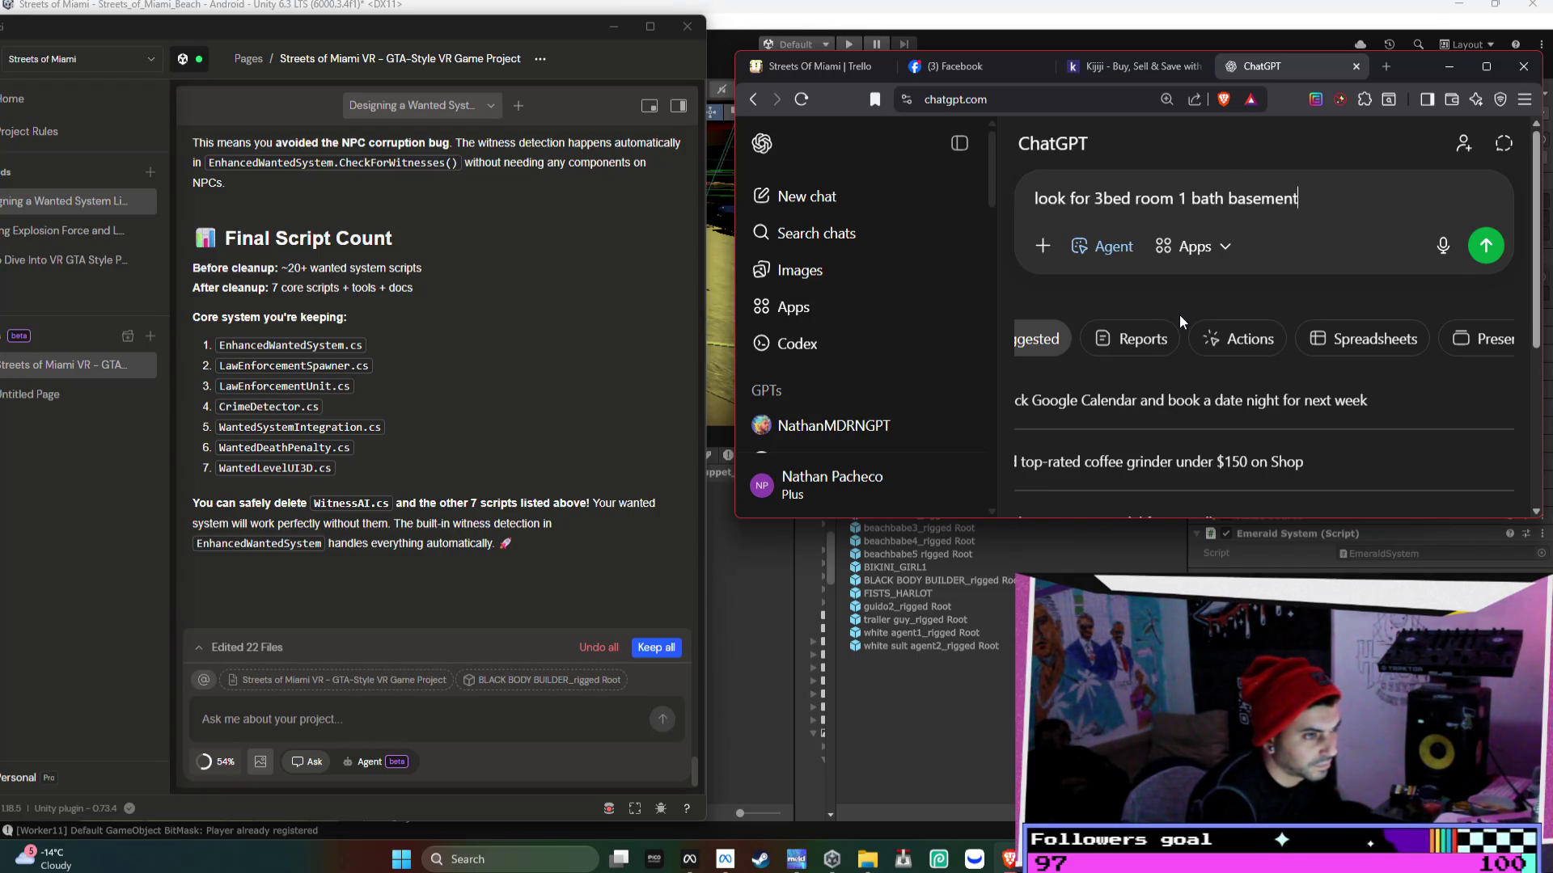
type(" apartments ne")
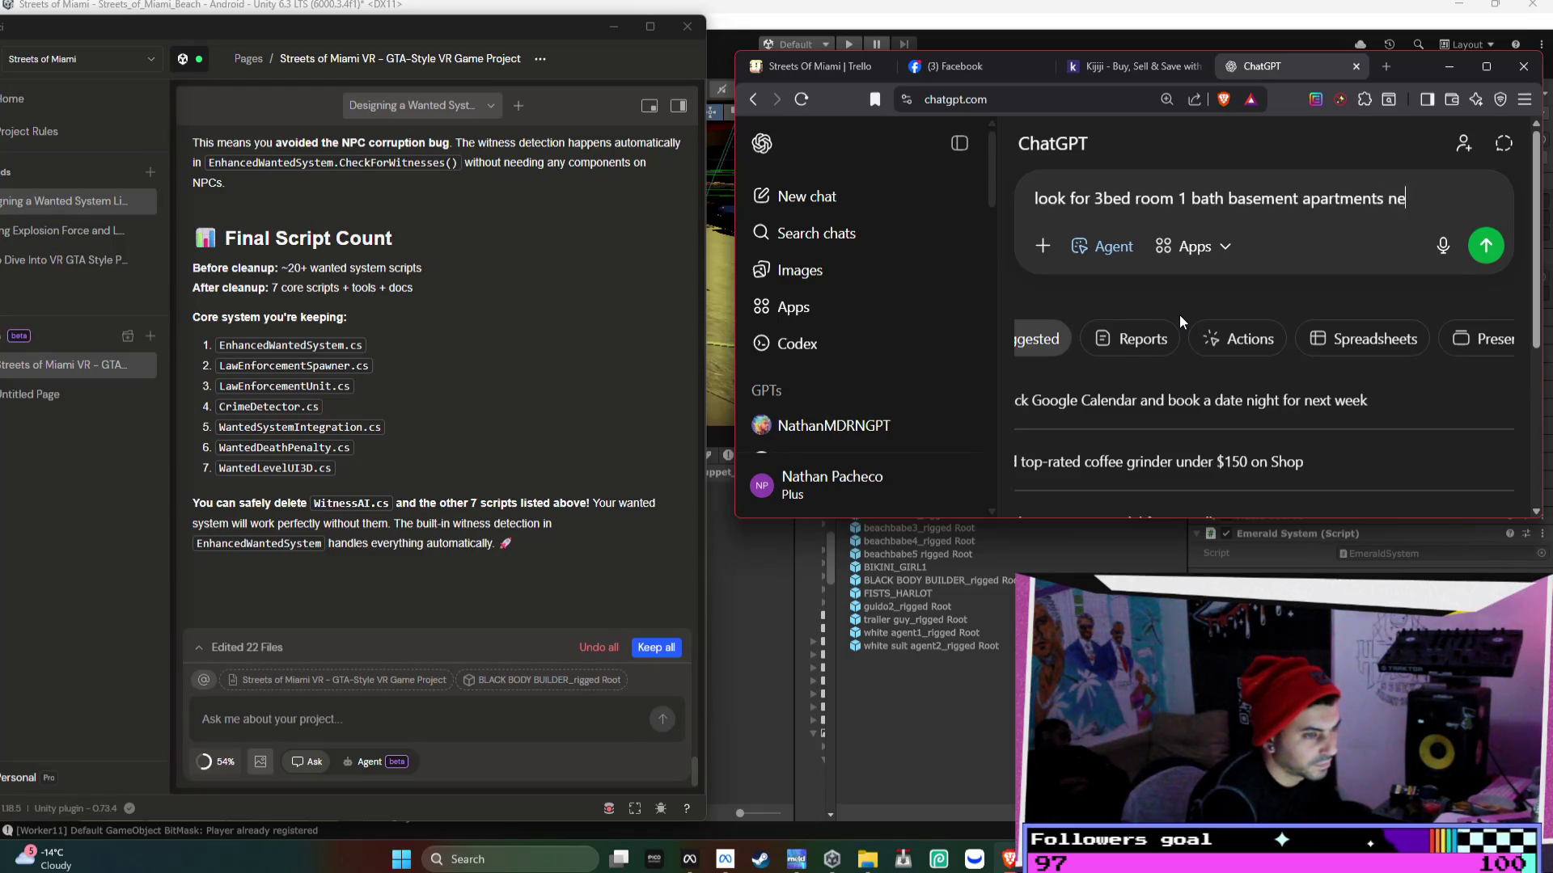
type("ar little port")
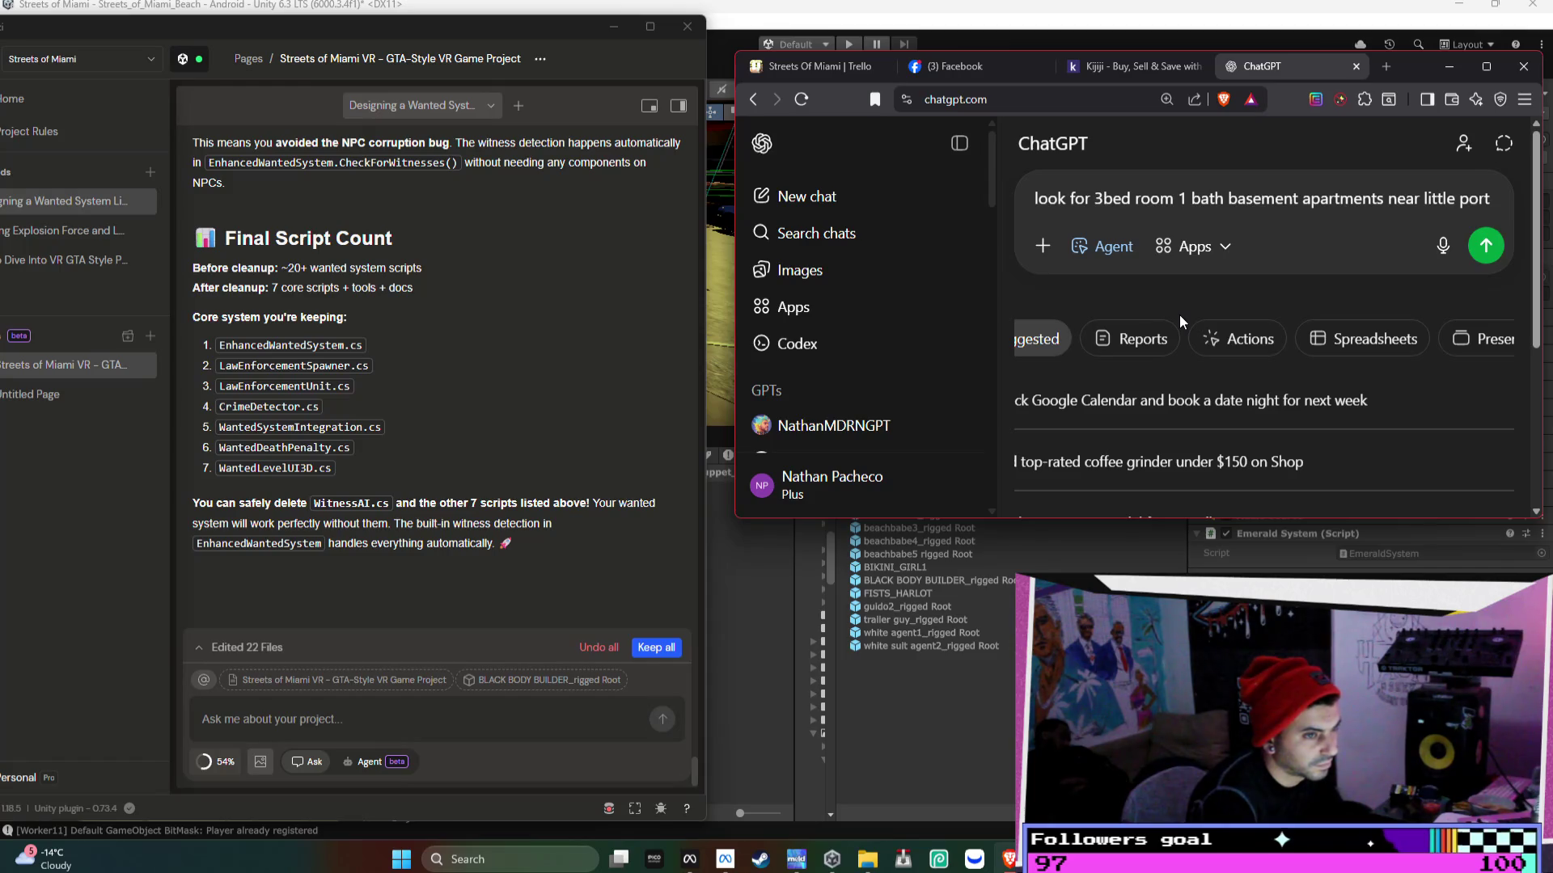
type("la")
key("BackSpace")
key("BackSpace")
key("BackSpace")
key("BackSpace")
key("BackSpace")
key("BackSpace")
type("in little portugal toron")
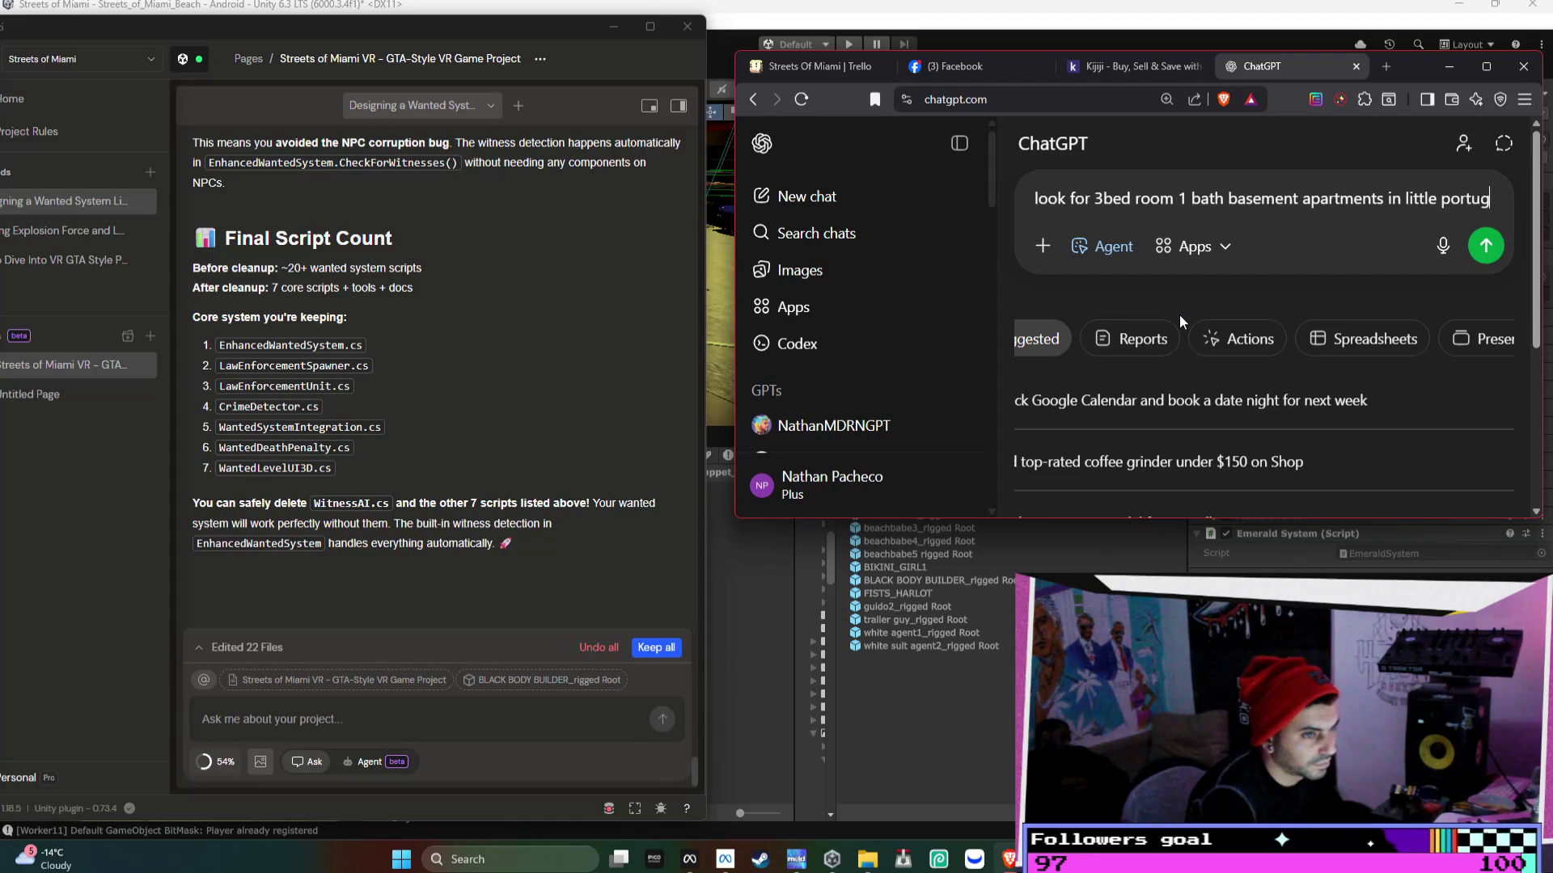
key("BackSpace")
key("BackSpace")
key("BackSpace")
type("l, toronto, canada")
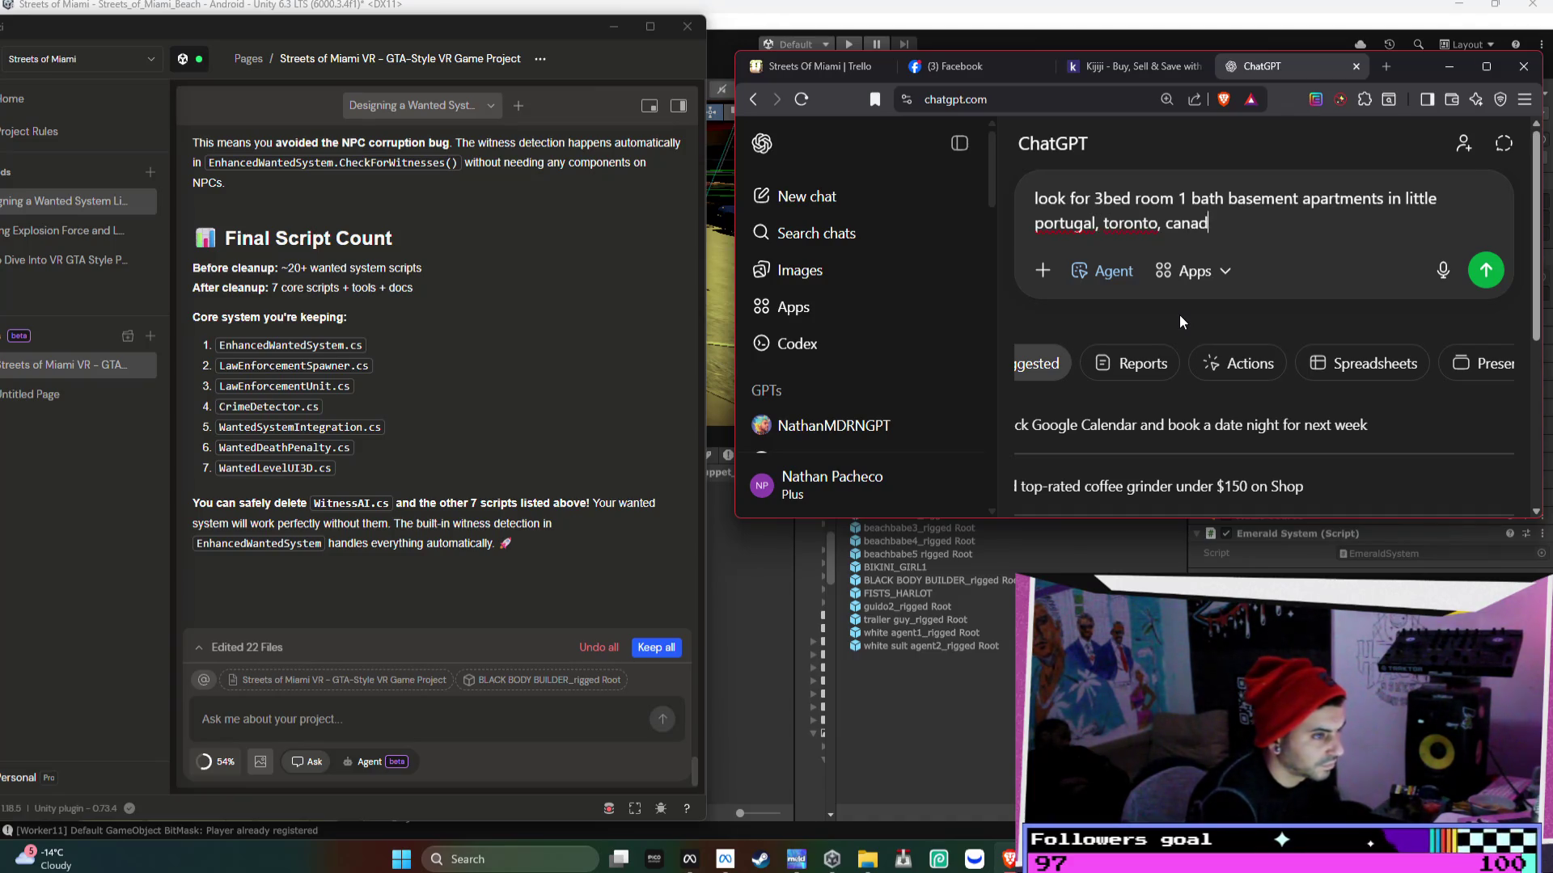
key("Return")
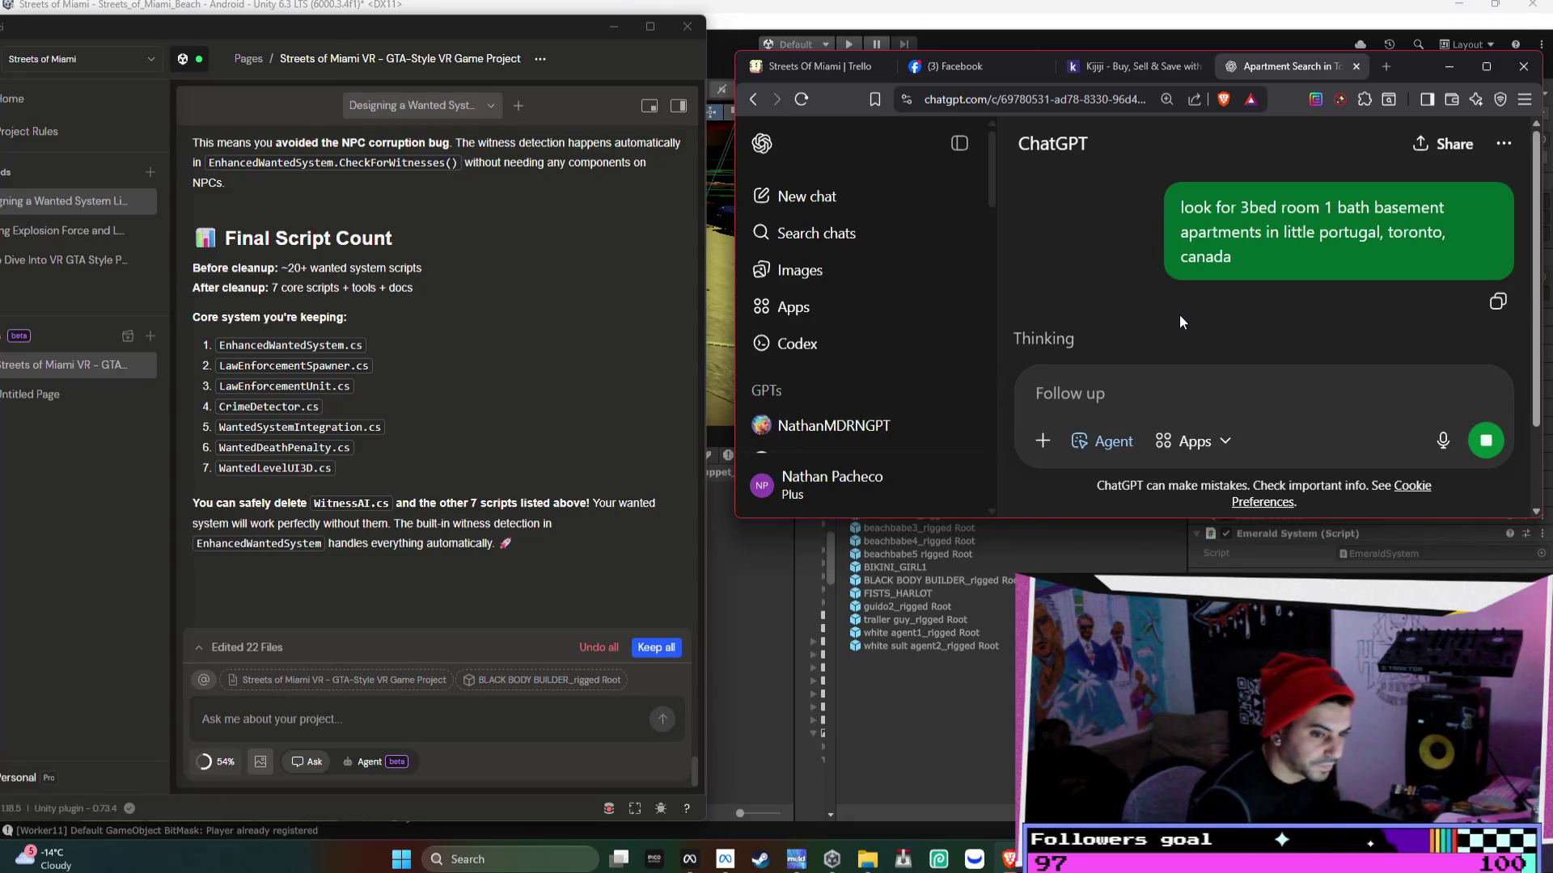
- Scroll up to the assistant's Step 2: Delete Scripts, minimize the browser, and widen Unity's folder tree
scroll(303, 429, "up", 3)
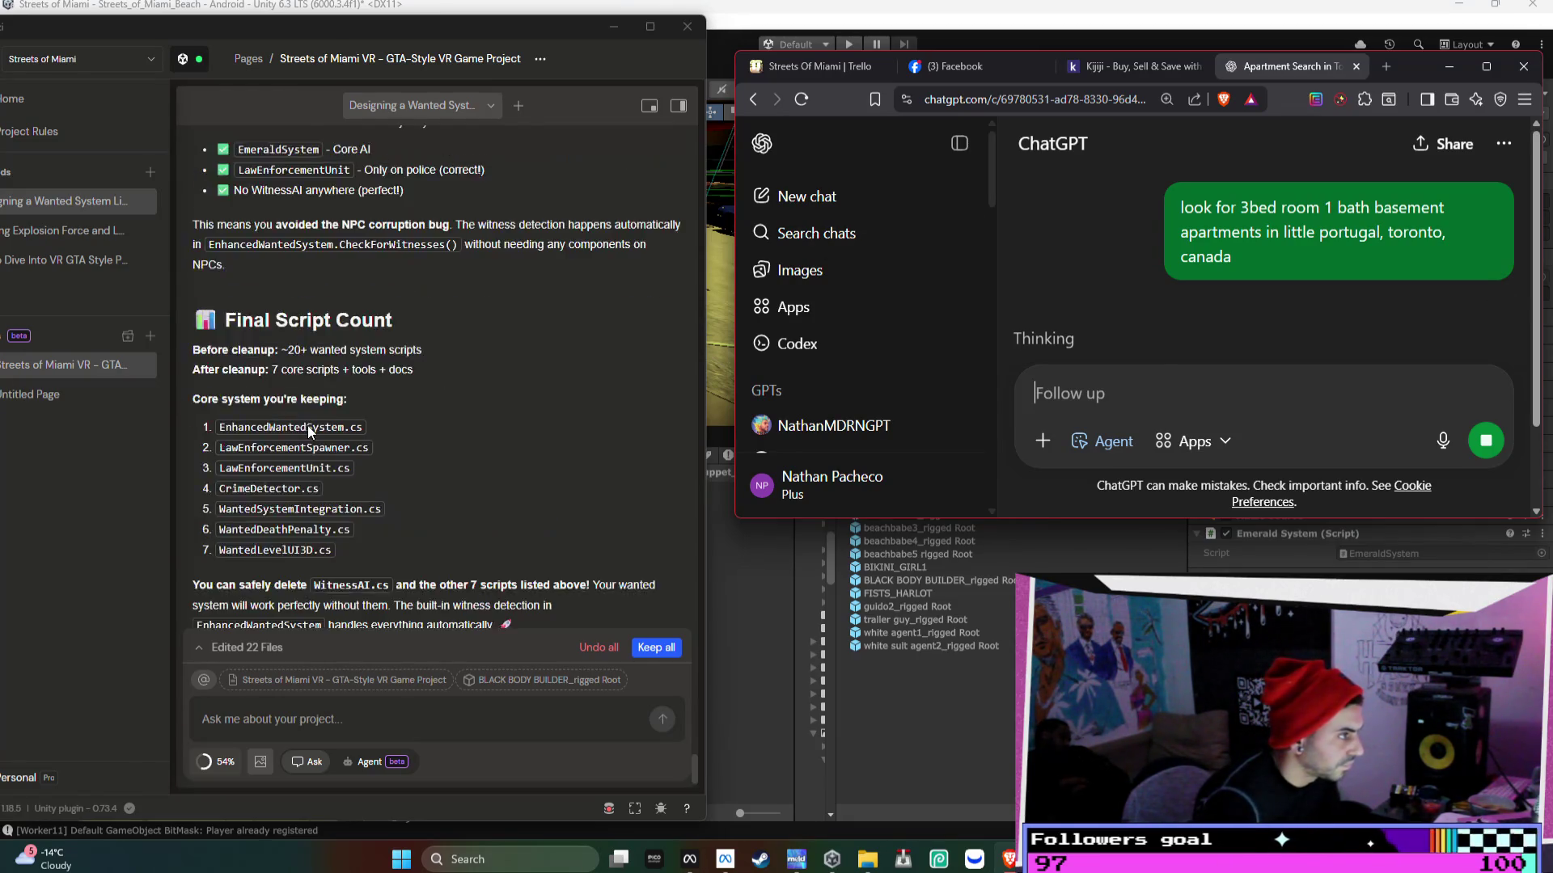
scroll(338, 391, "up", 5)
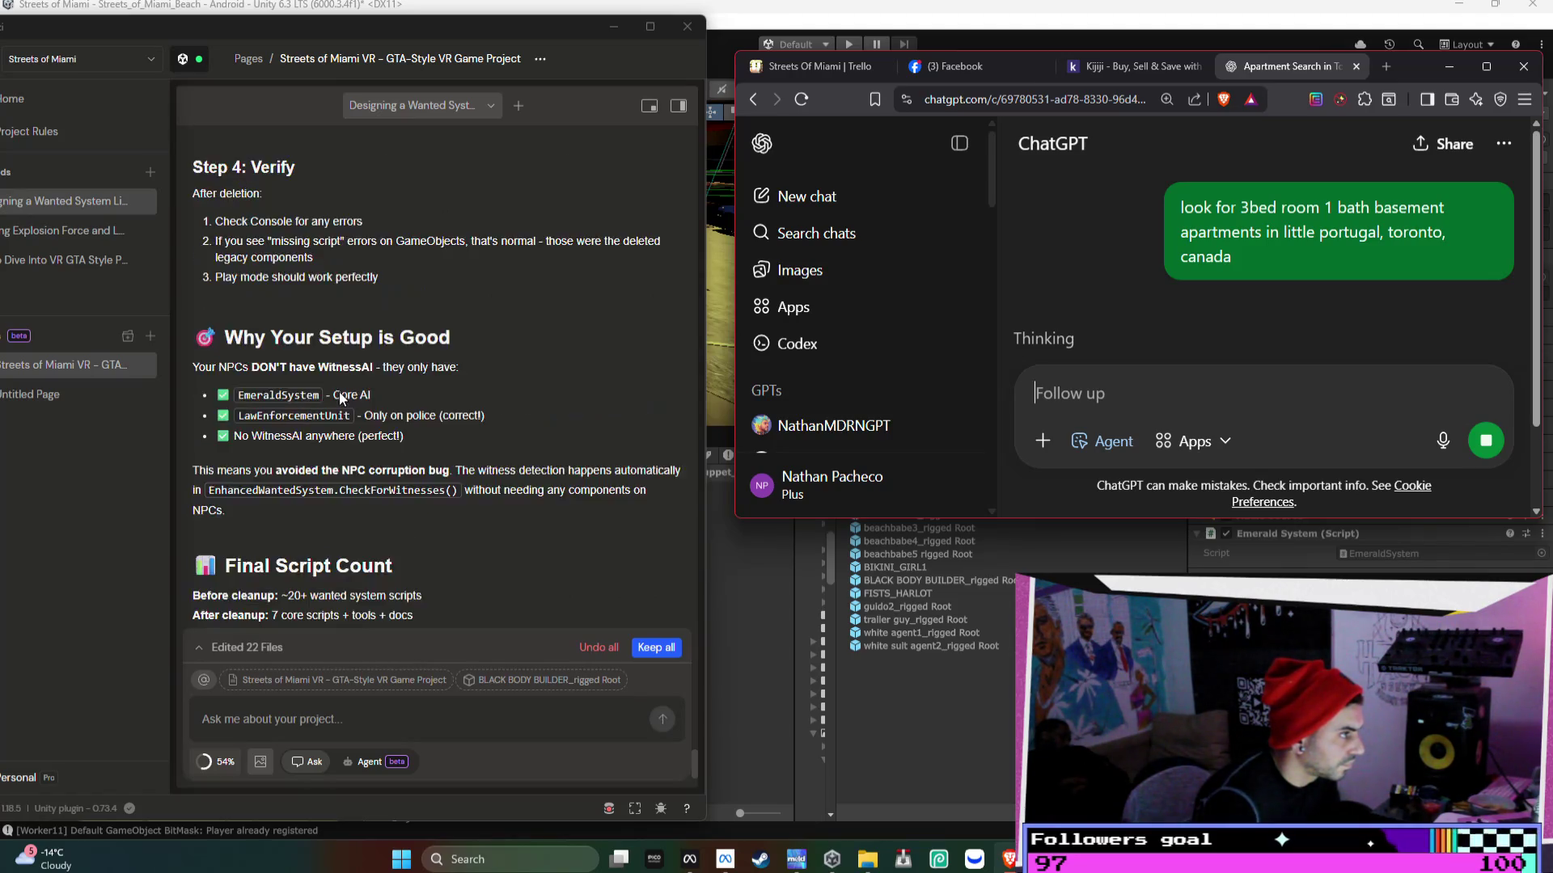
scroll(342, 391, "up", 1)
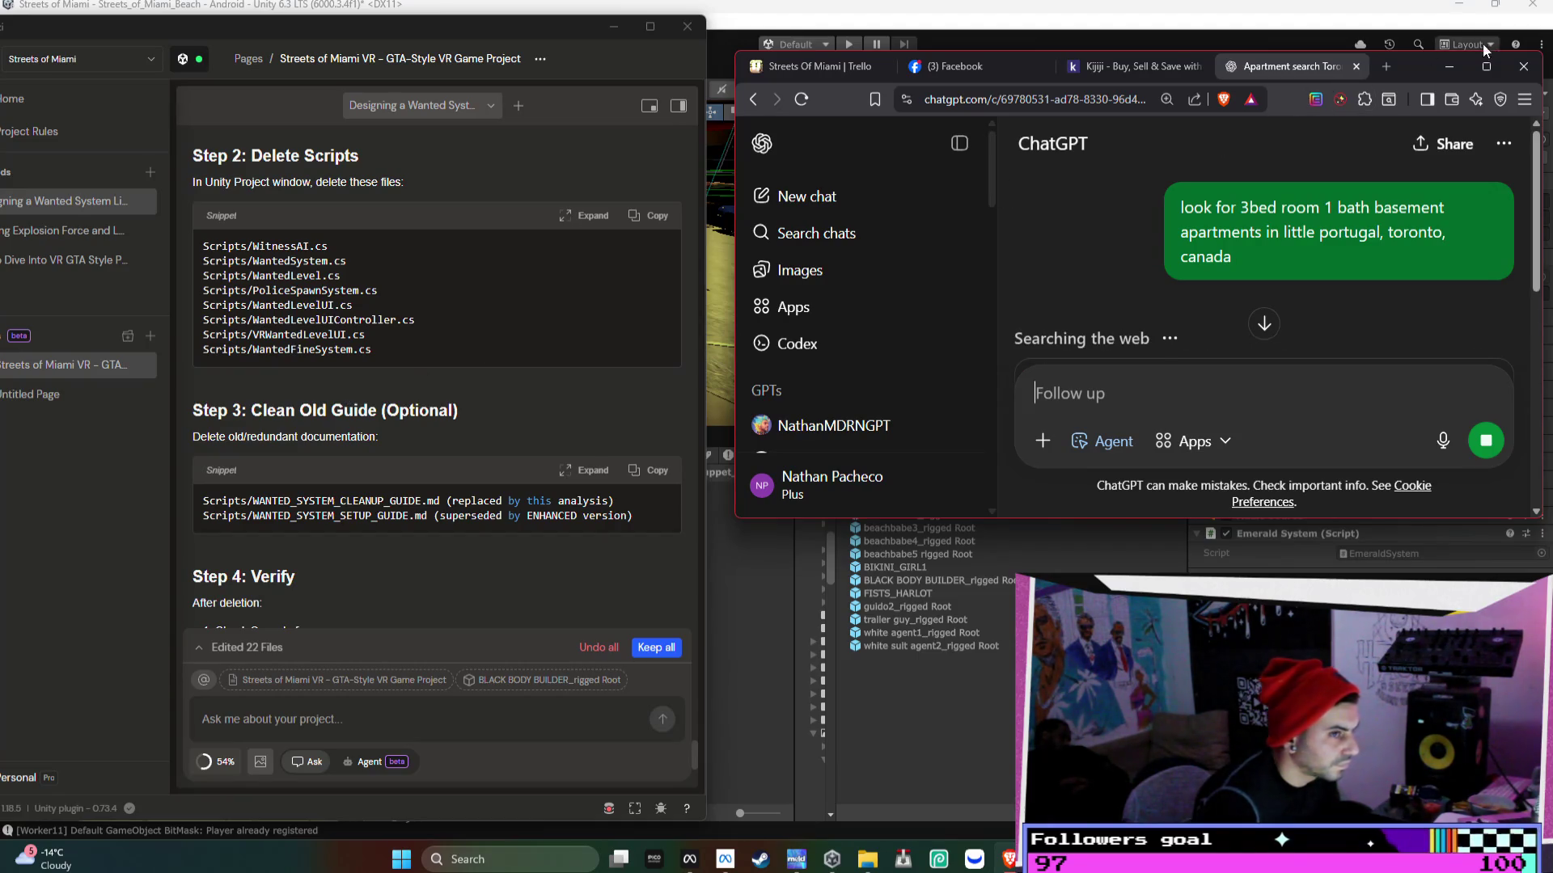
left_click(1459, 66)
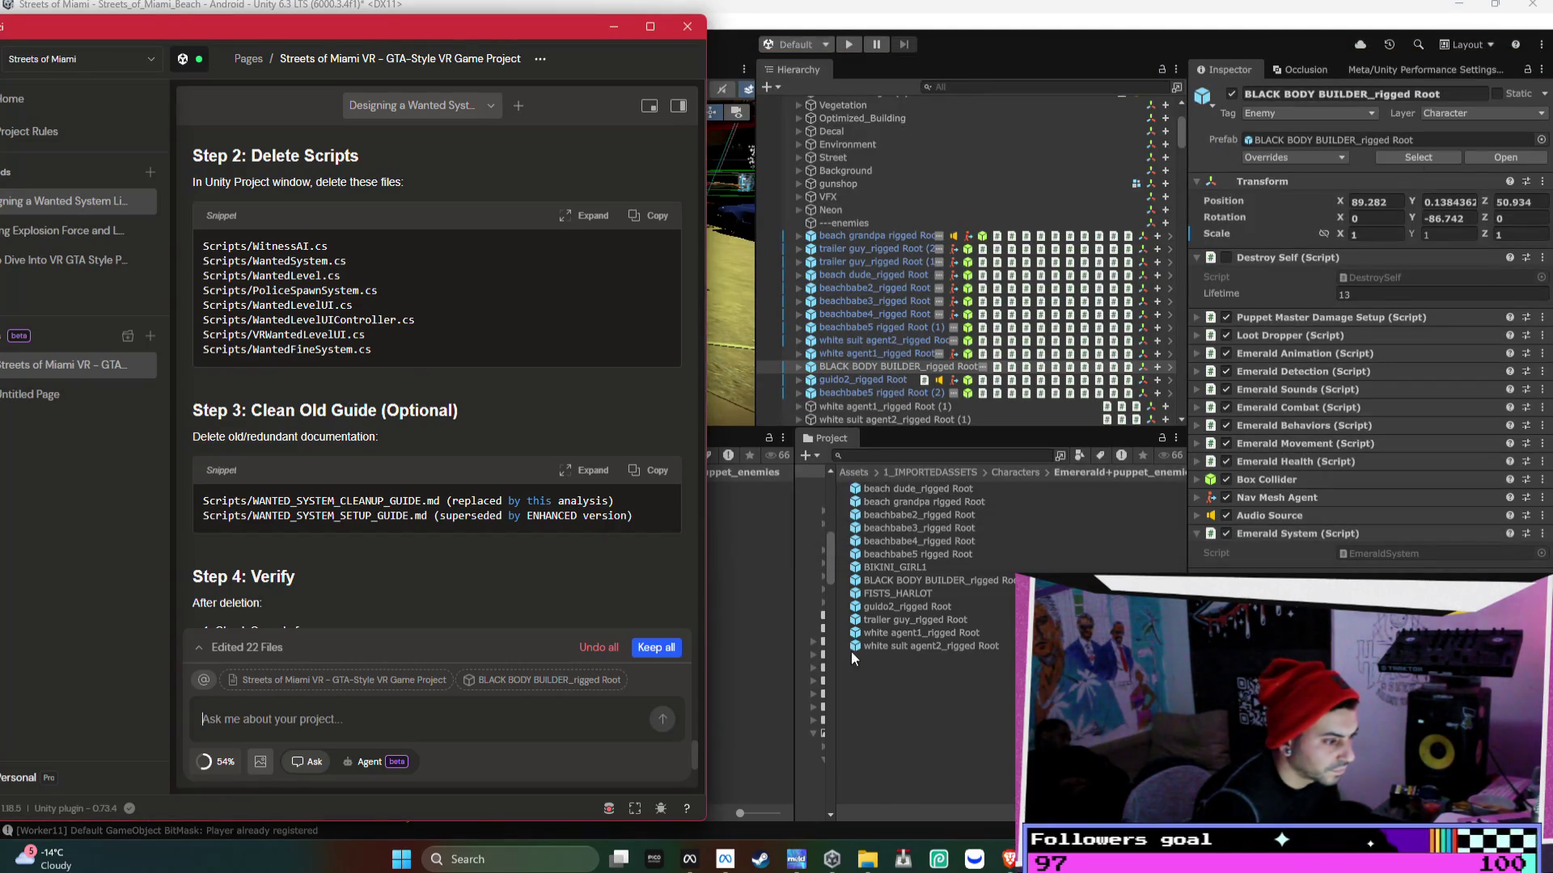
left_click_drag(841, 652, 1117, 655)
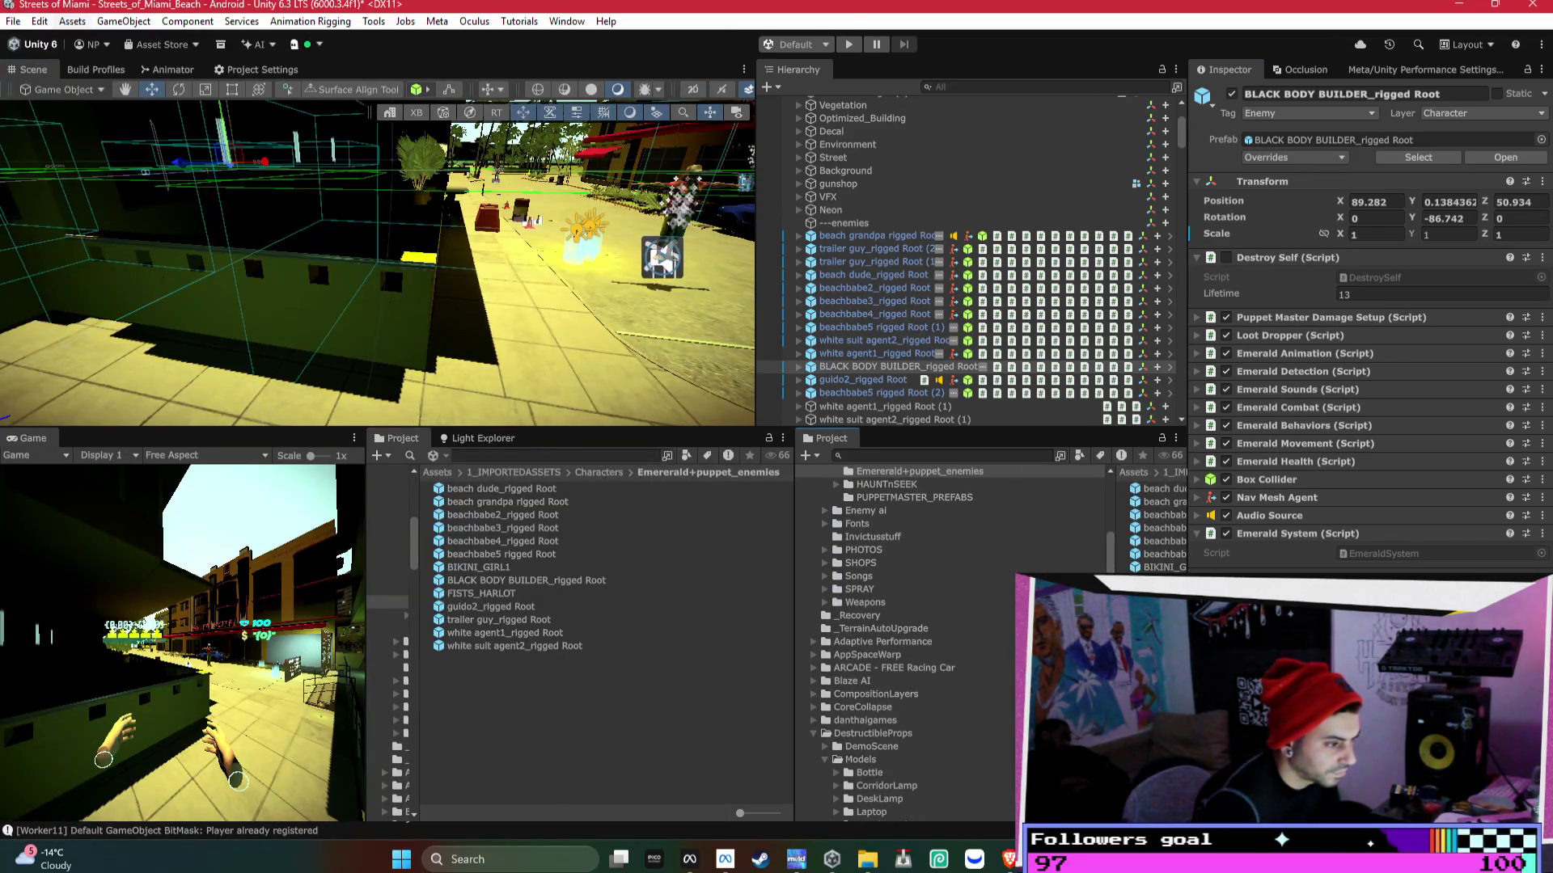
- Collapse the Characters, 1_IMPORTEDASSETS, Miami_Beach and Plugins folders and open Assets > Scripts with a wider file list
scroll(873, 572, "up", 5)
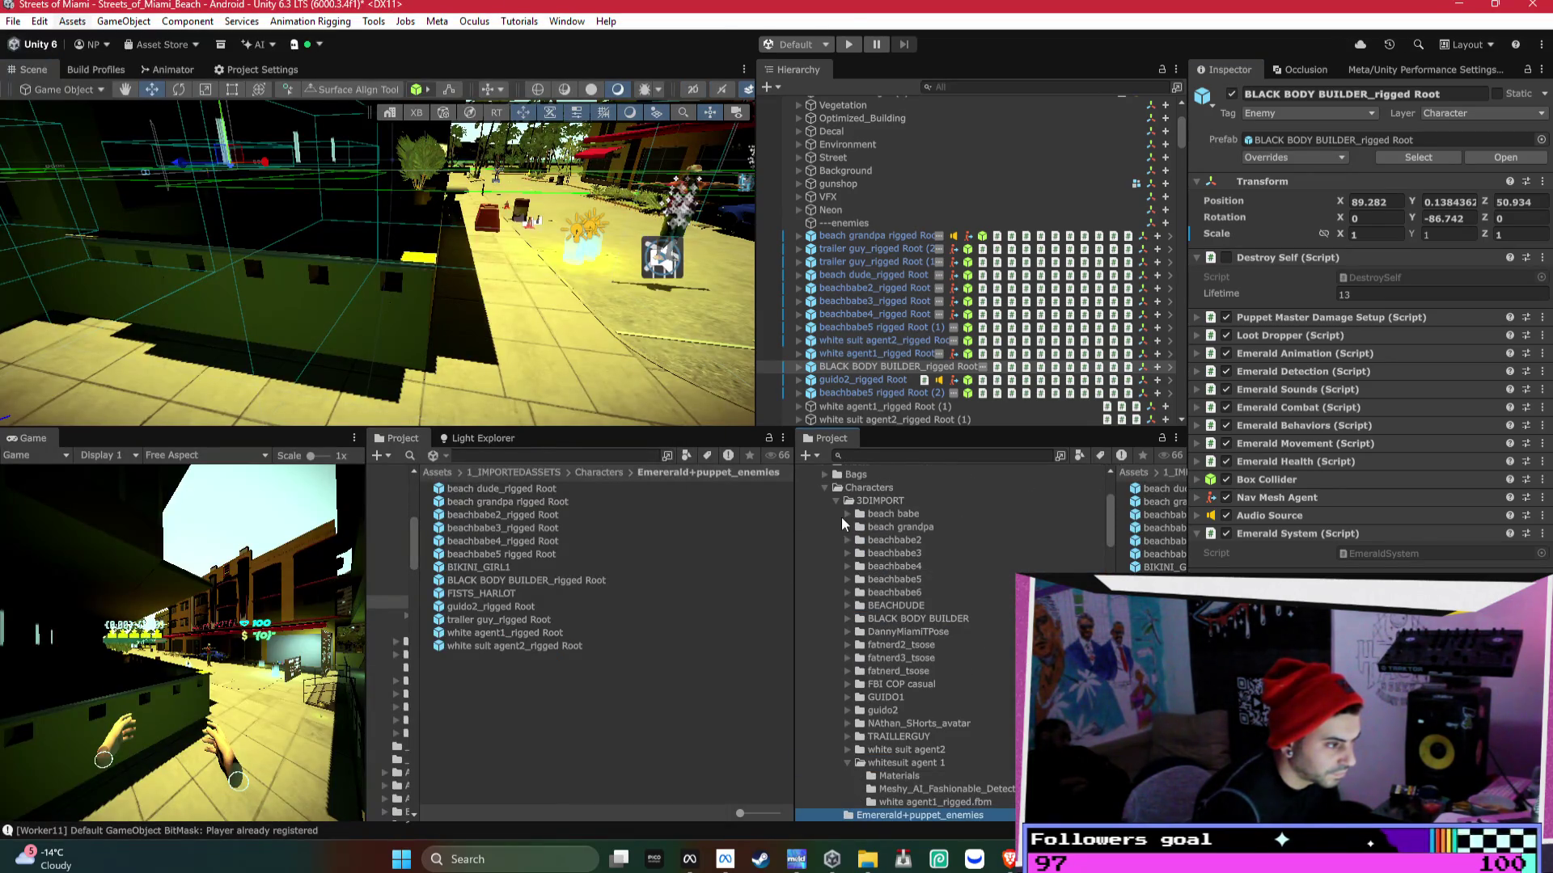
left_click(824, 487)
scroll(861, 542, "up", 3)
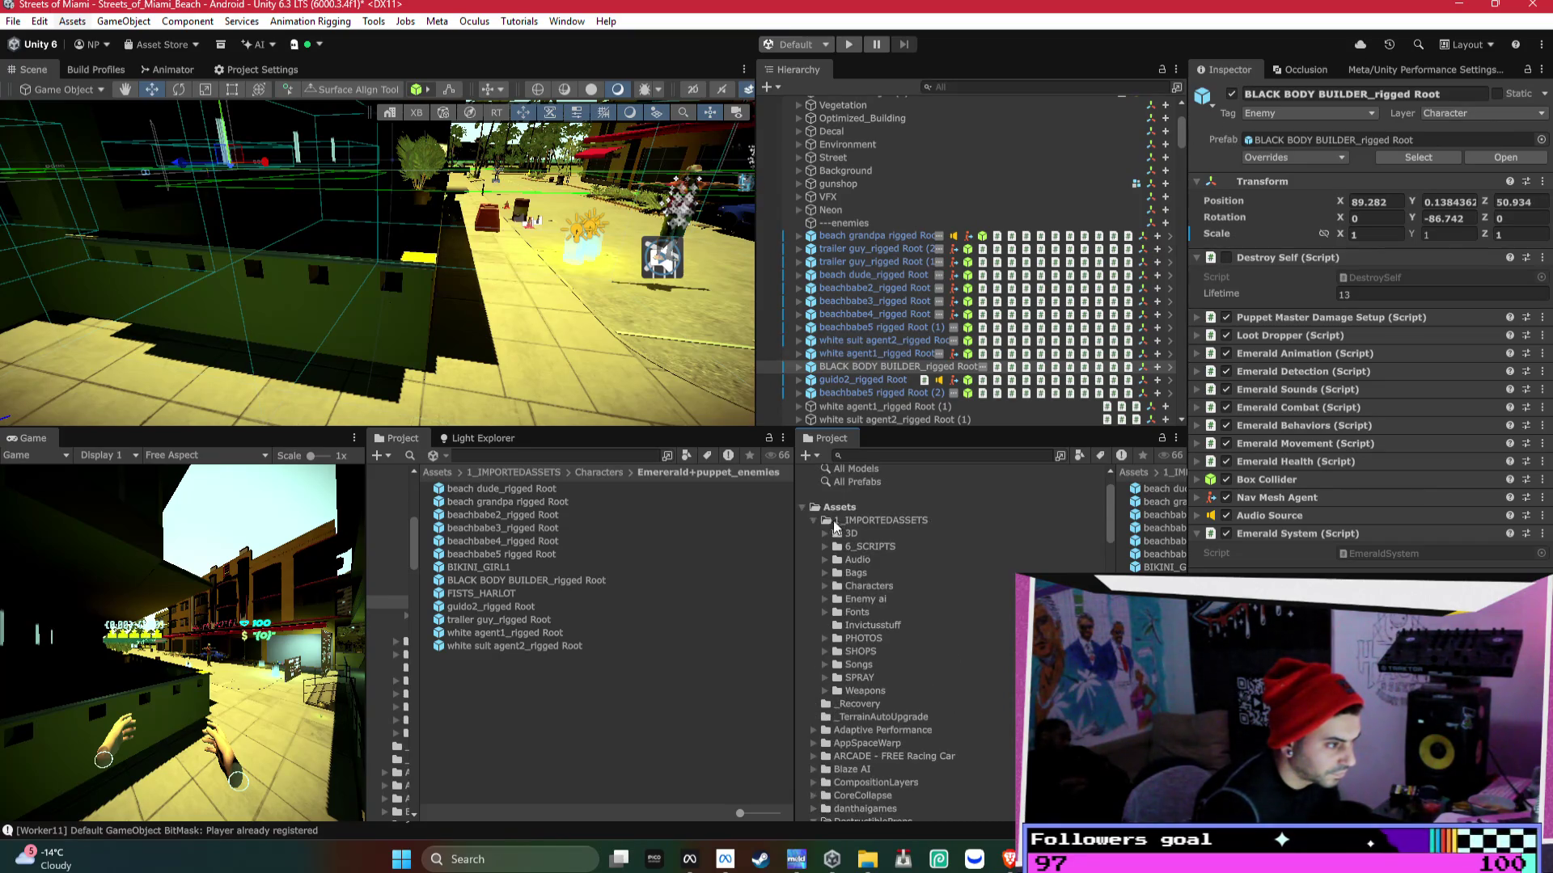
left_click(813, 520)
scroll(813, 655, "down", 2)
left_click(813, 720)
scroll(862, 684, "down", 2)
left_click(813, 672)
left_click(816, 750)
left_click(814, 751)
scroll(816, 756, "down", 3)
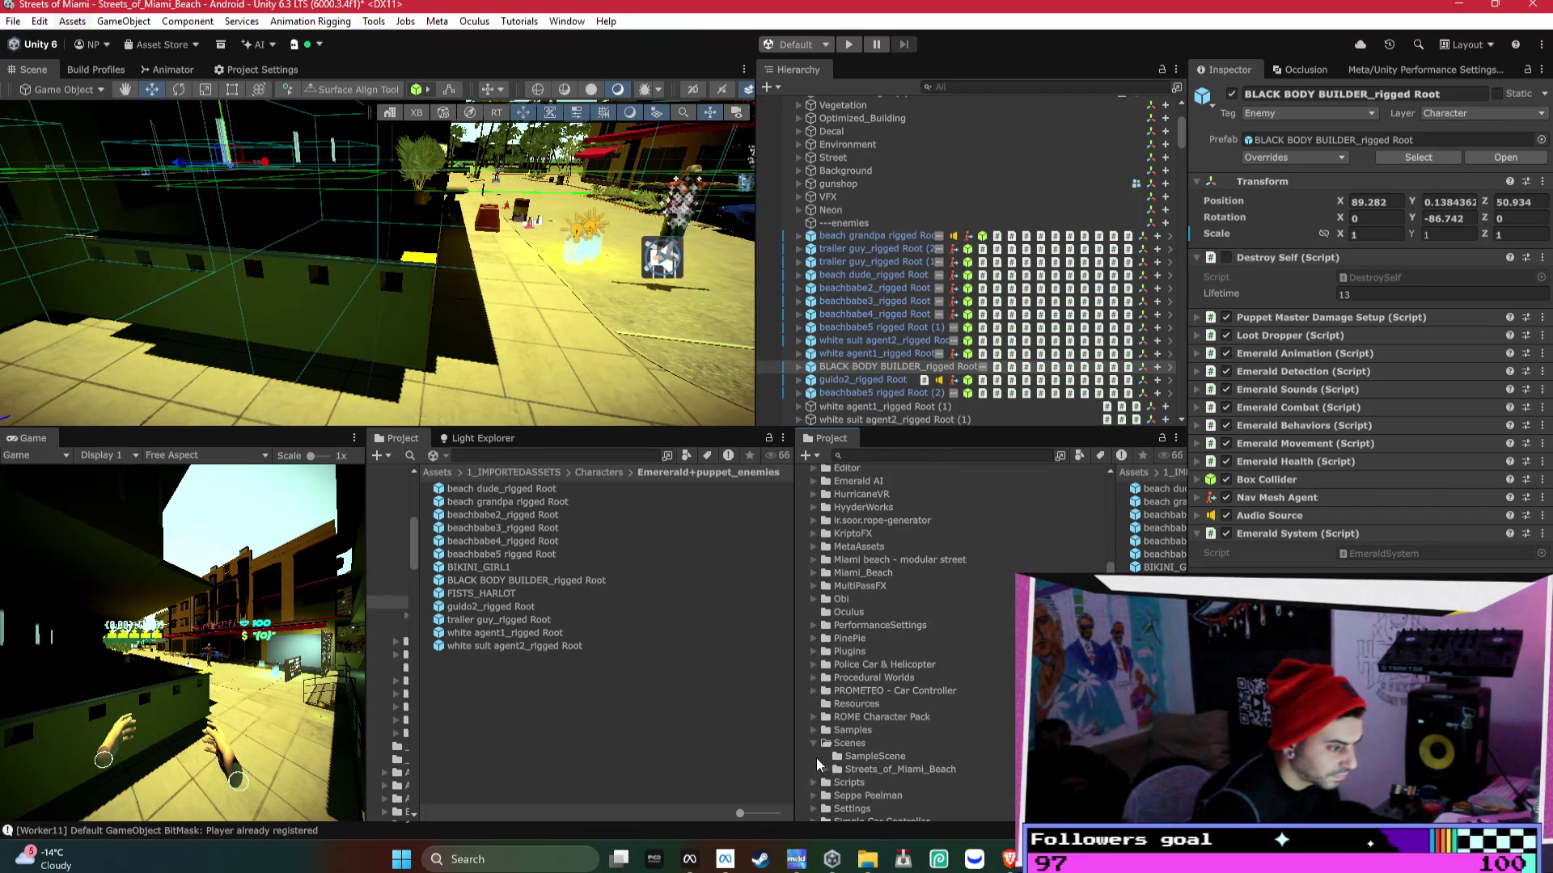
left_click(841, 755)
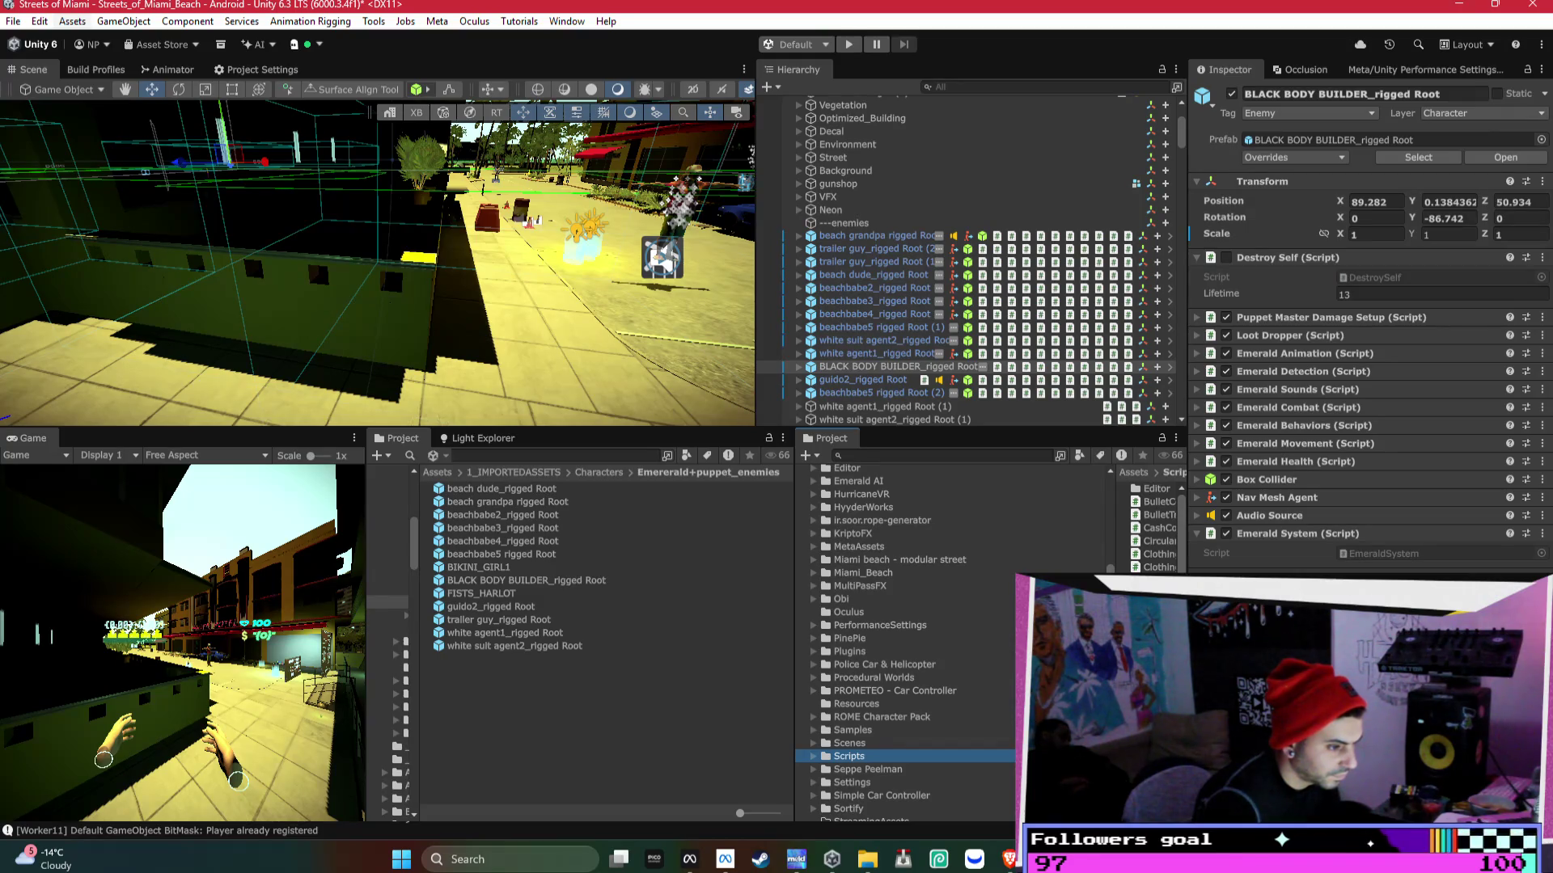
left_click_drag(1112, 614, 952, 613)
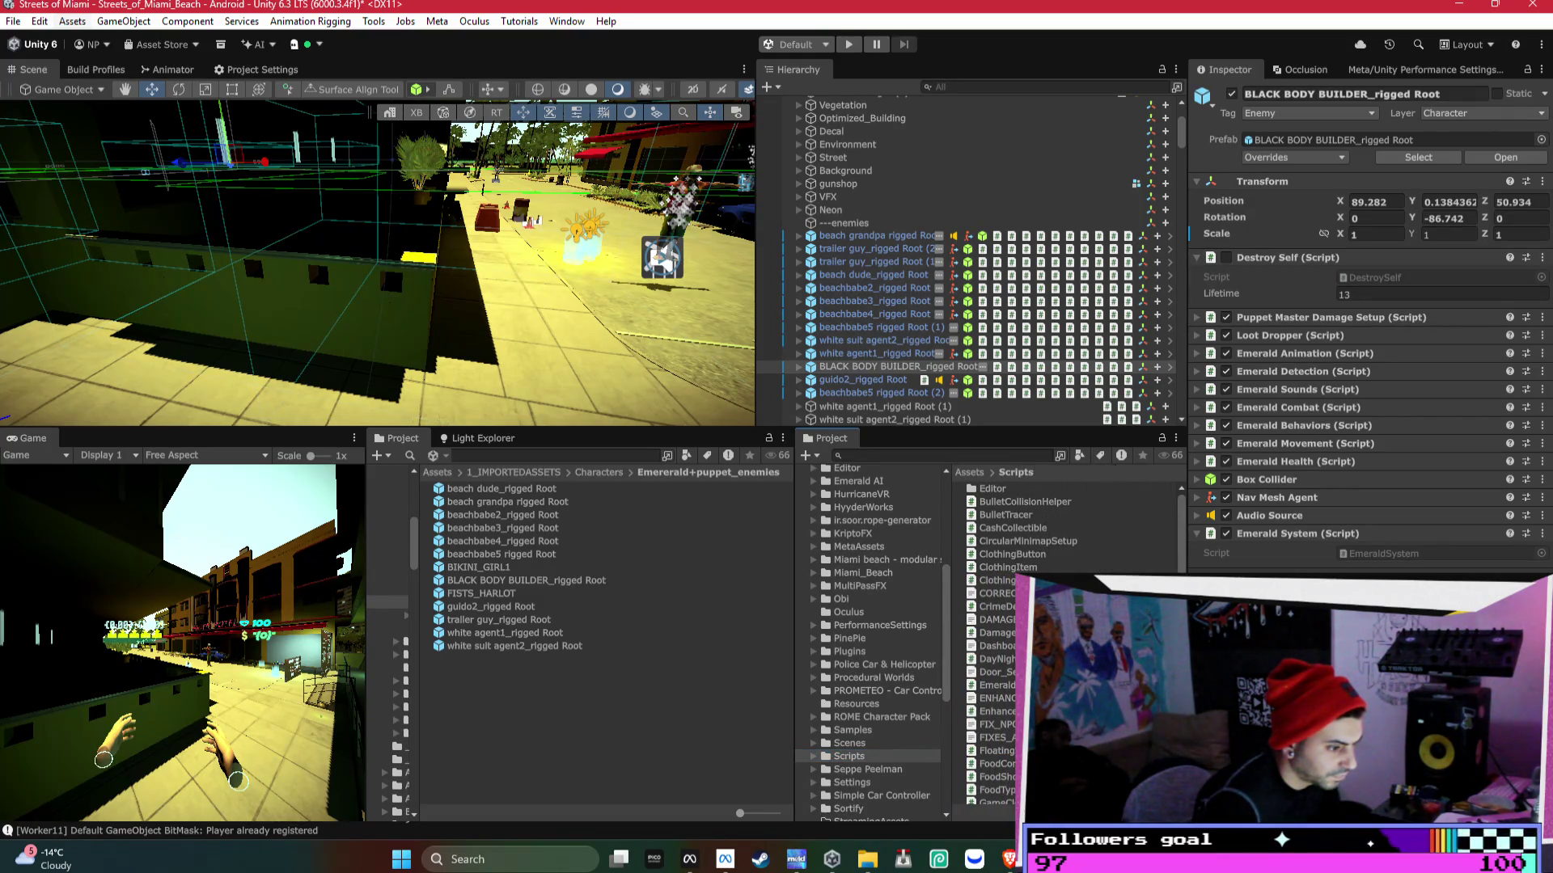
scroll(995, 647, "down", 15)
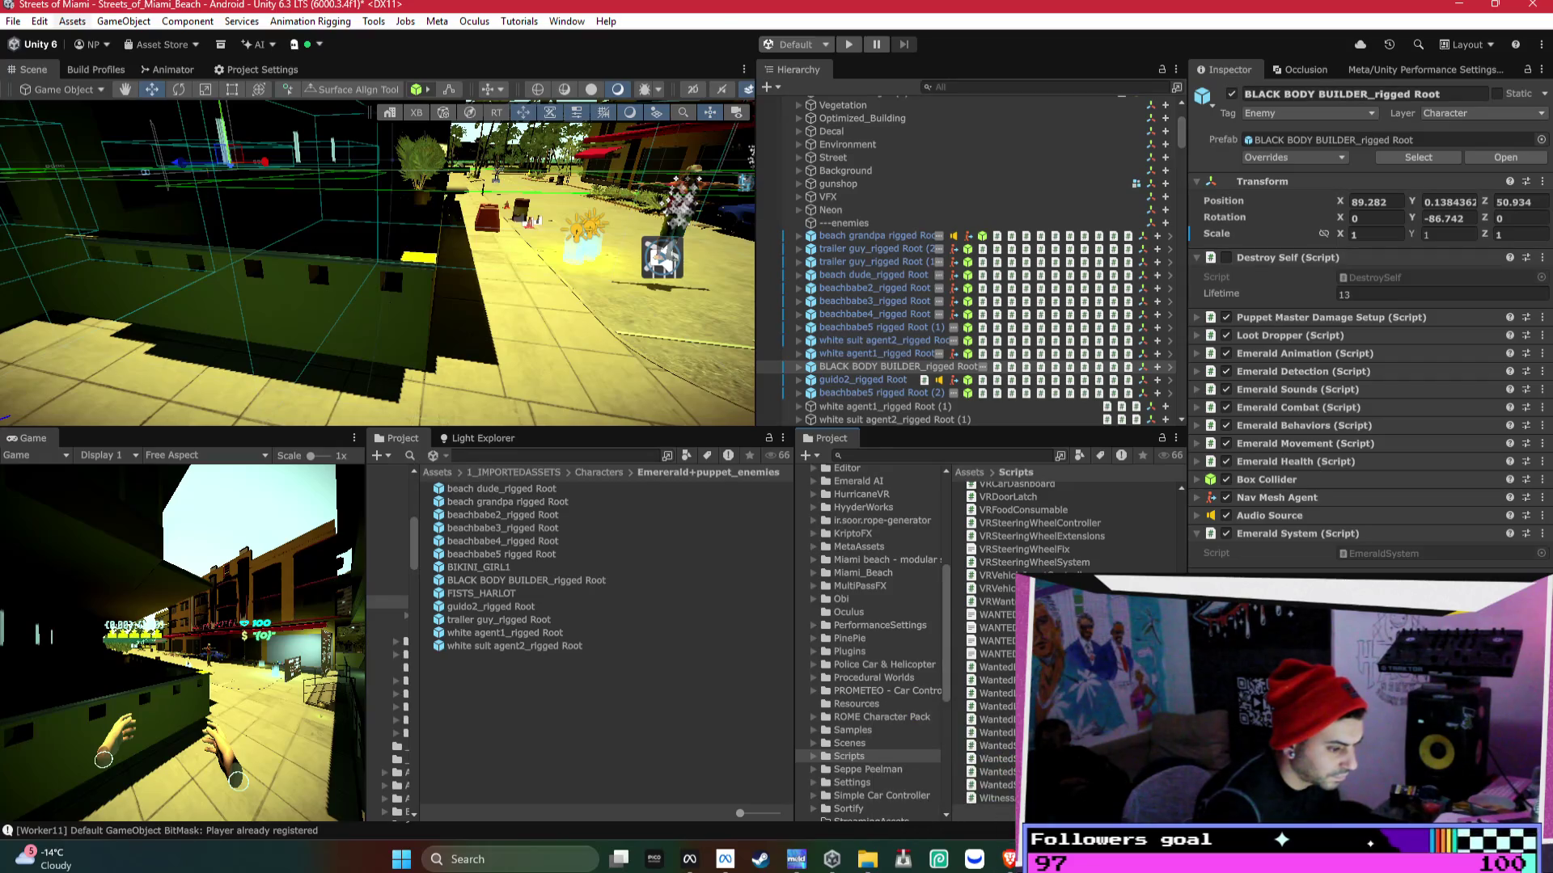
- Compare the assistant's delete list against the Scripts files, checking PuppetMasterDamageSetup's actions menu
key("alt+Tab")
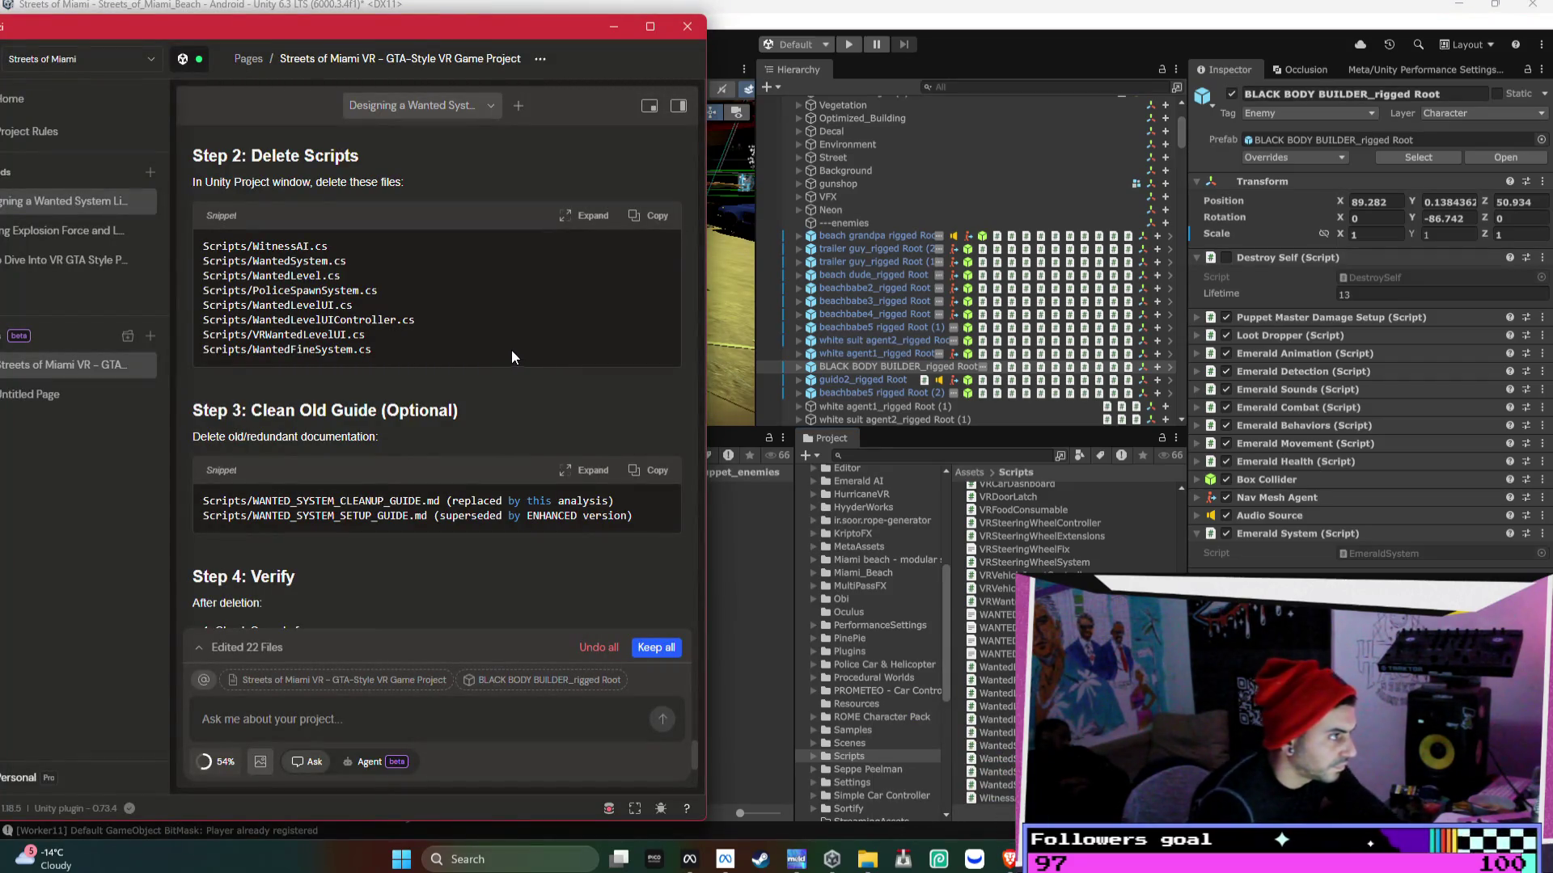
scroll(1052, 687, "up", 10)
left_click(1063, 719)
right_click(1063, 720)
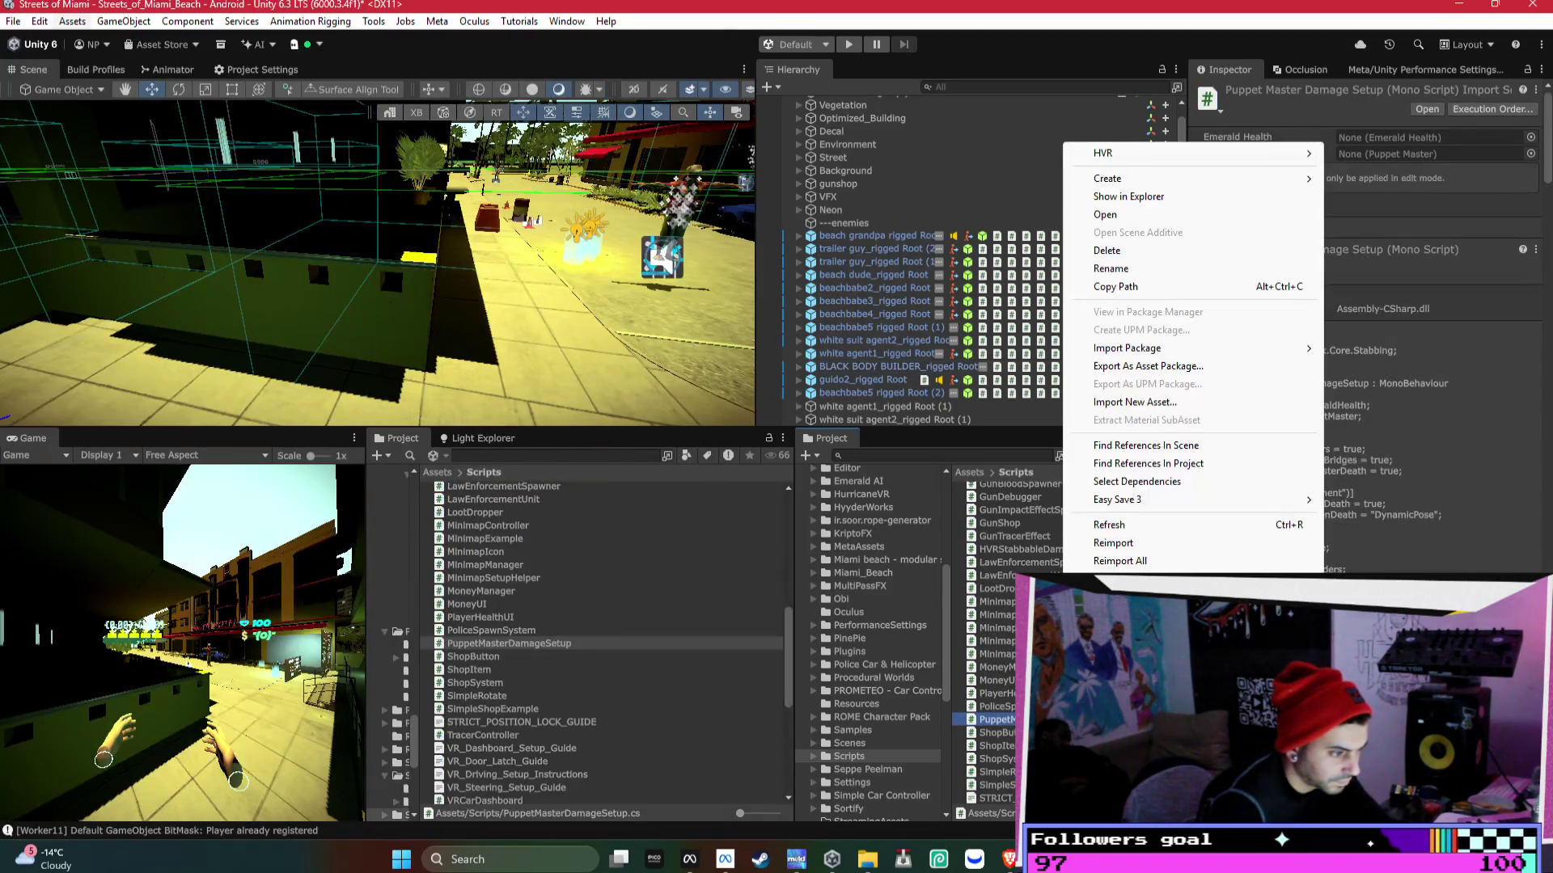
left_click(796, 647)
scroll(1011, 663, "down", 10)
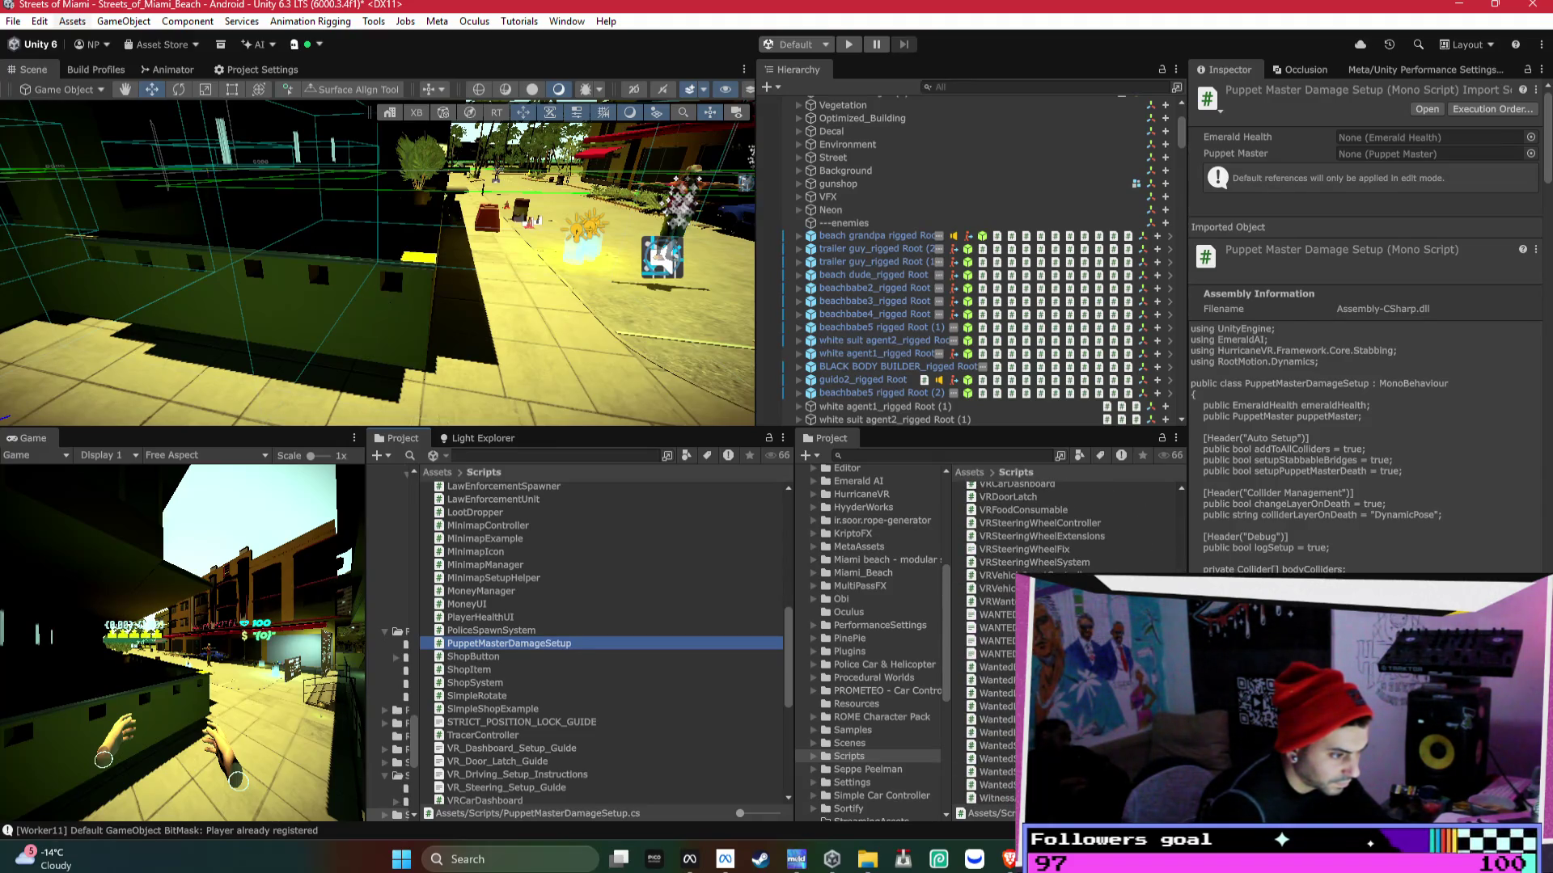
left_click(977, 455)
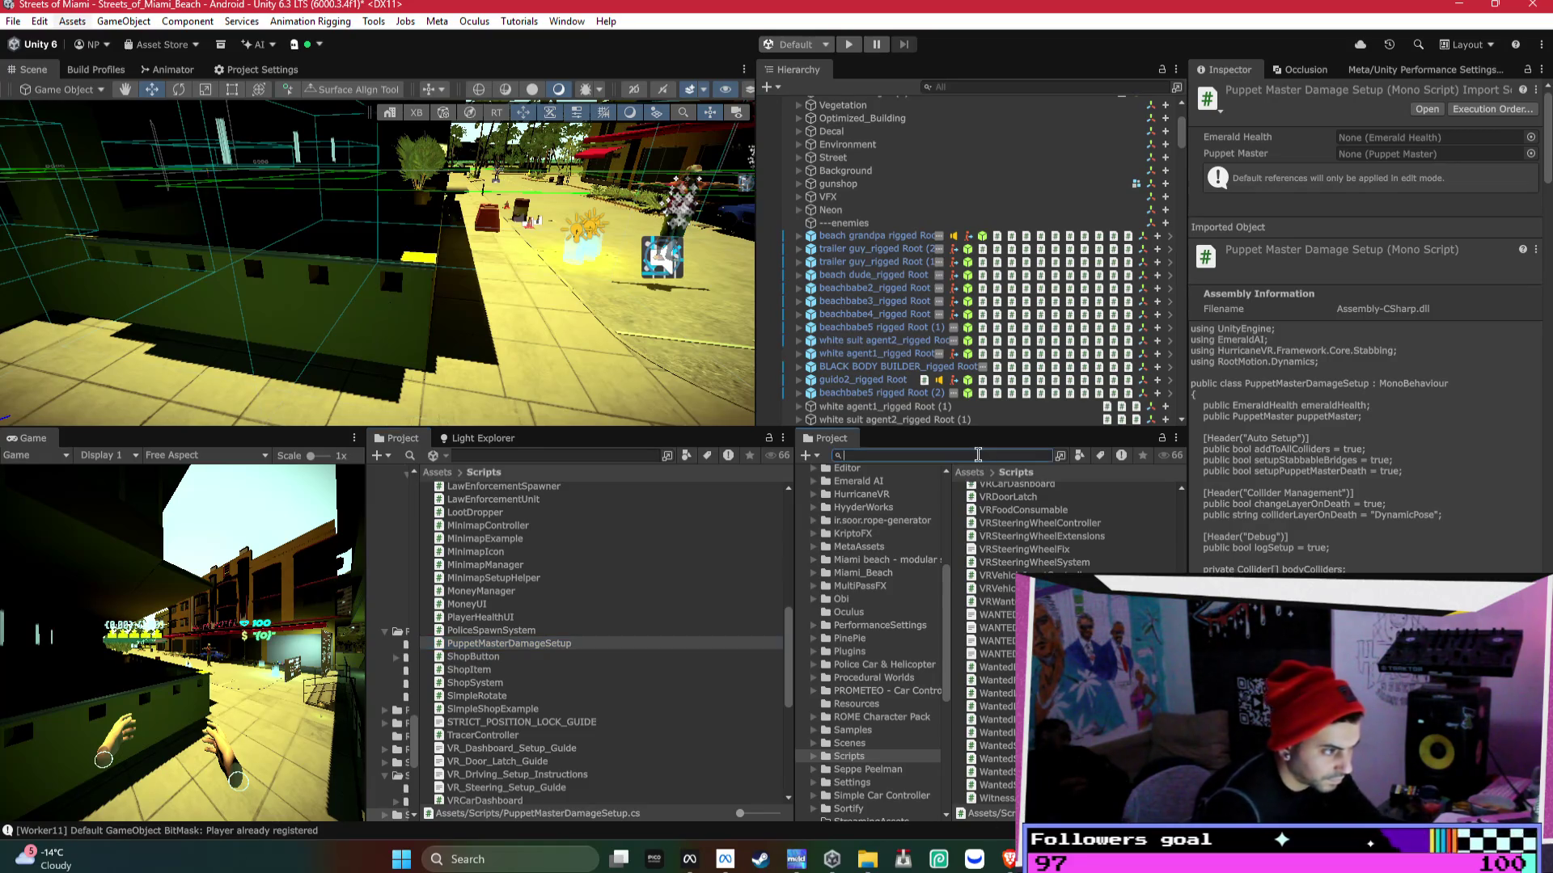
- Search 'witness' and select the WitnessAI script in the full Scripts listing
type("witness")
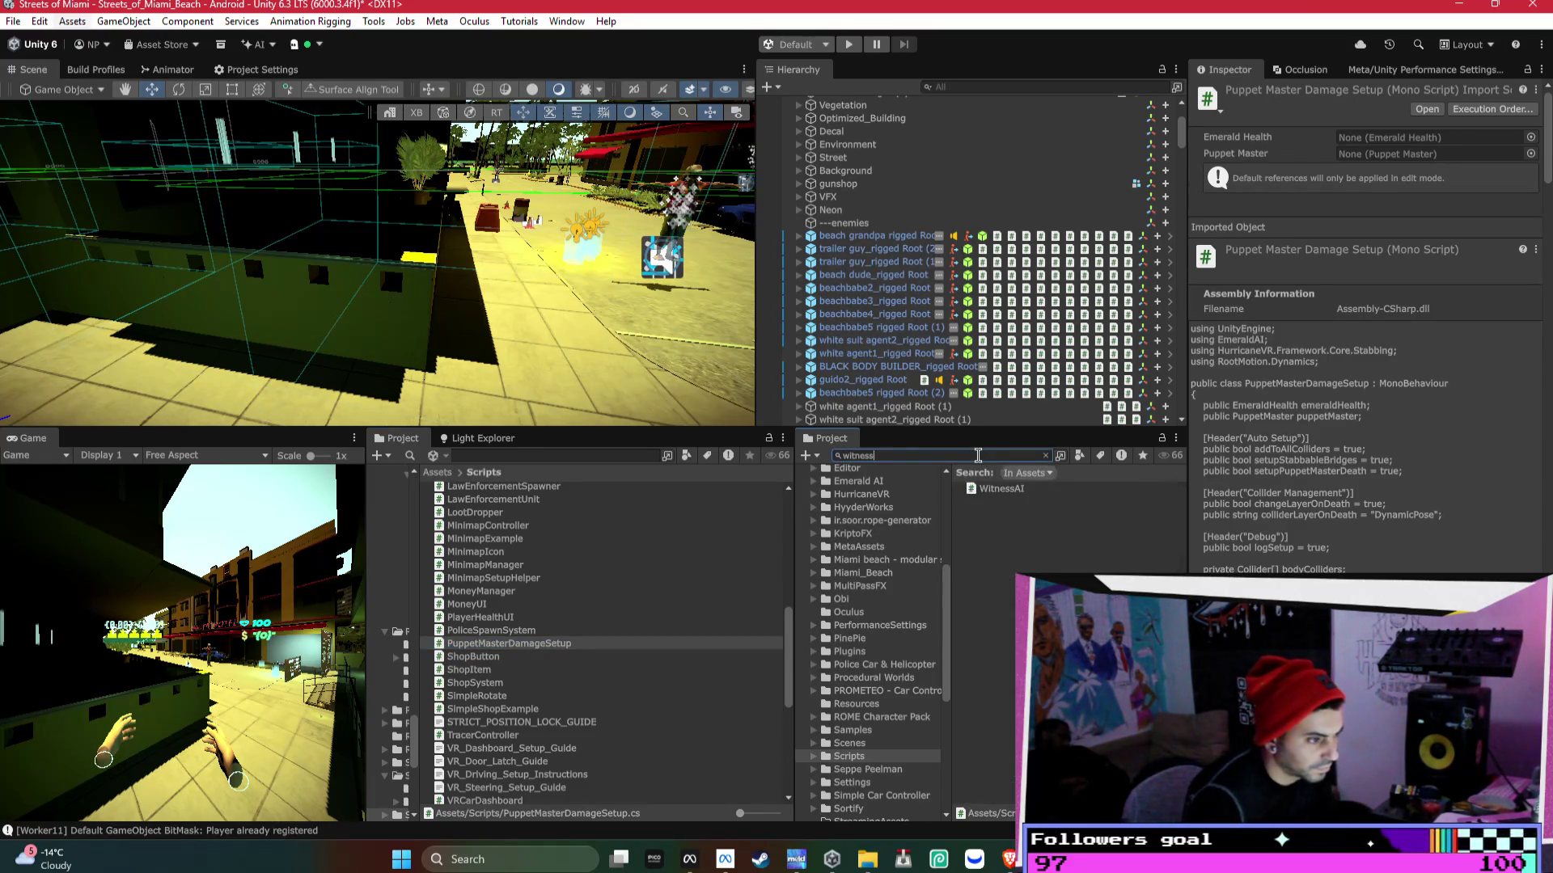
left_click(1037, 488)
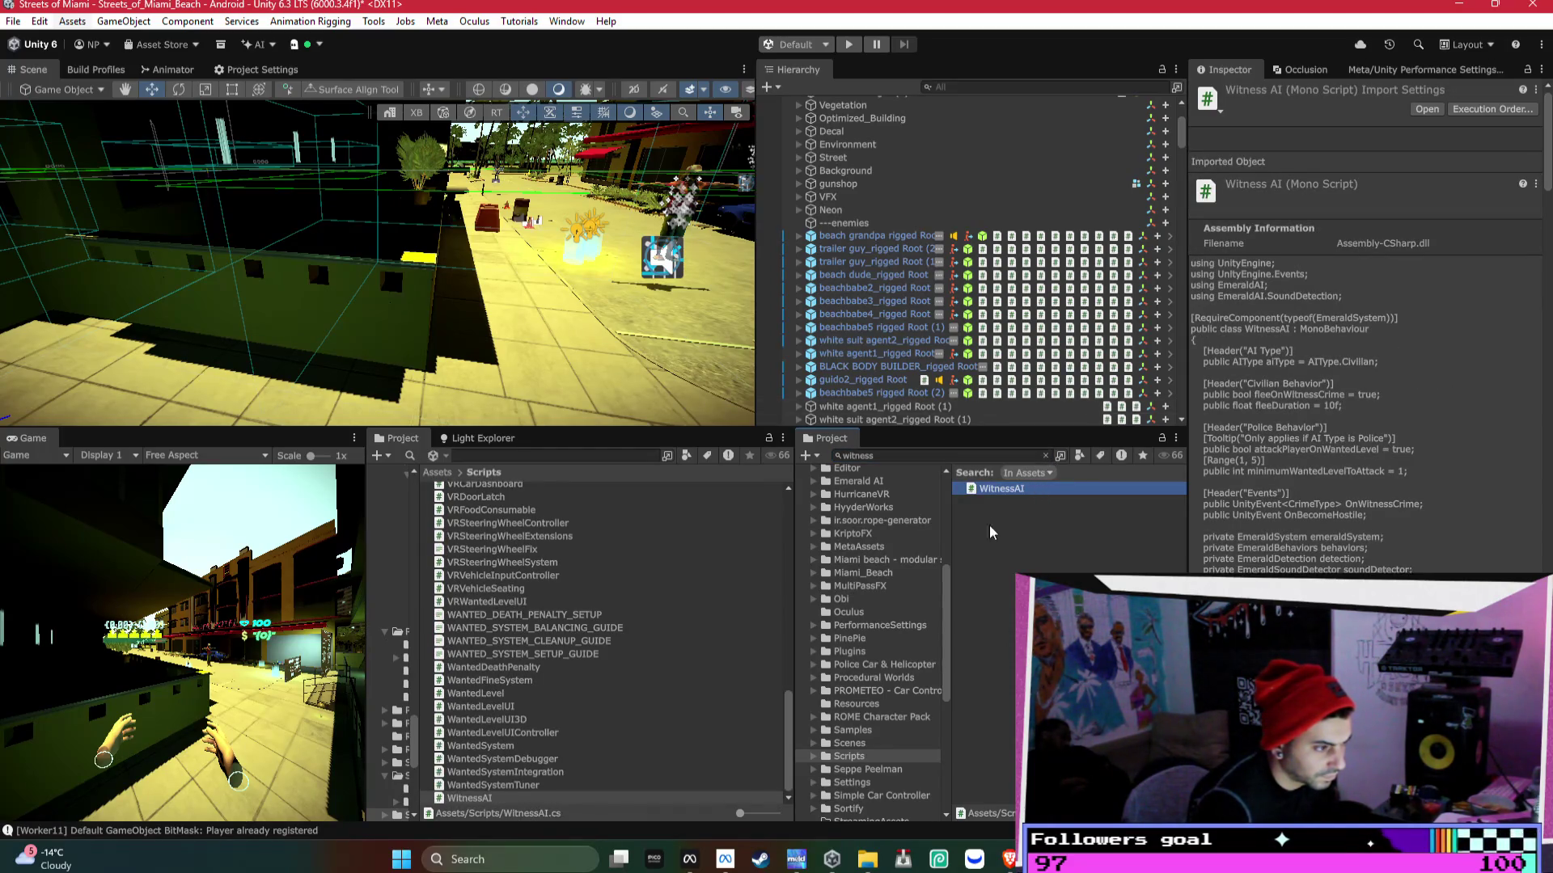
left_click(1046, 456)
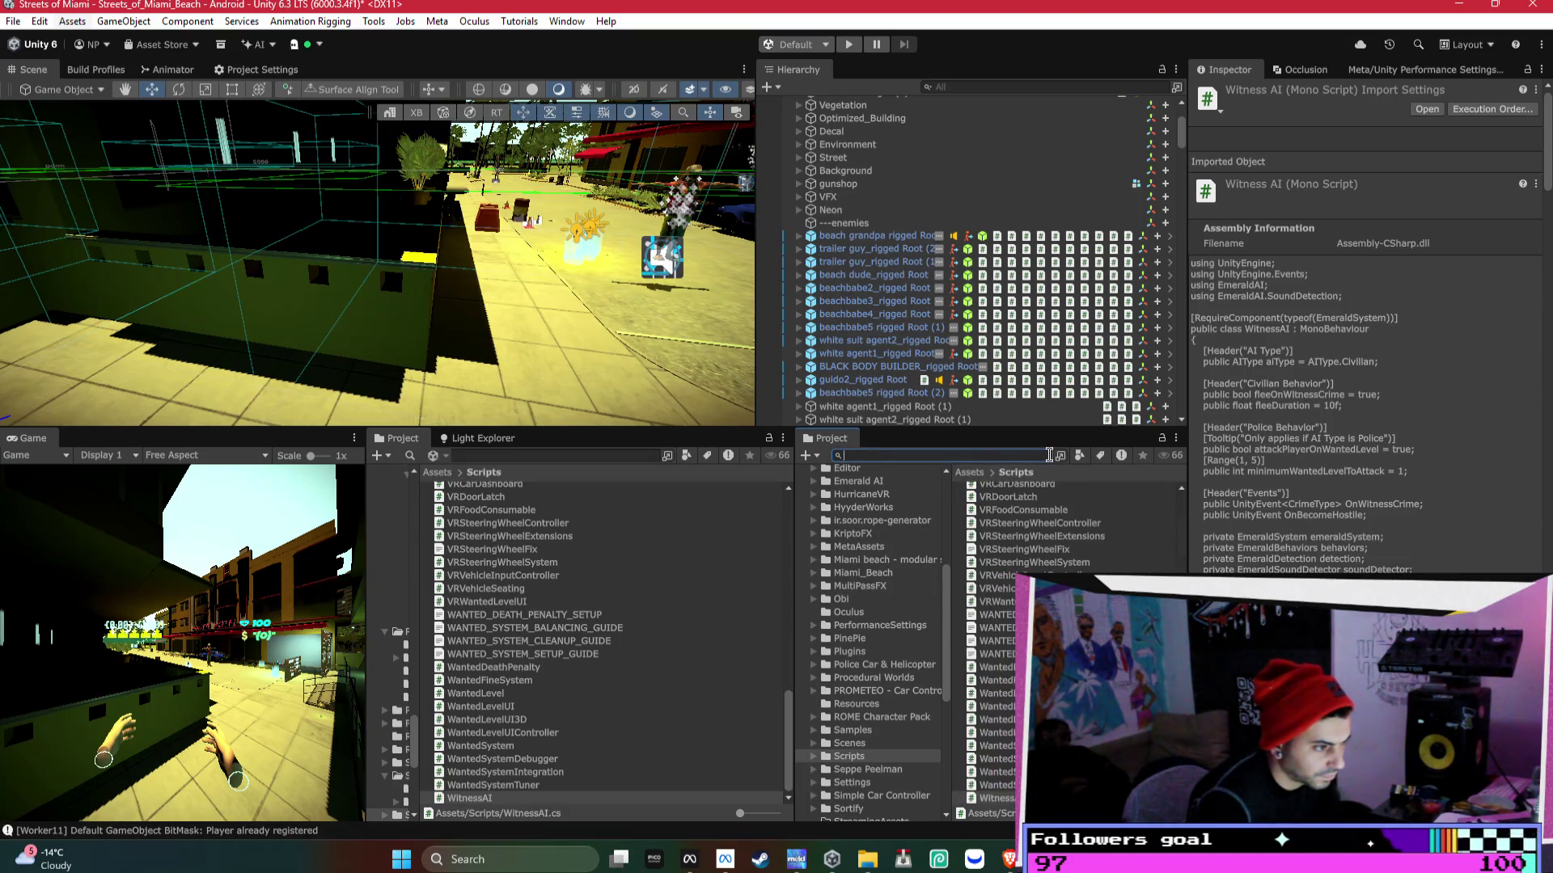
left_click(536, 792)
key("alt+Tab")
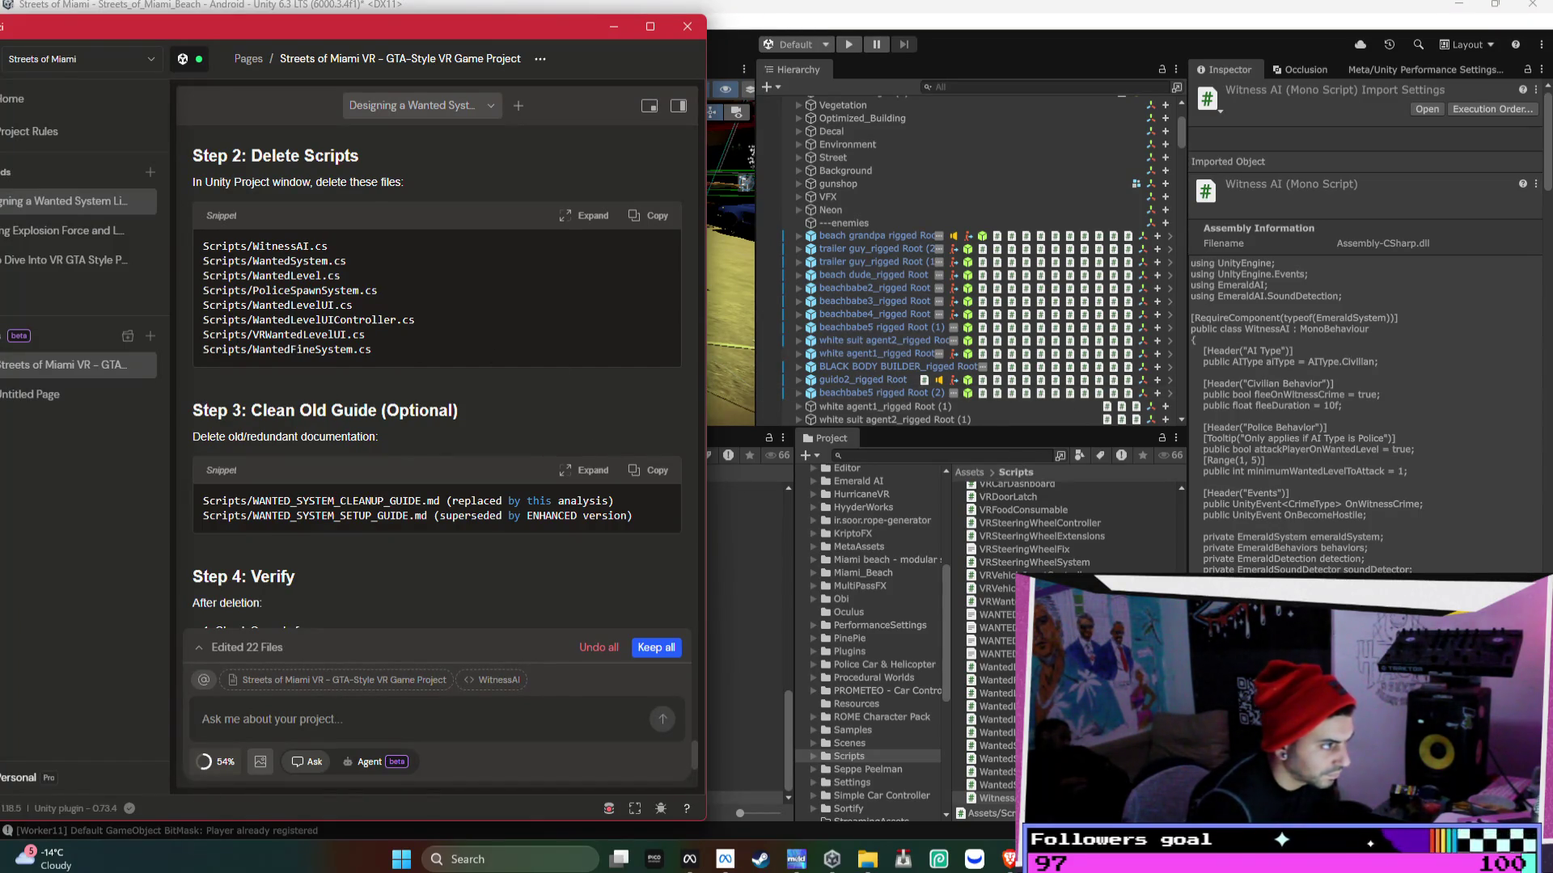
- Add WantedSystem, PoliceSpawnSystem, WantedLevel and WantedLevelUI to the selection, checking the assistant's list
left_click(994, 746, "ctrl")
key("alt+Tab")
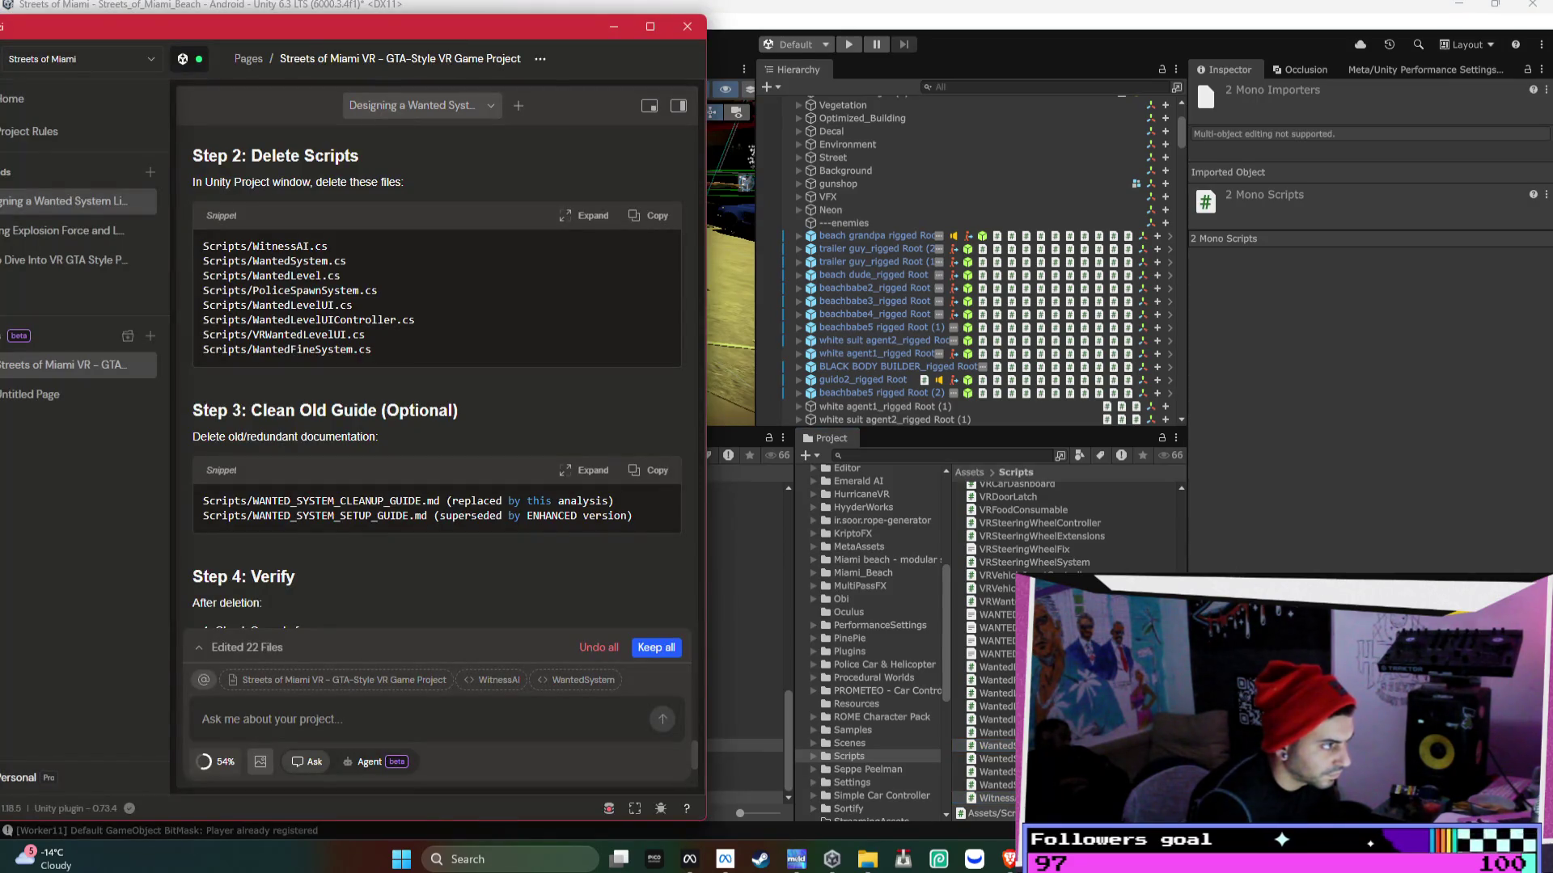
scroll(990, 647, "up", 7)
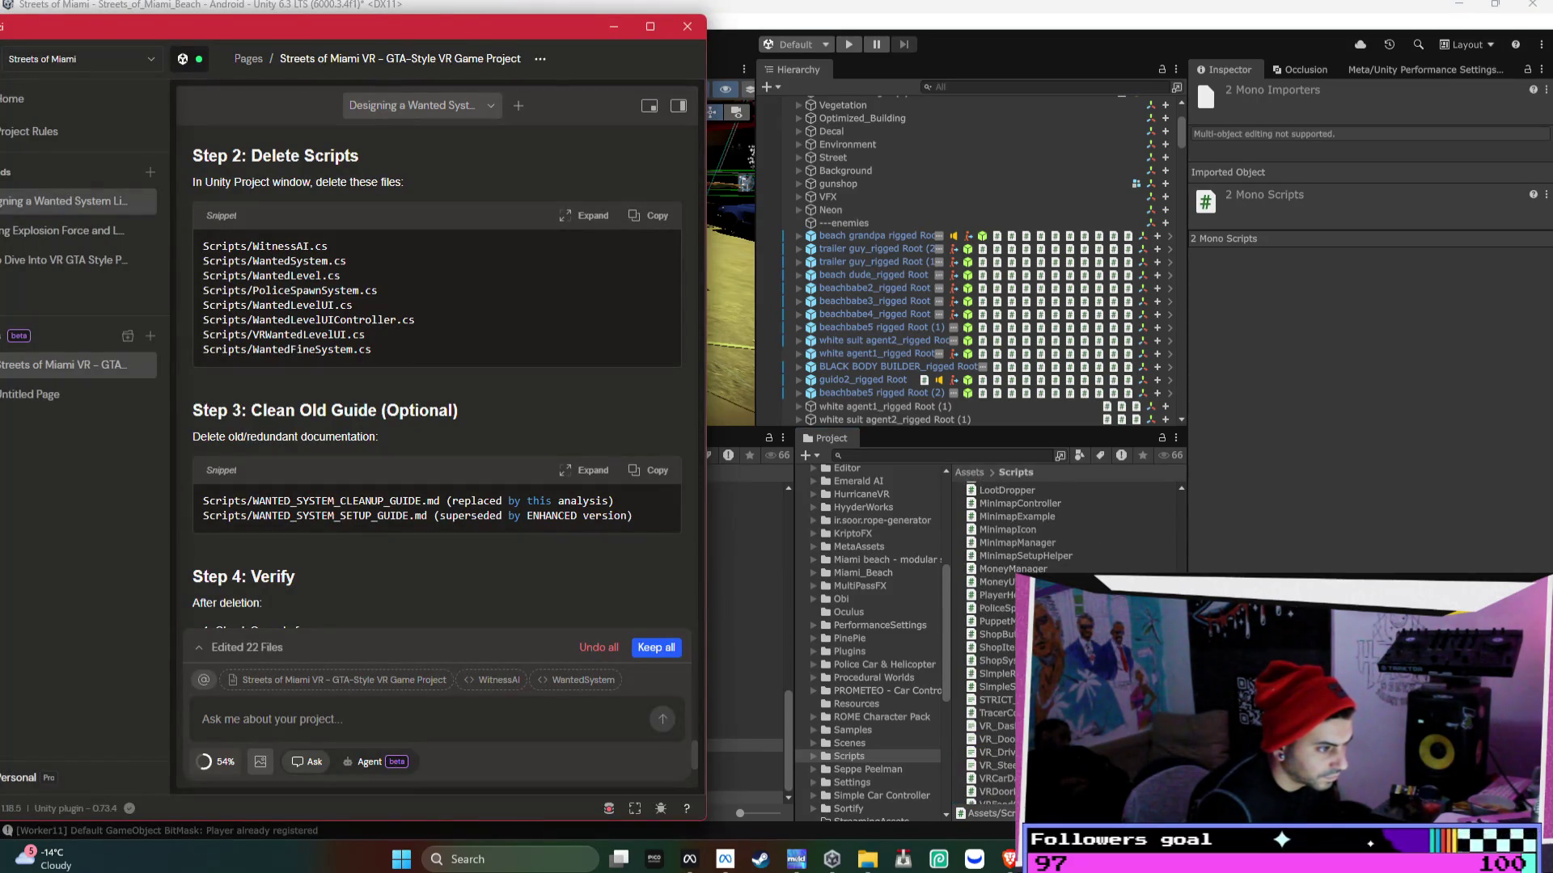
left_click(491, 642, "ctrl")
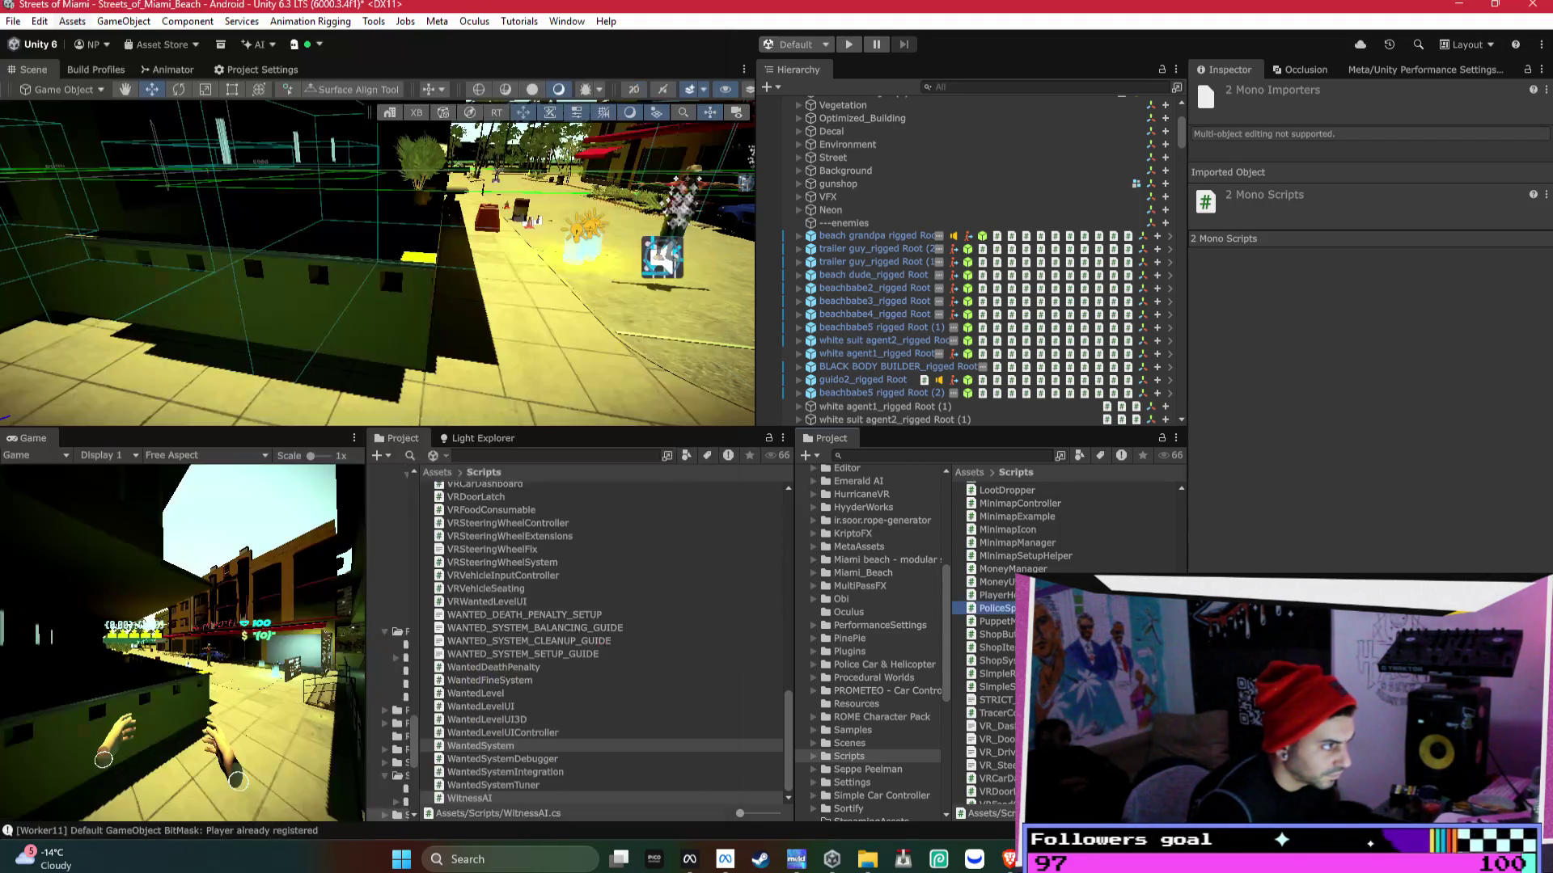
left_click(991, 693, "ctrl")
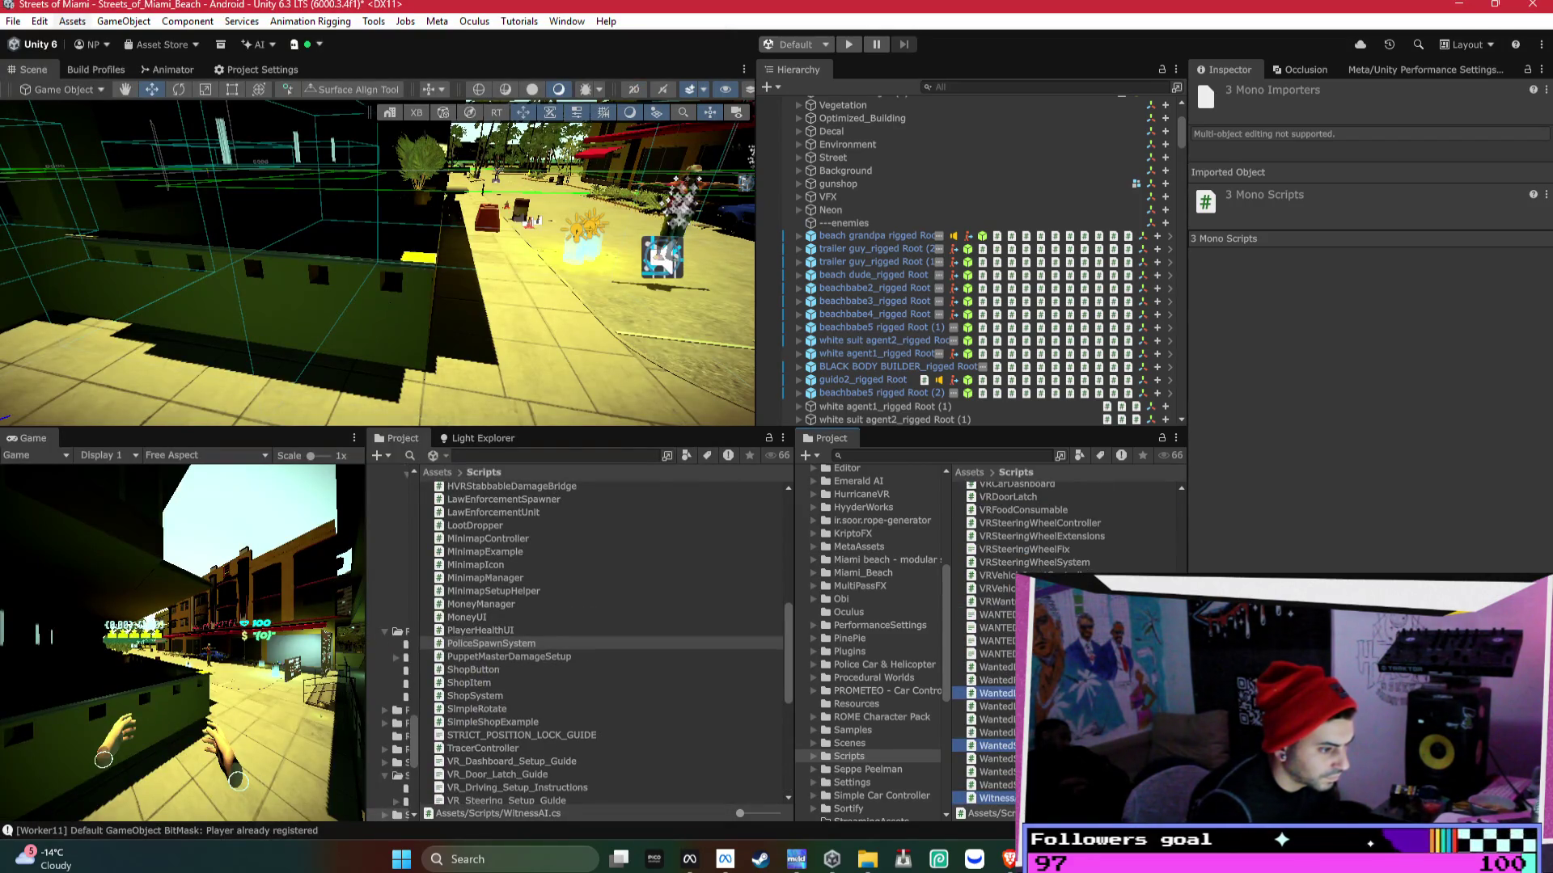
key("alt+Tab")
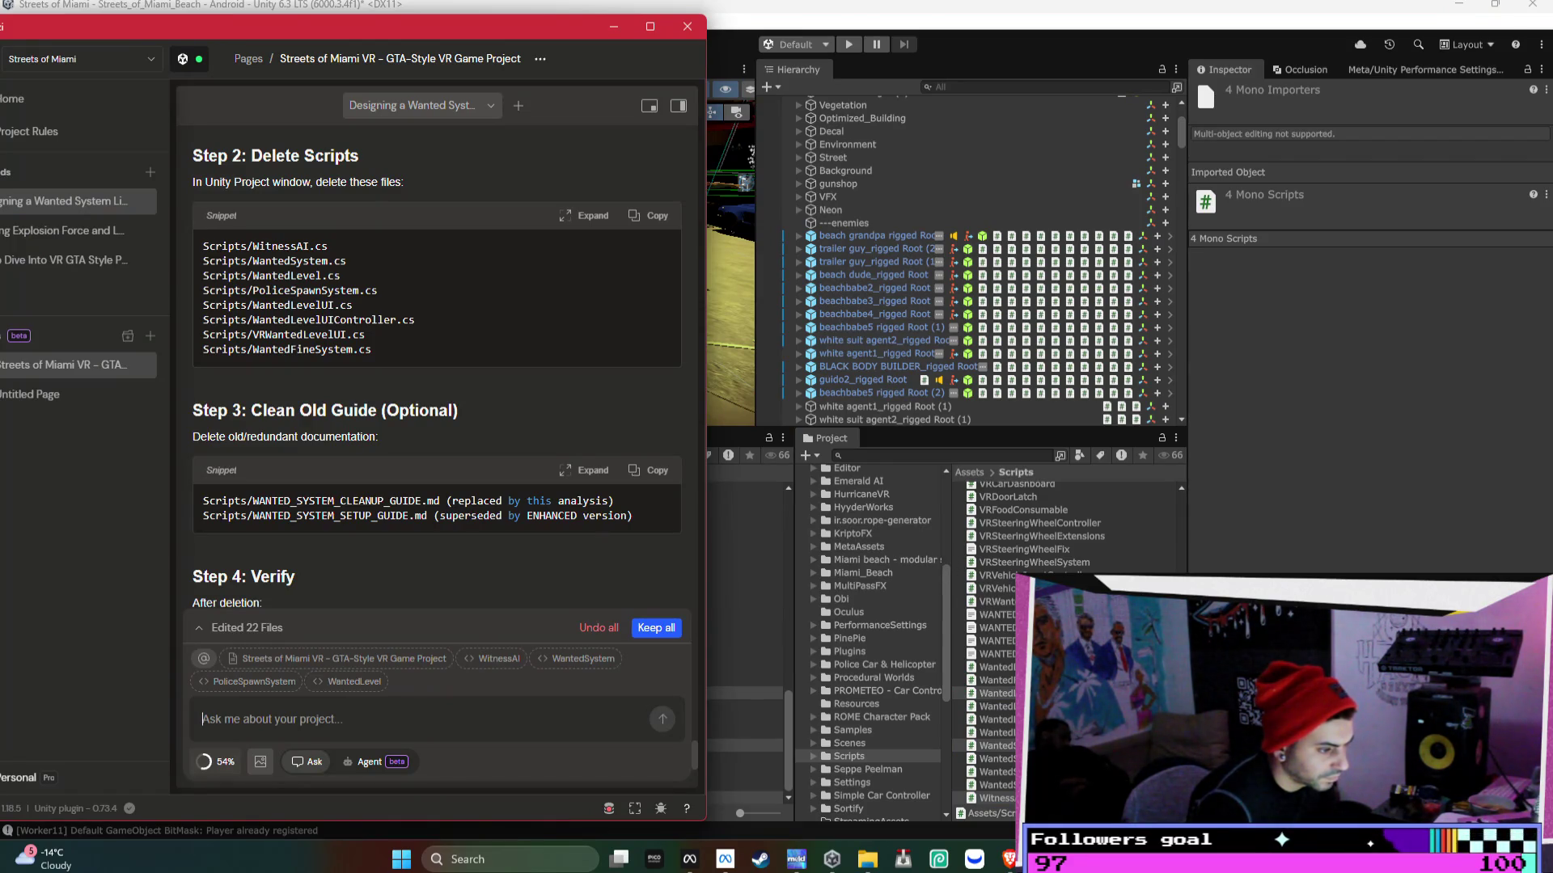
left_click(481, 706, "ctrl")
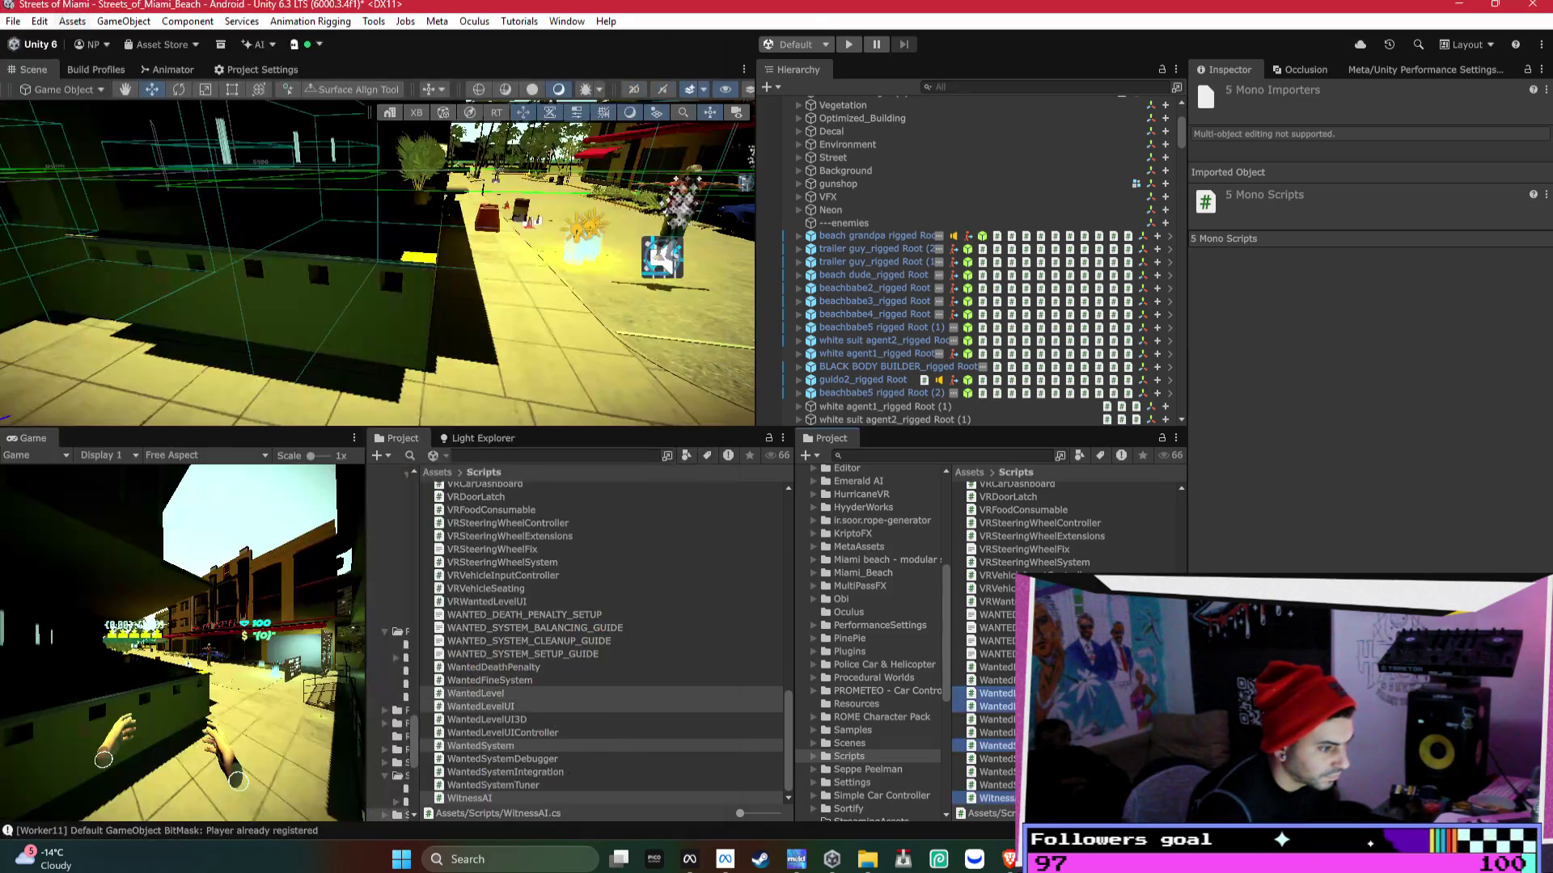
scroll(991, 643, "up", 8)
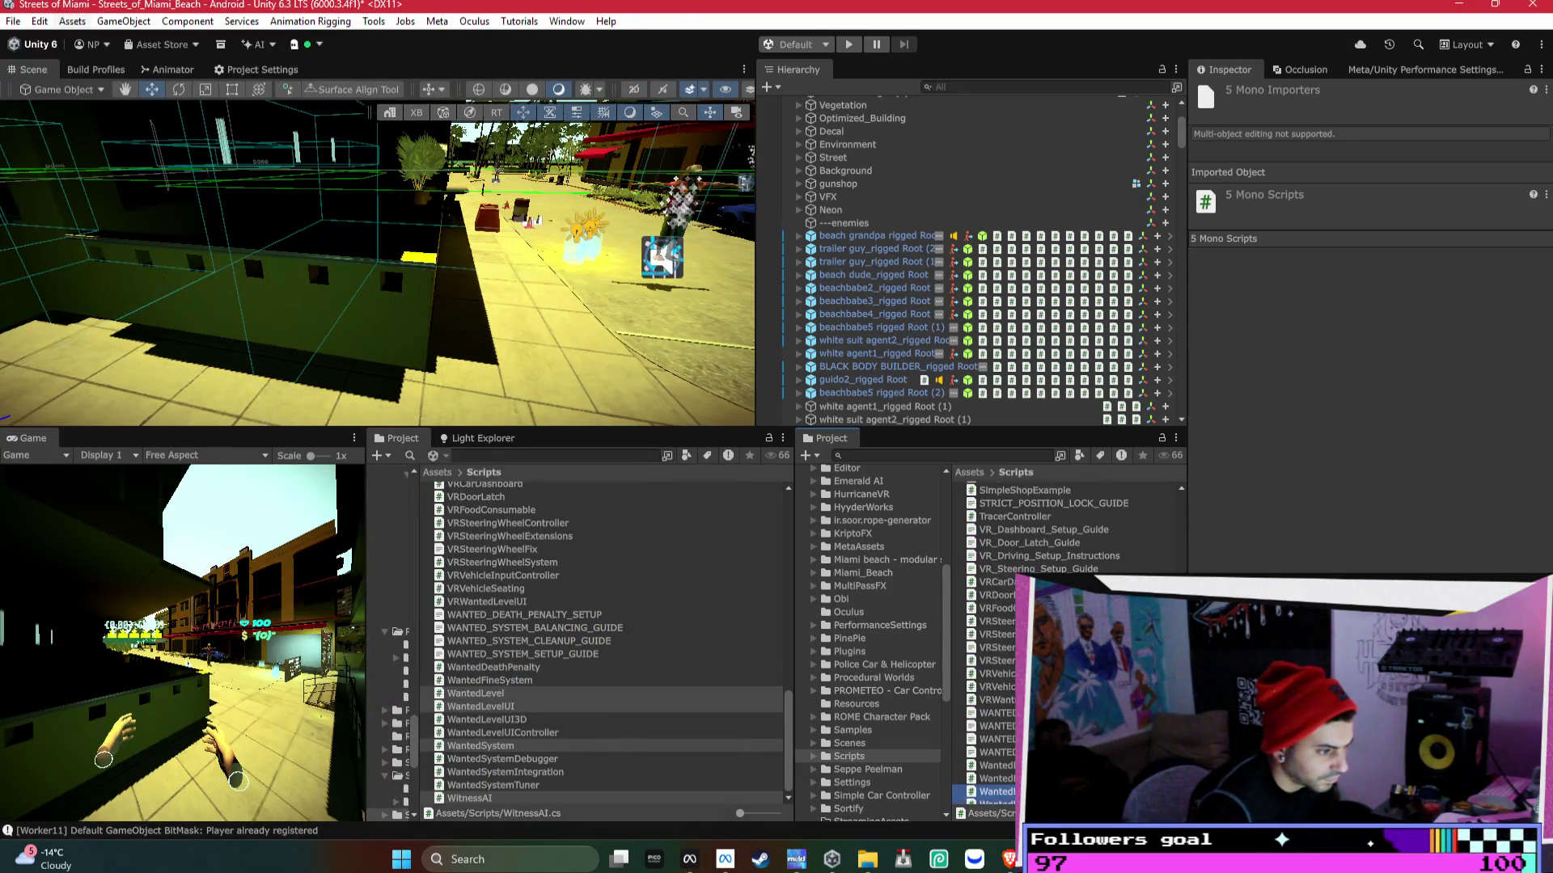
scroll(991, 643, "down", 8)
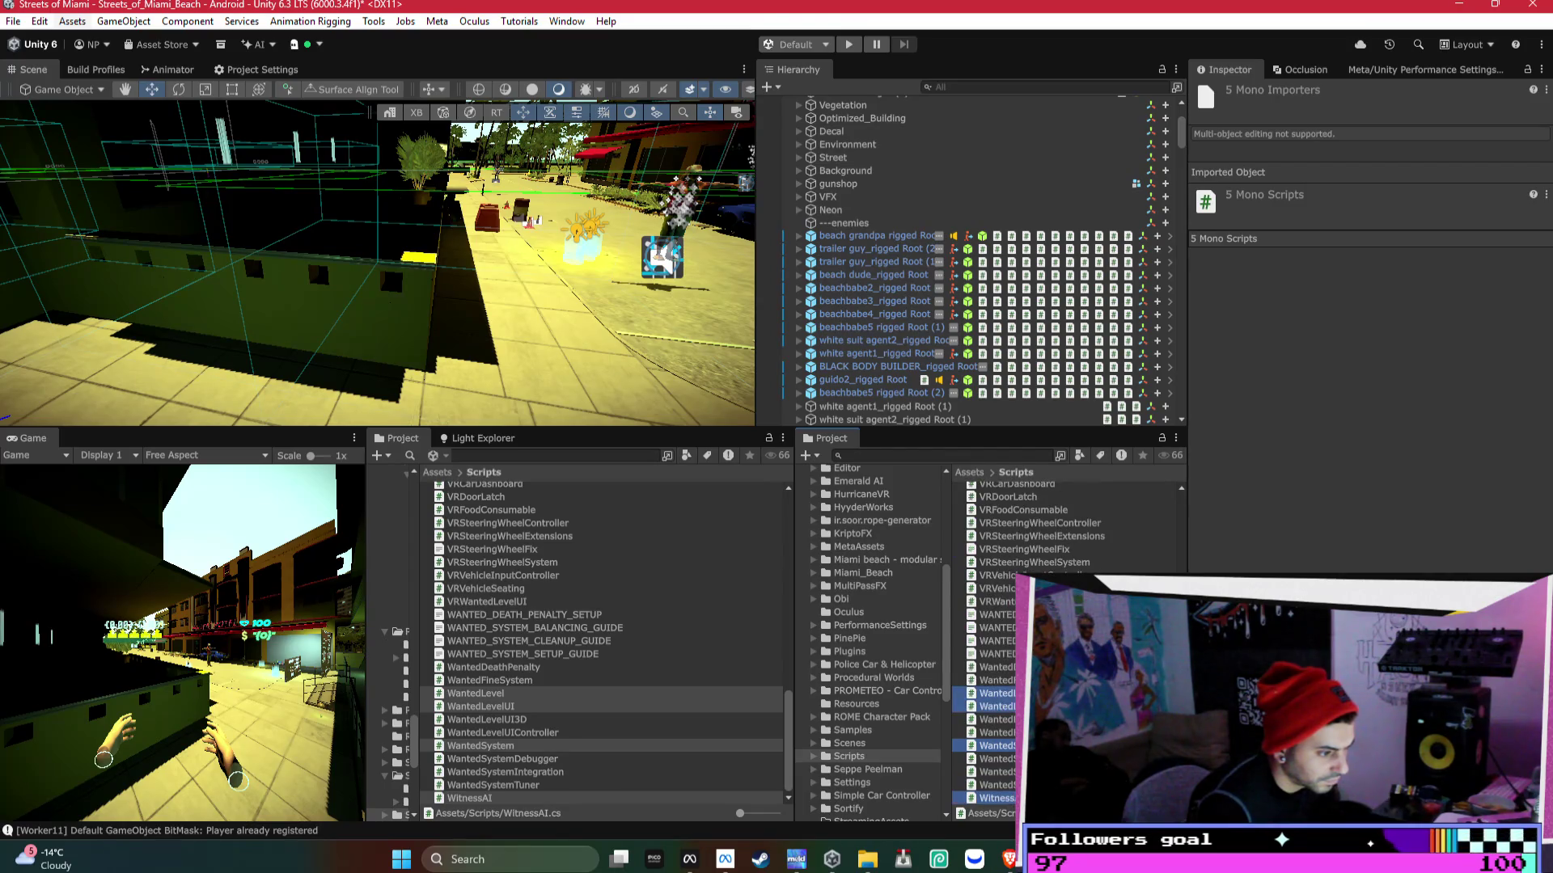
scroll(990, 643, "up", 12)
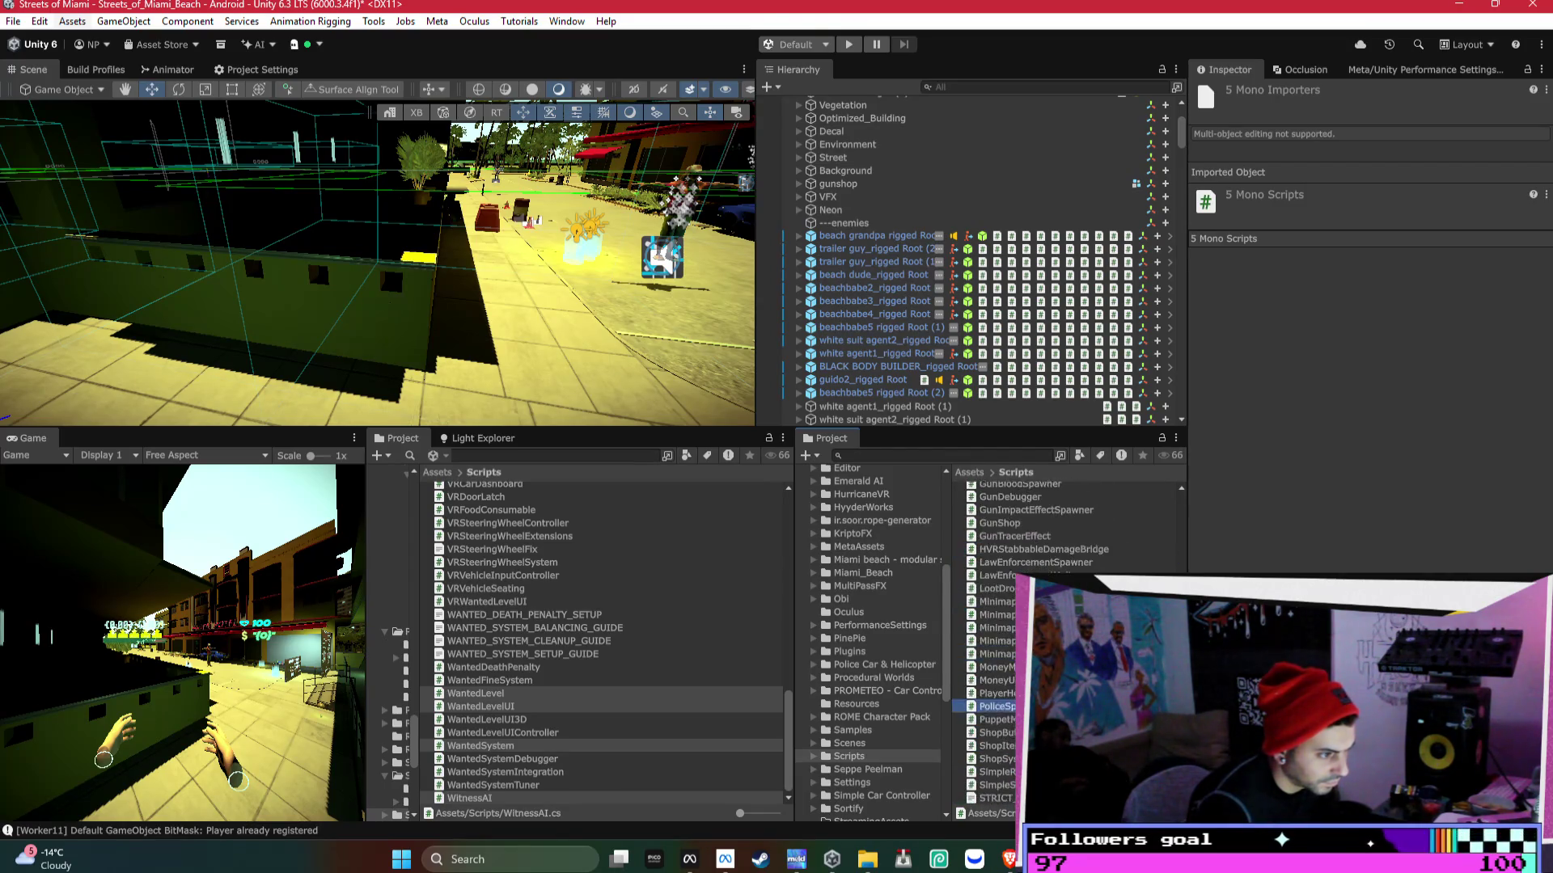
scroll(991, 643, "up", 3)
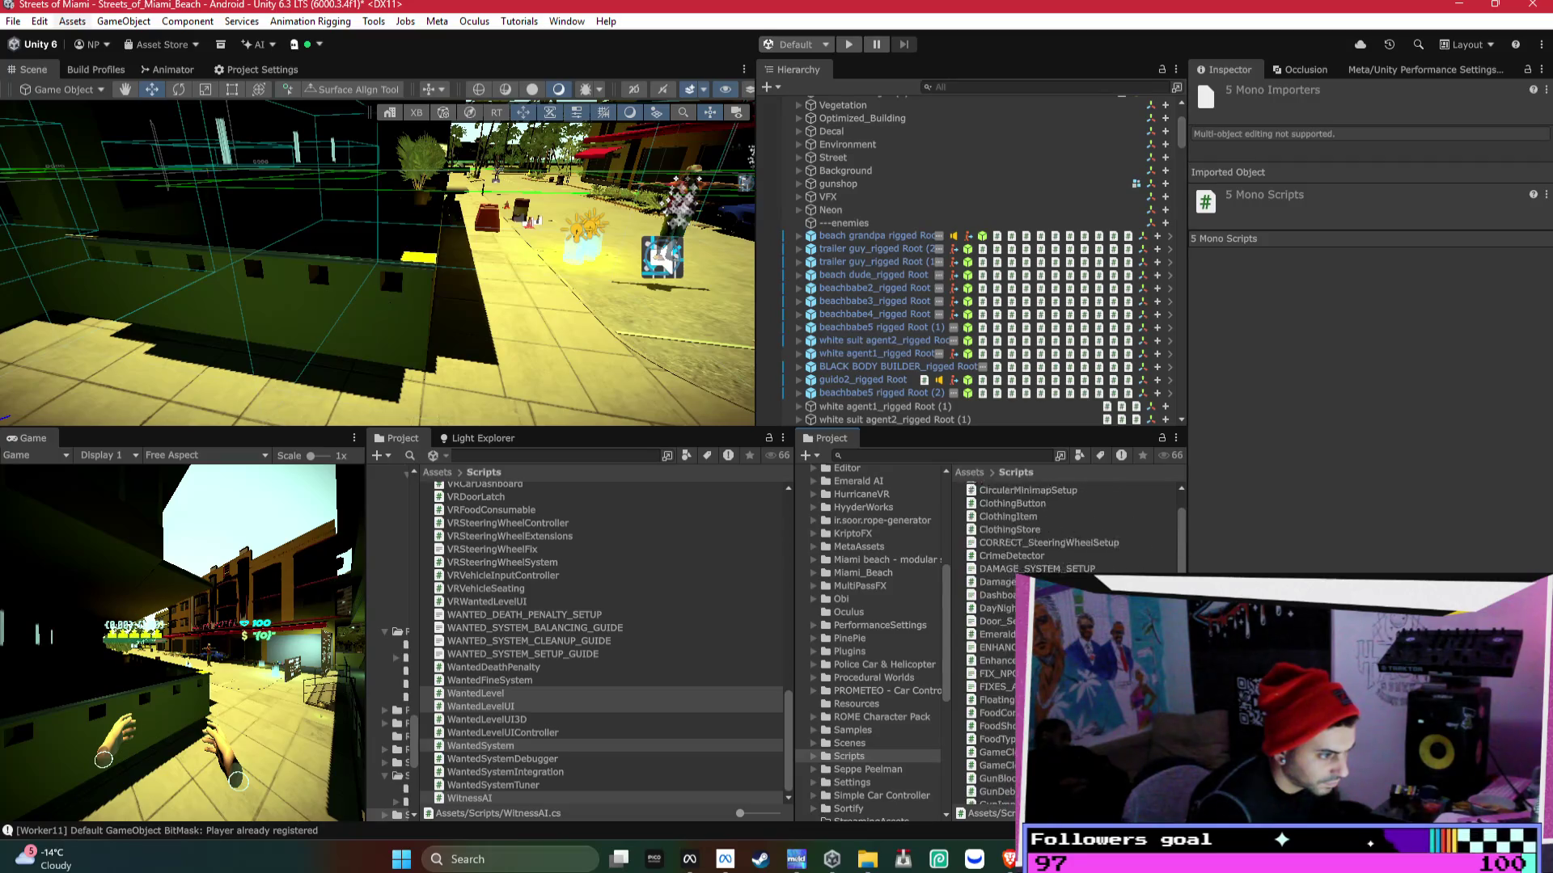
scroll(991, 643, "down", 15)
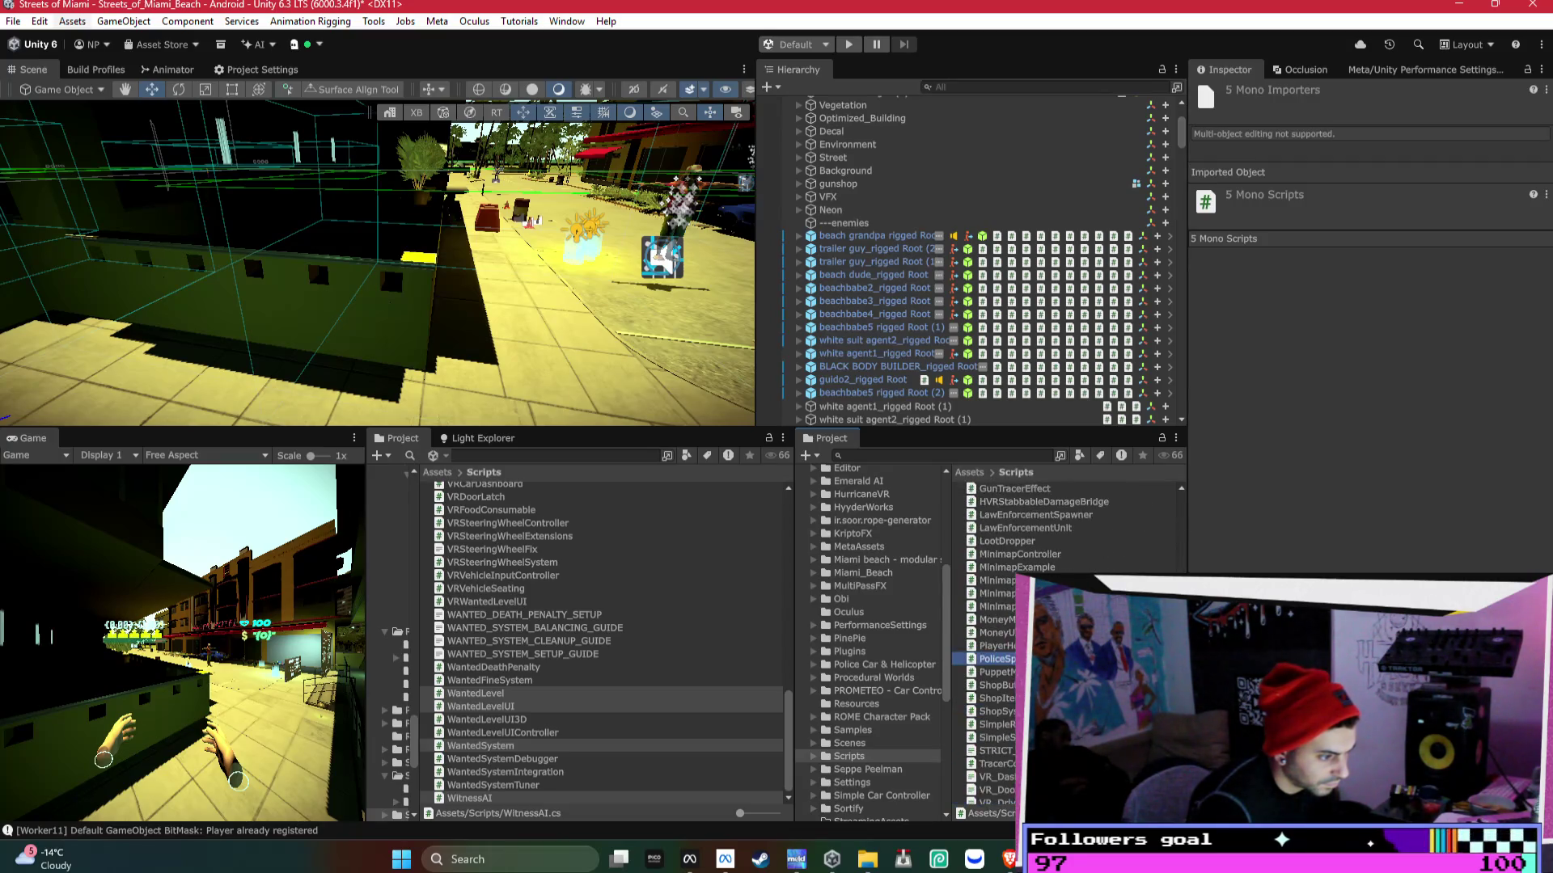
scroll(991, 643, "down", 3)
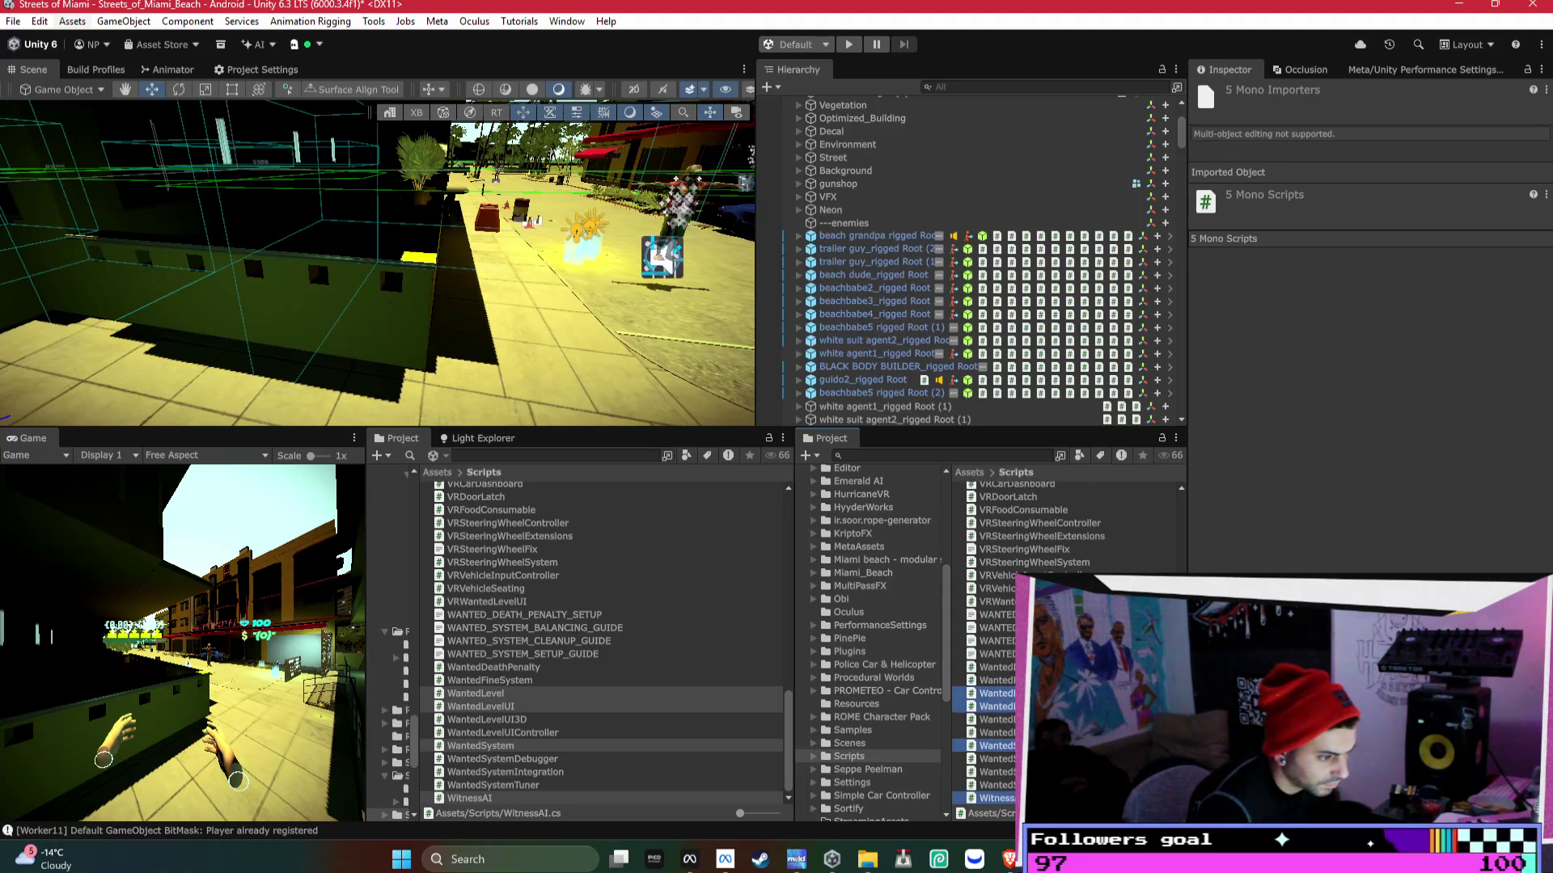
left_click(1000, 454)
- Search 'levelu' and add WantedLevelUIController, VRWantedLevelUI and WantedFineSystem to the selected scripts
type("level")
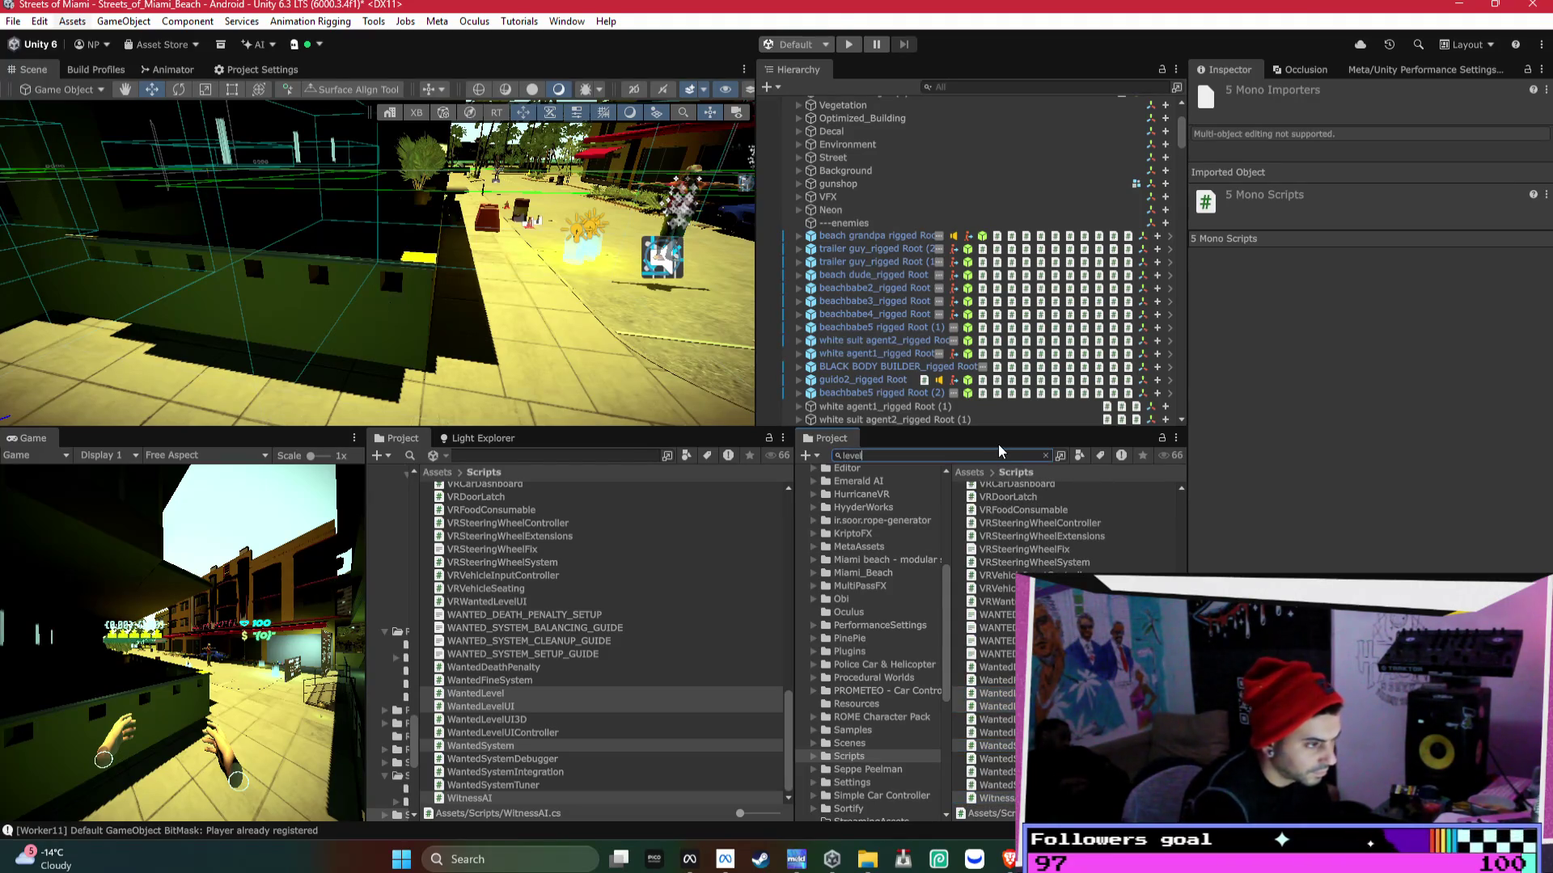
type("u")
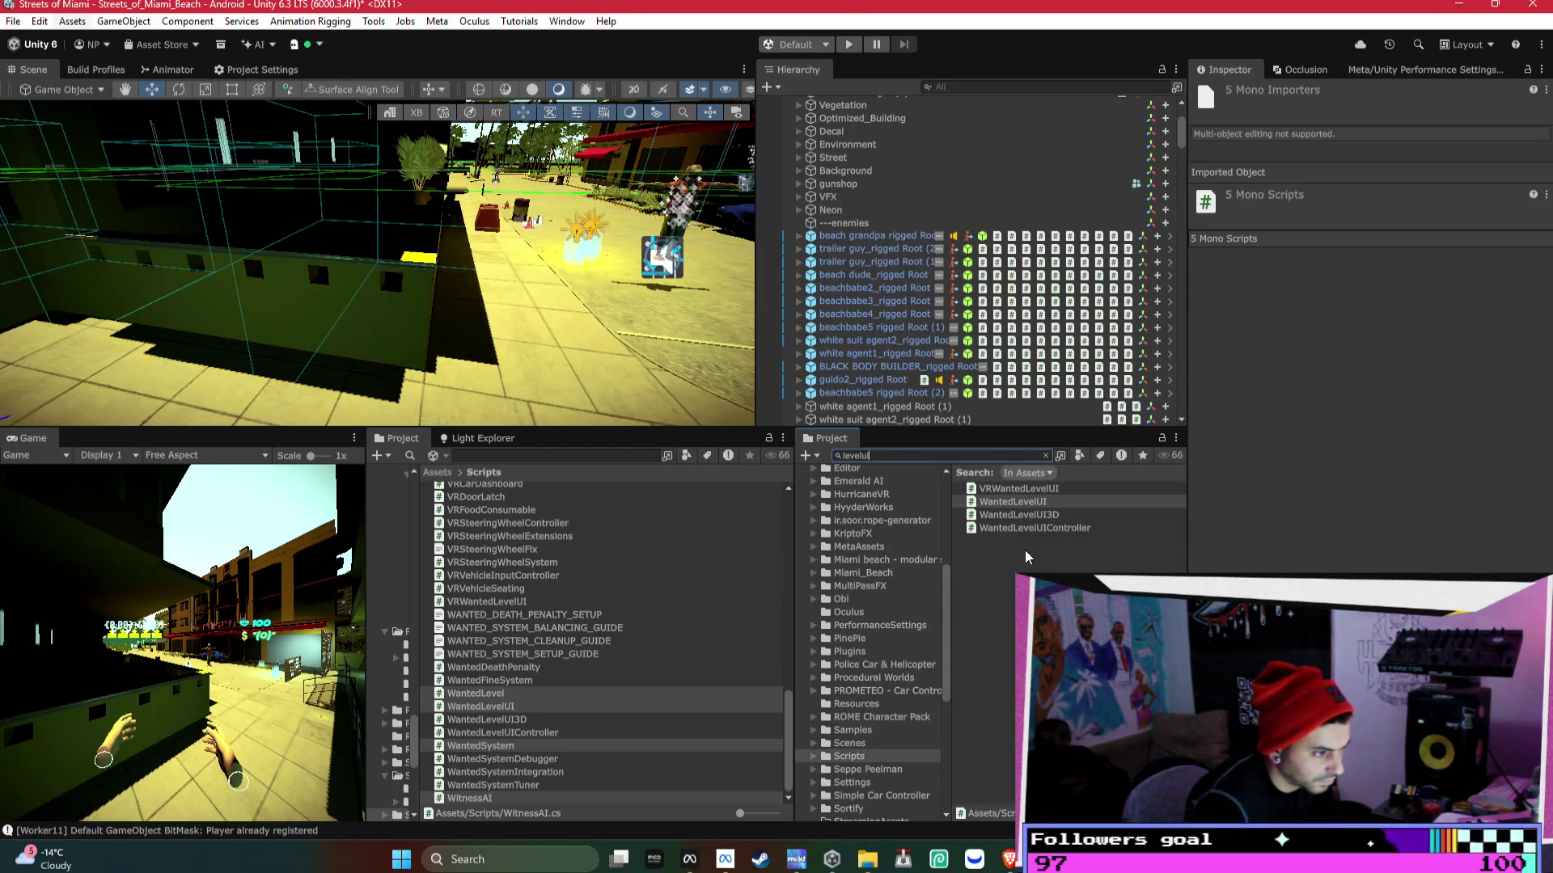
key("alt+Tab")
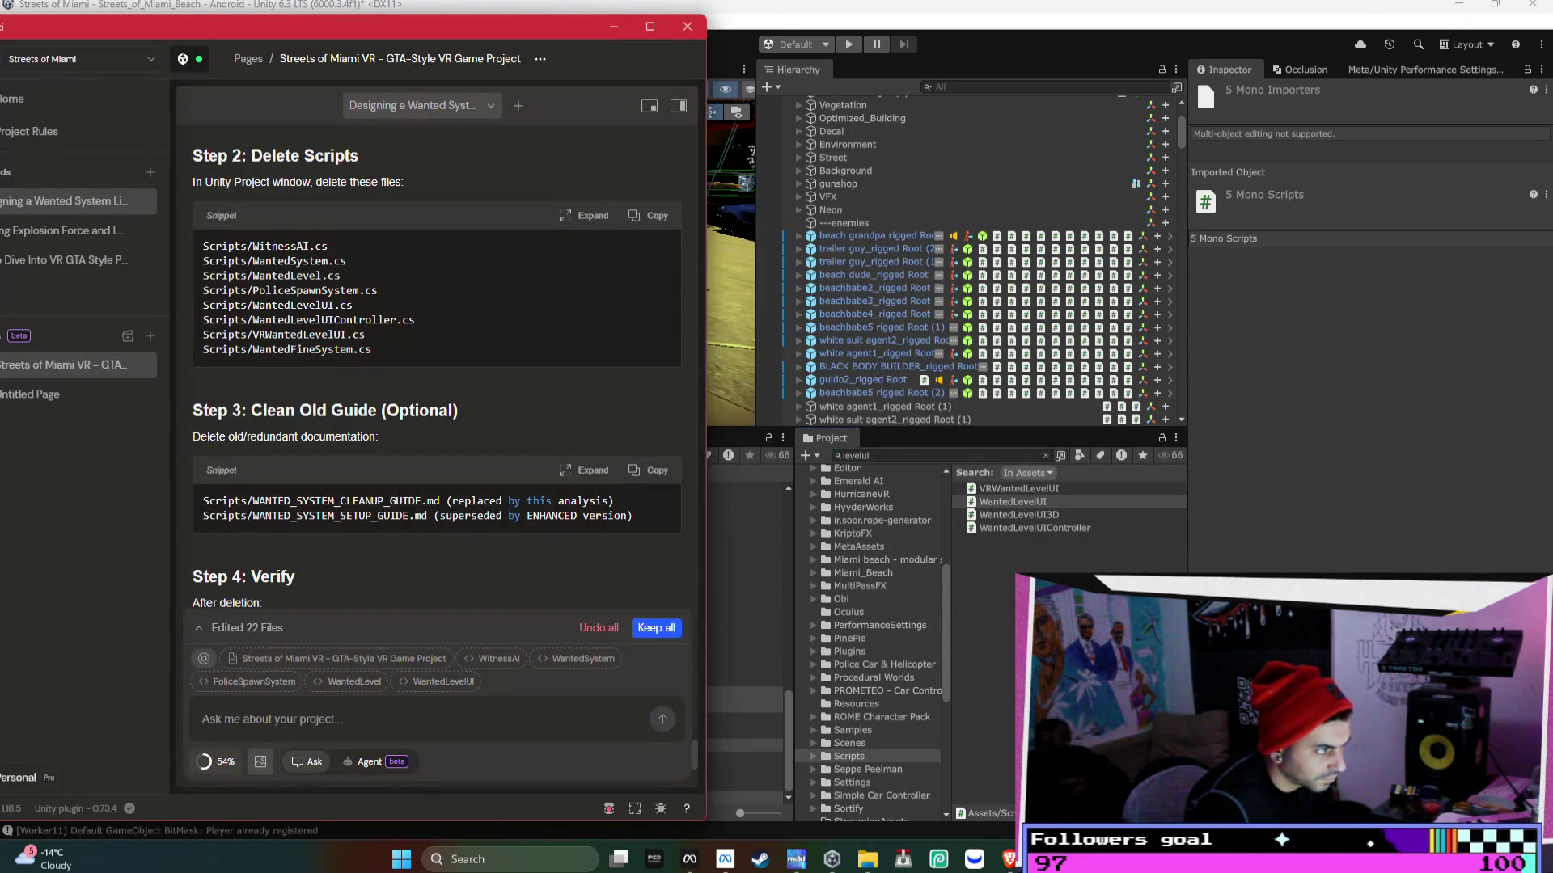
left_click(1034, 529, "ctrl")
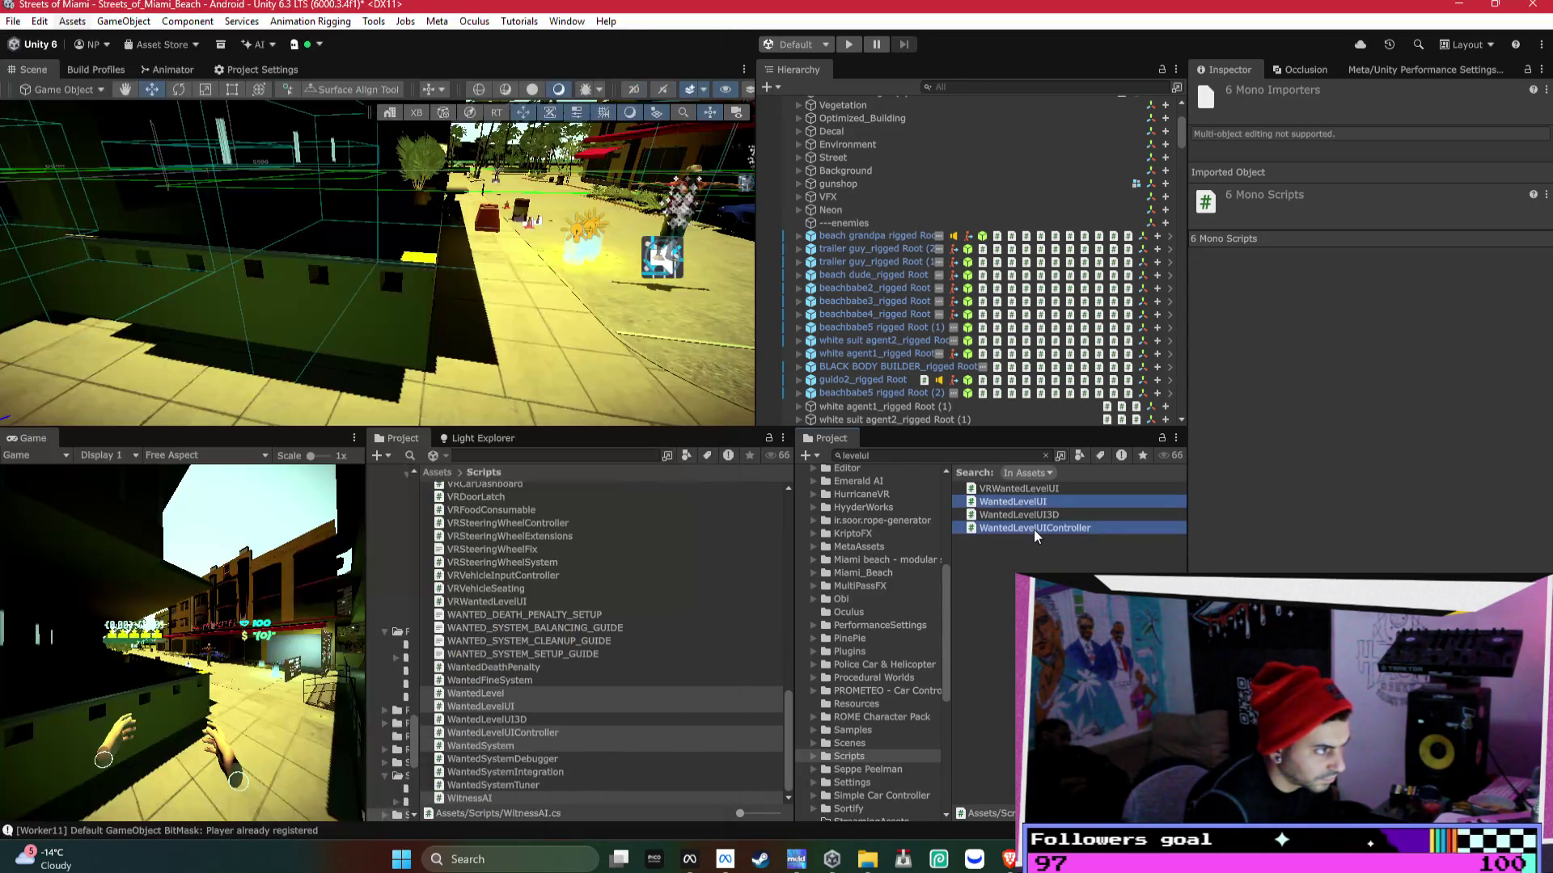
left_click(1072, 485, "ctrl")
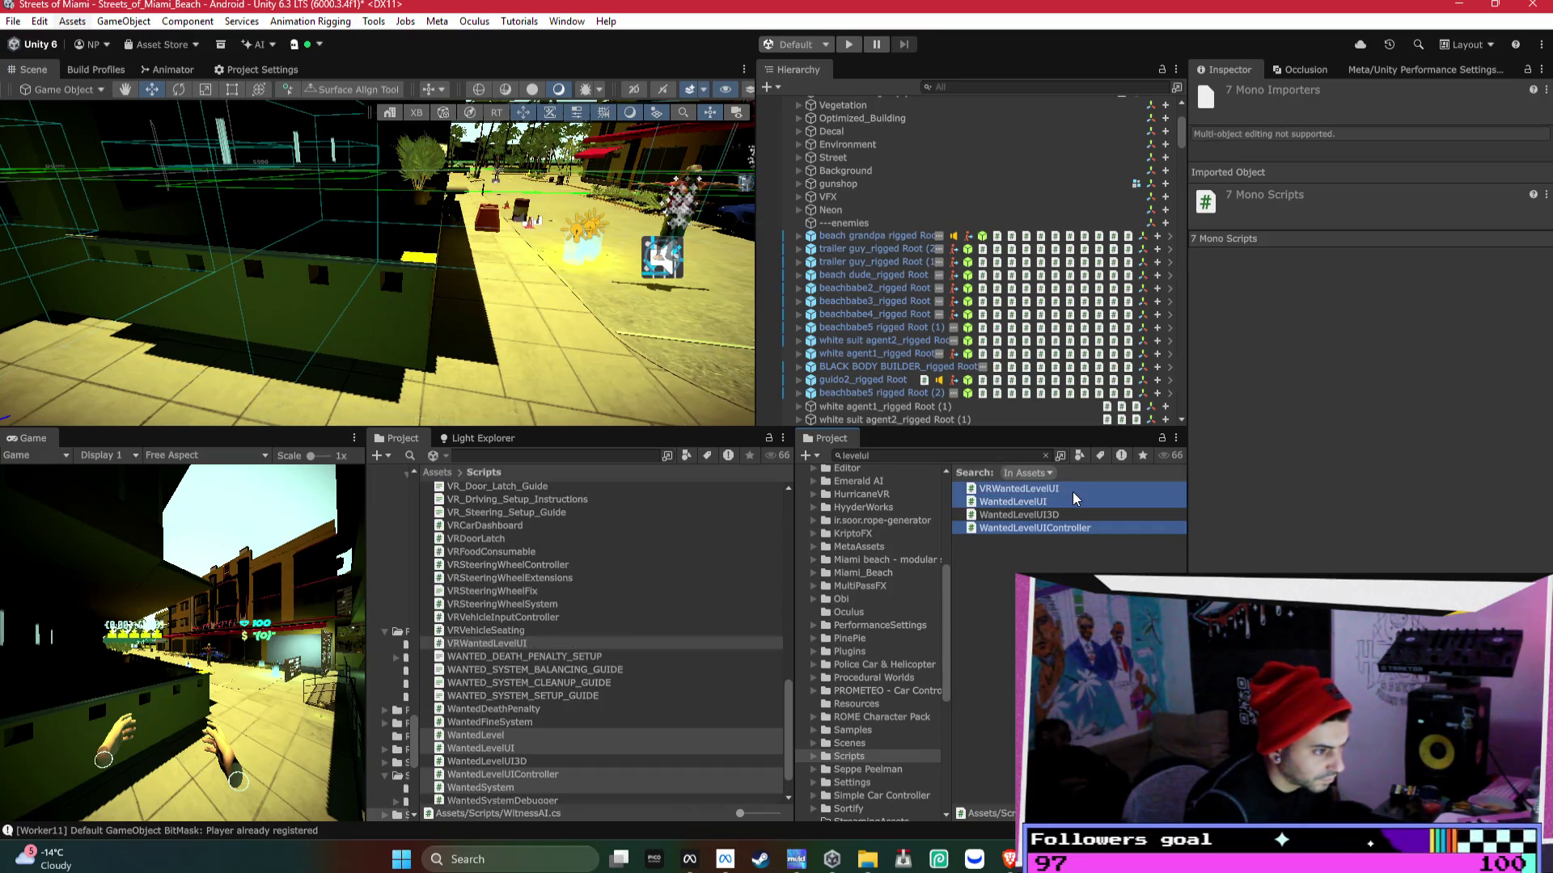
left_click(1044, 453)
key("alt+Tab")
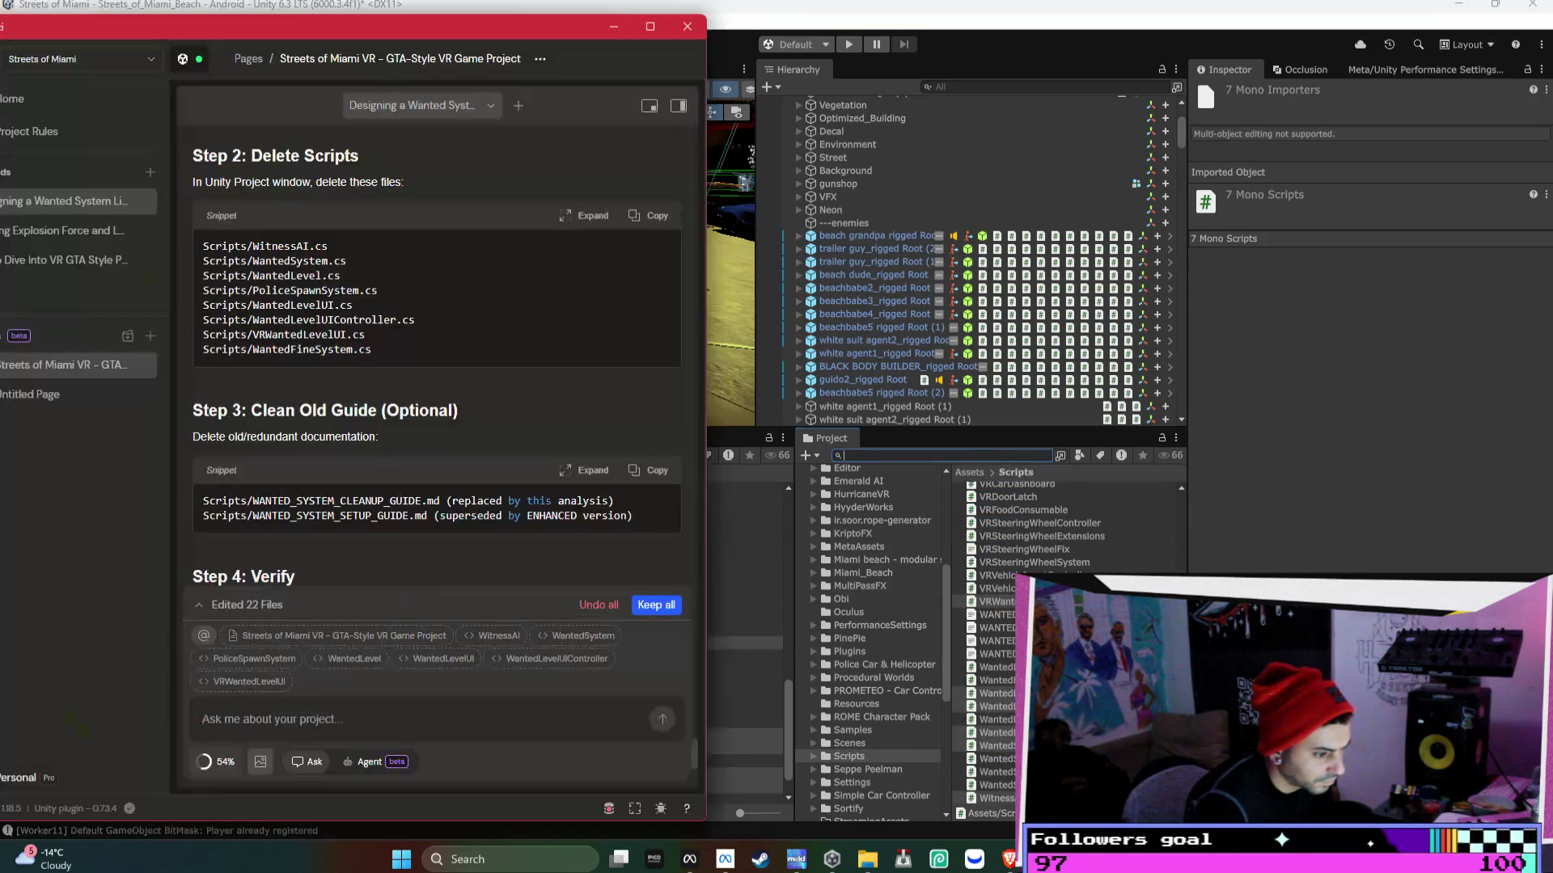
left_click(957, 465)
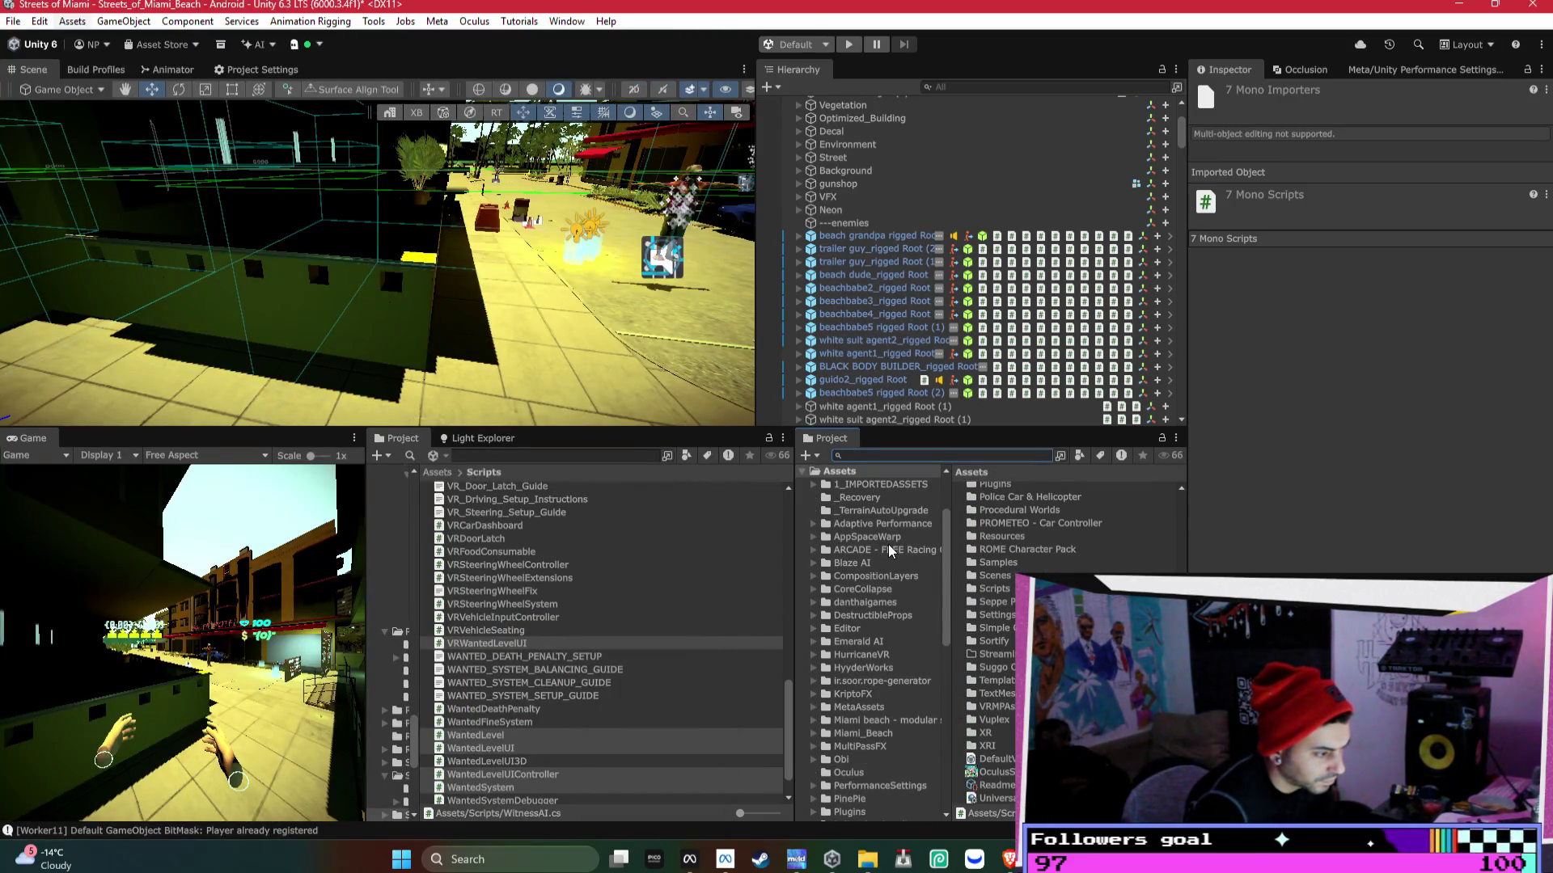
scroll(627, 708, "down", 1)
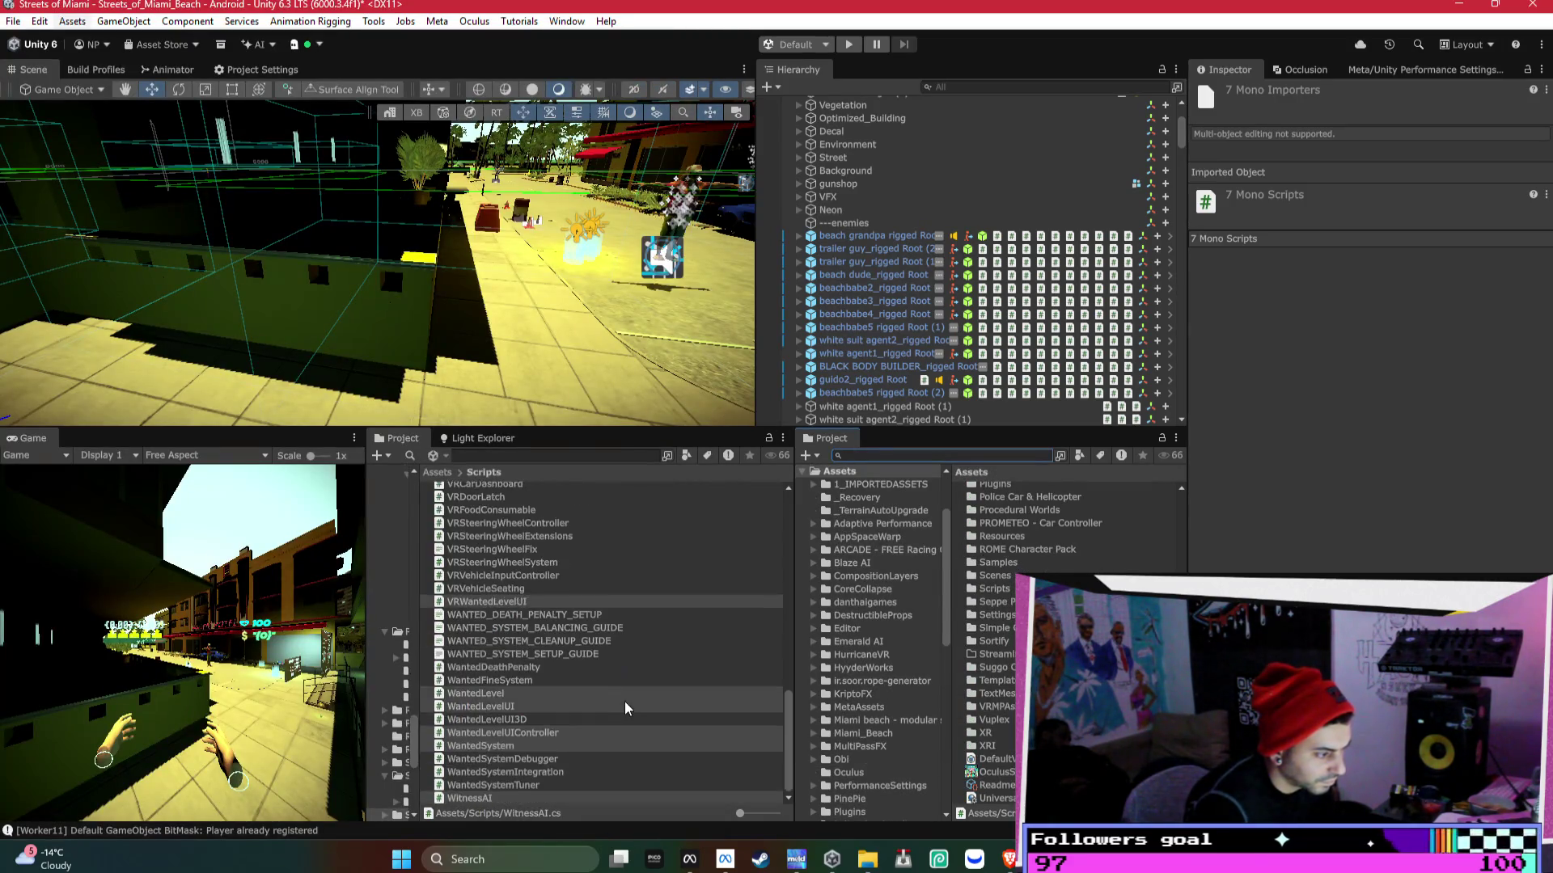
left_click(535, 683, "ctrl")
- Delete the eight selected wanted-system scripts and confirm the permanent deletion
right_click(568, 689)
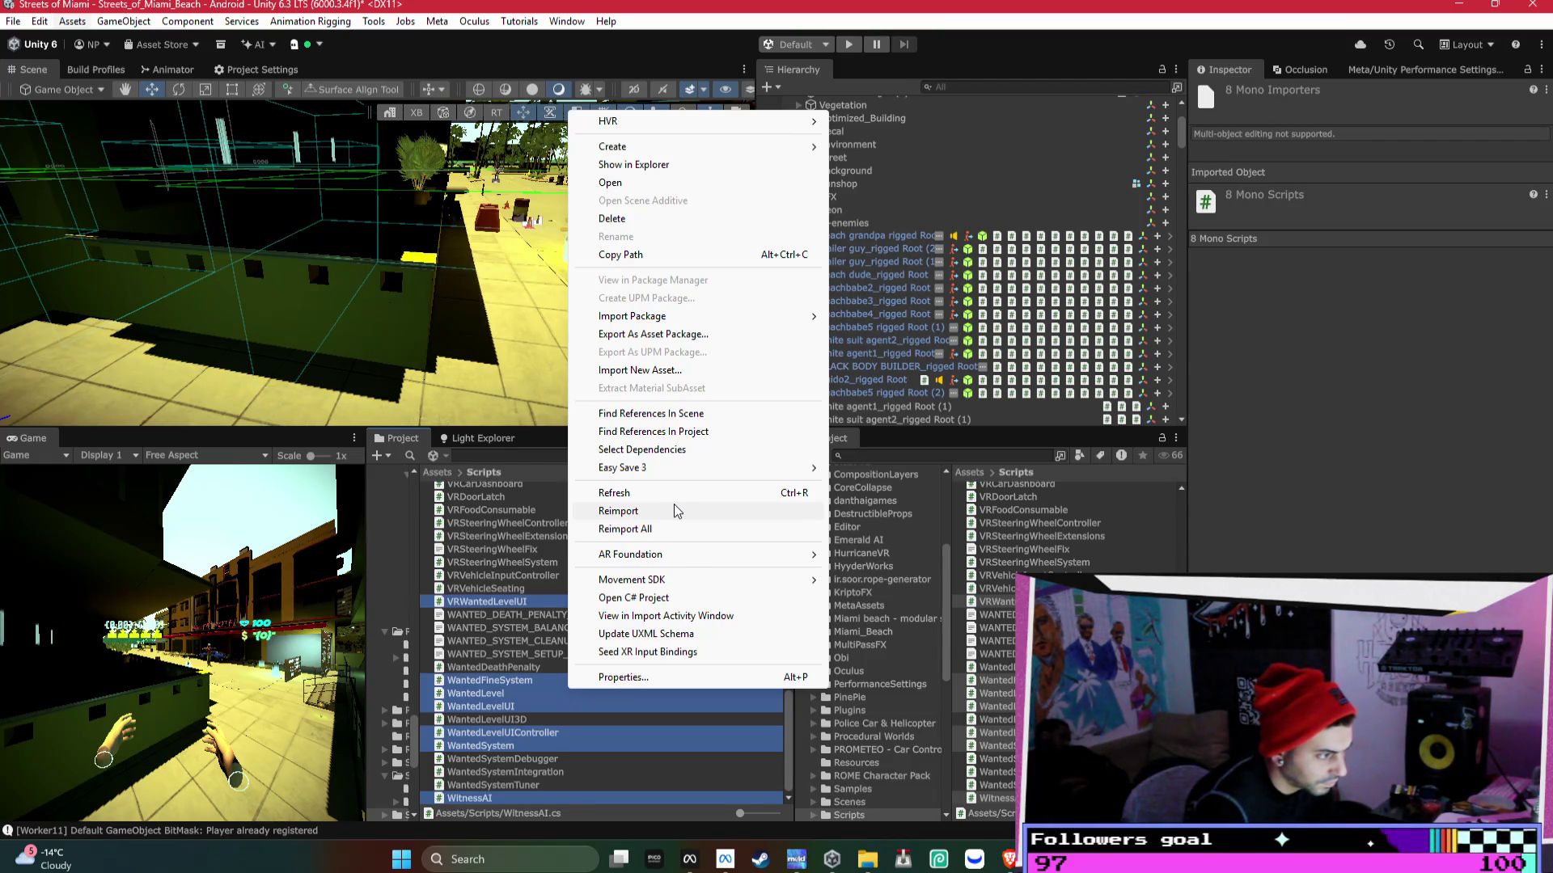
left_click(639, 220)
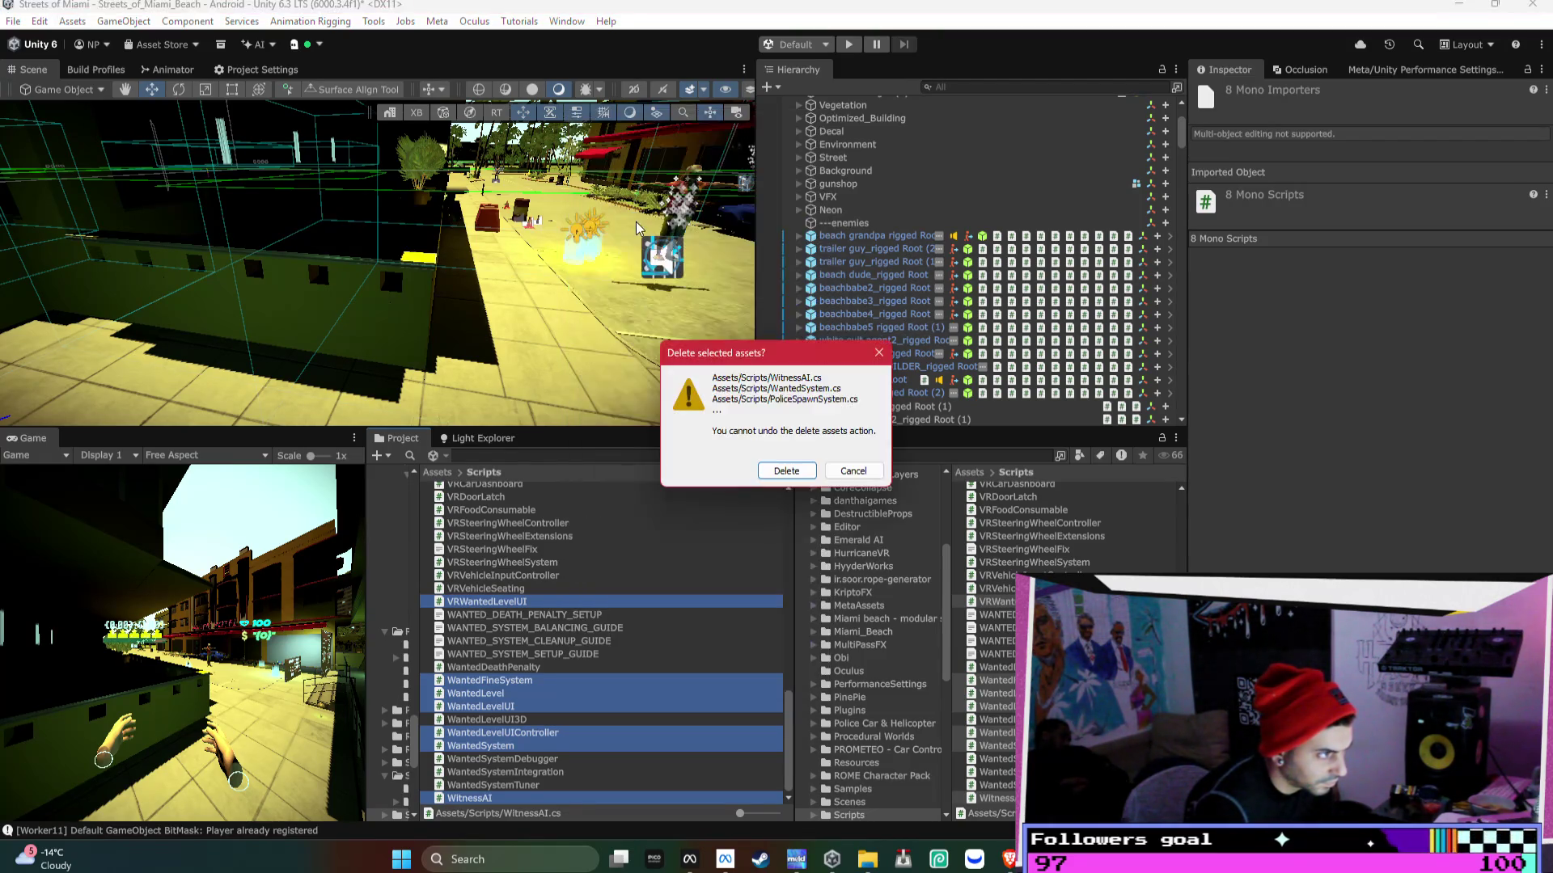
left_click(797, 470)
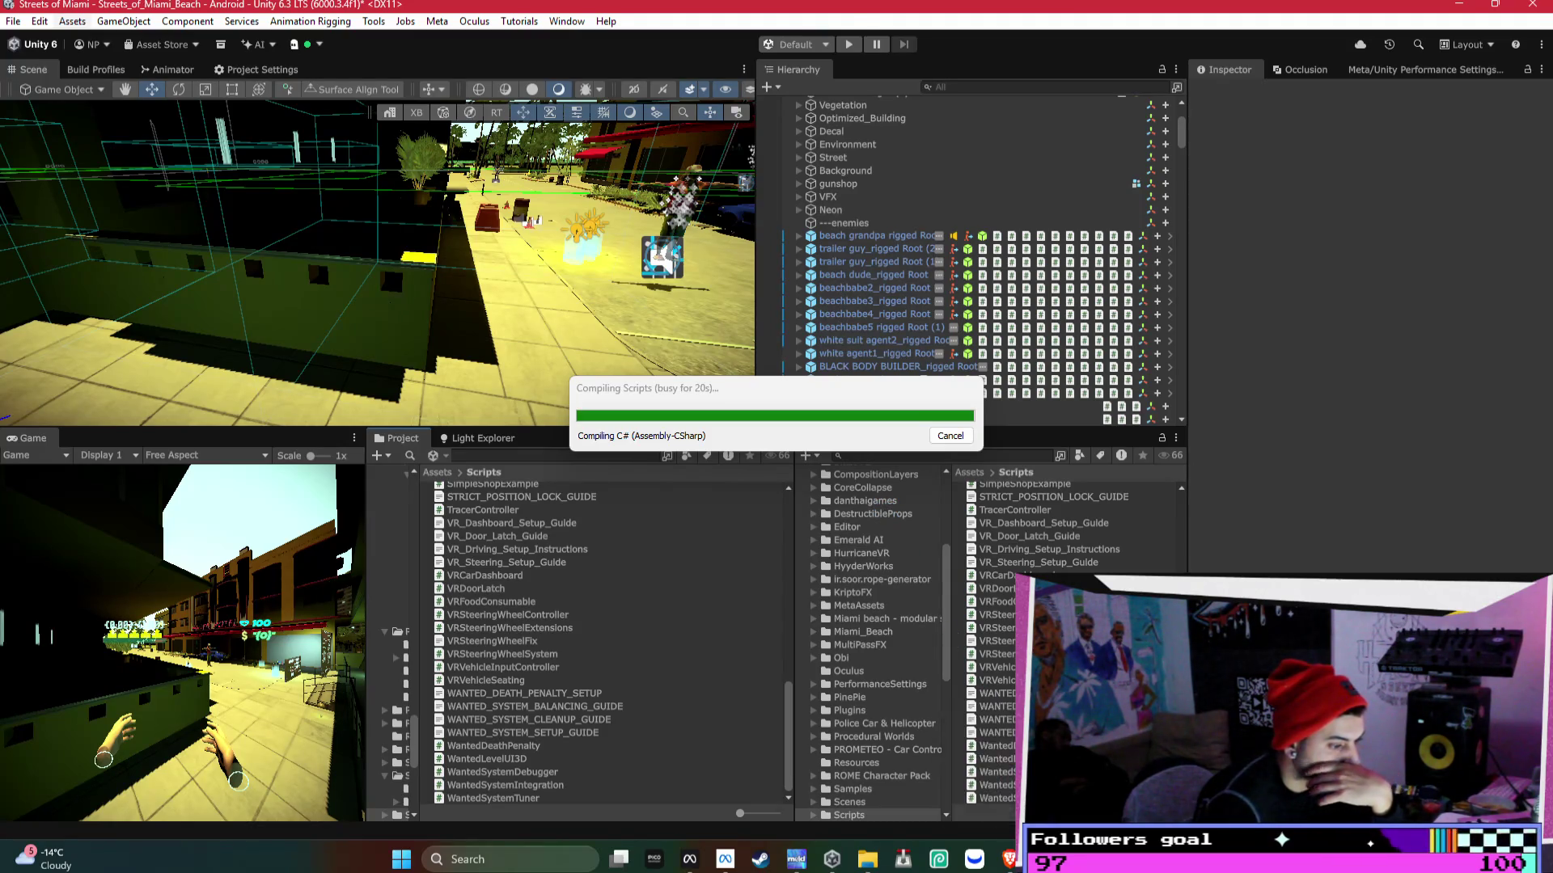
- Review the ChatGPT agent's apartment search progress, then return to the Facebook Marketplace 3br results
mouse_move(1007, 859)
left_click(950, 764)
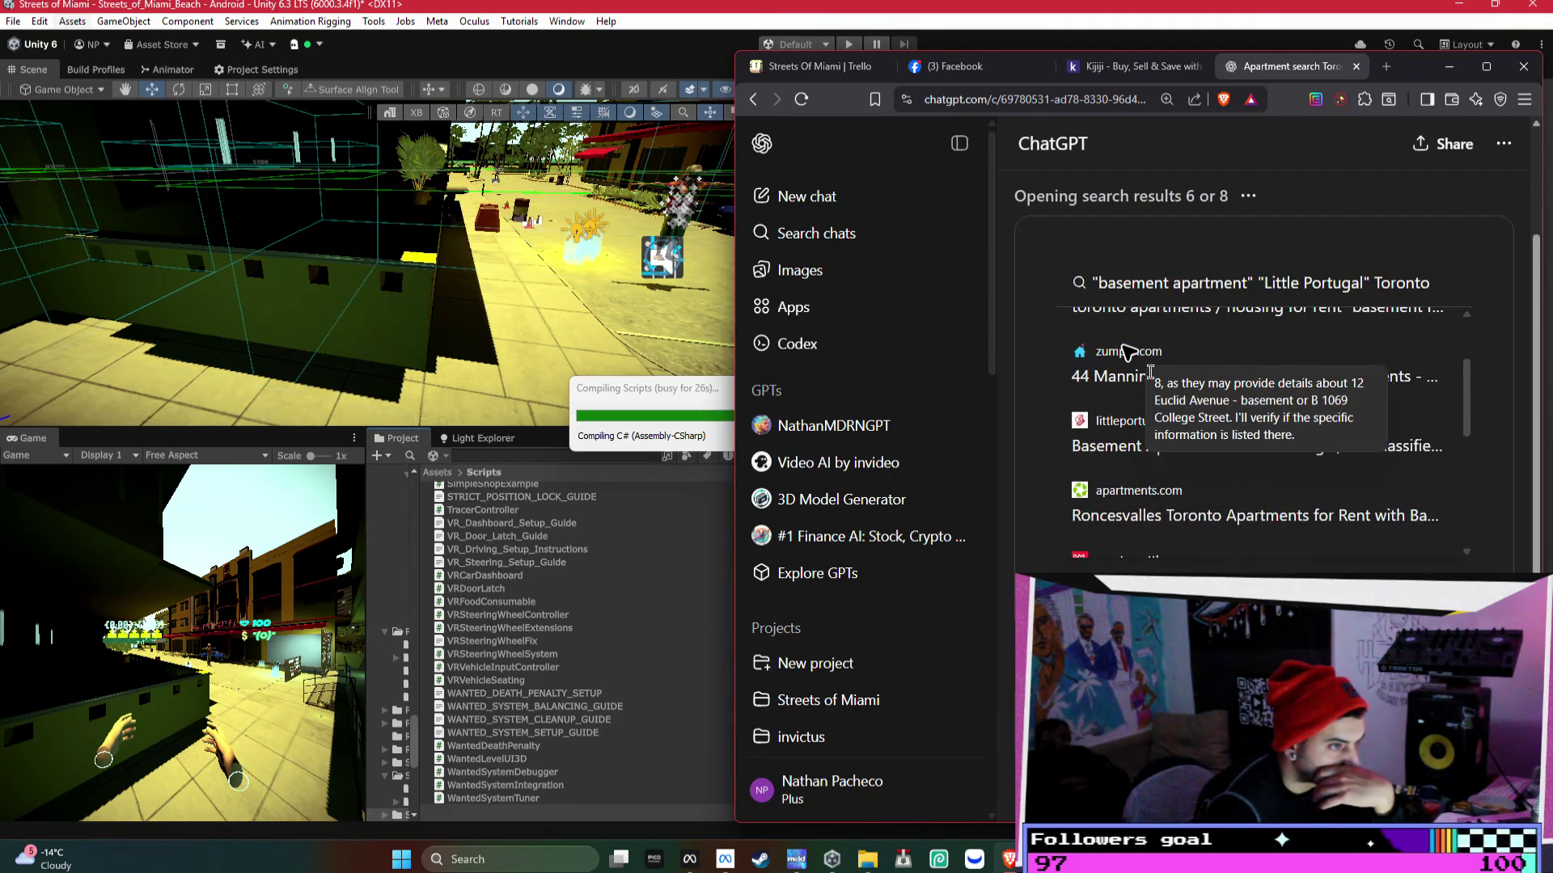
scroll(1167, 411, "up", 2)
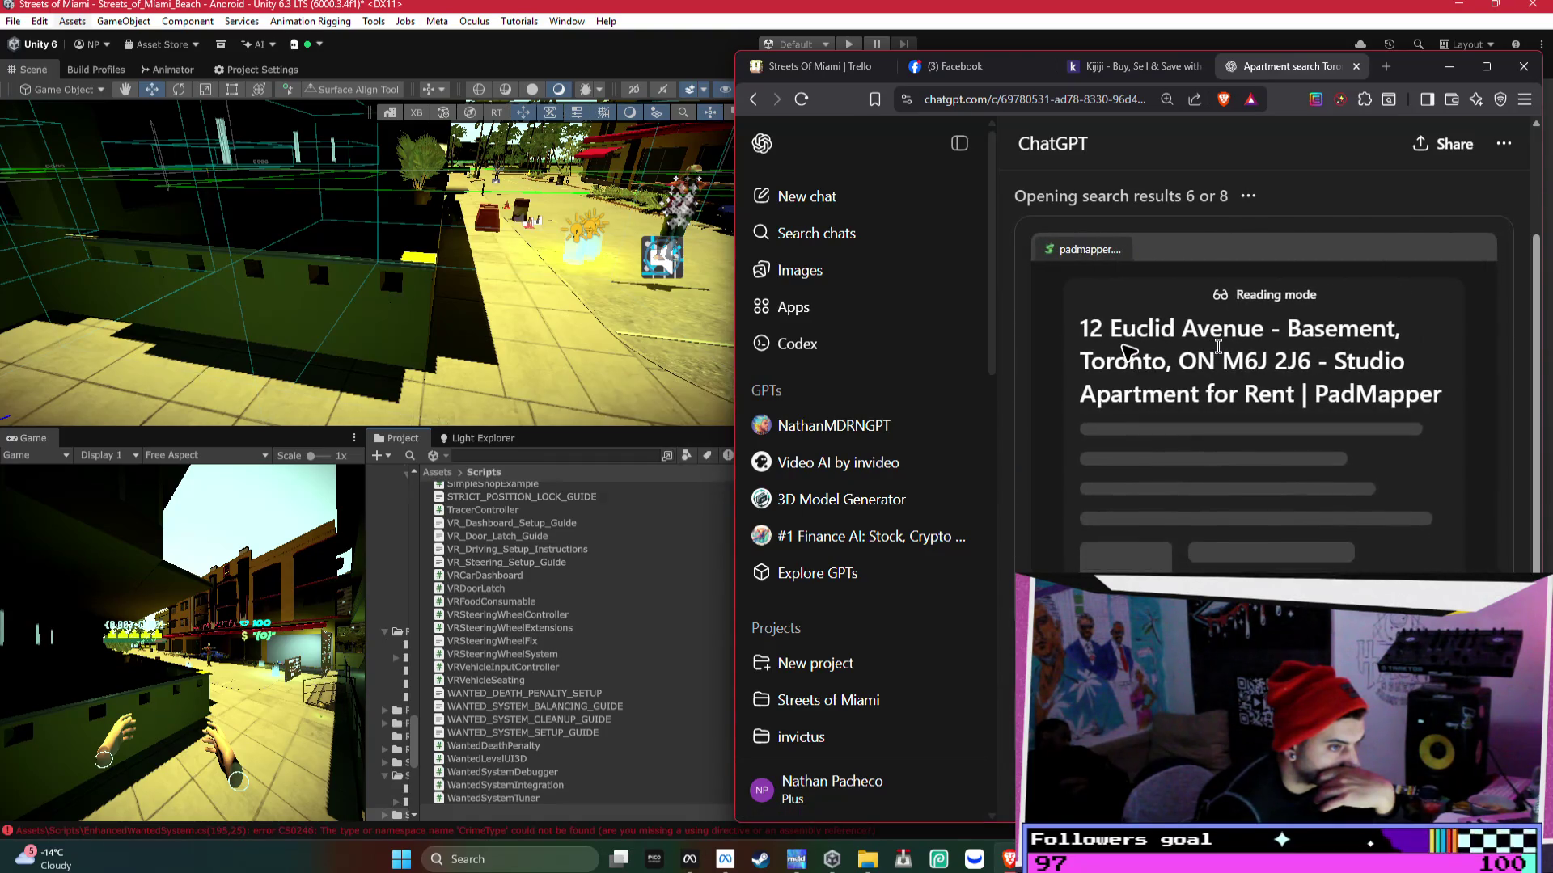
scroll(1250, 367, "up", 2)
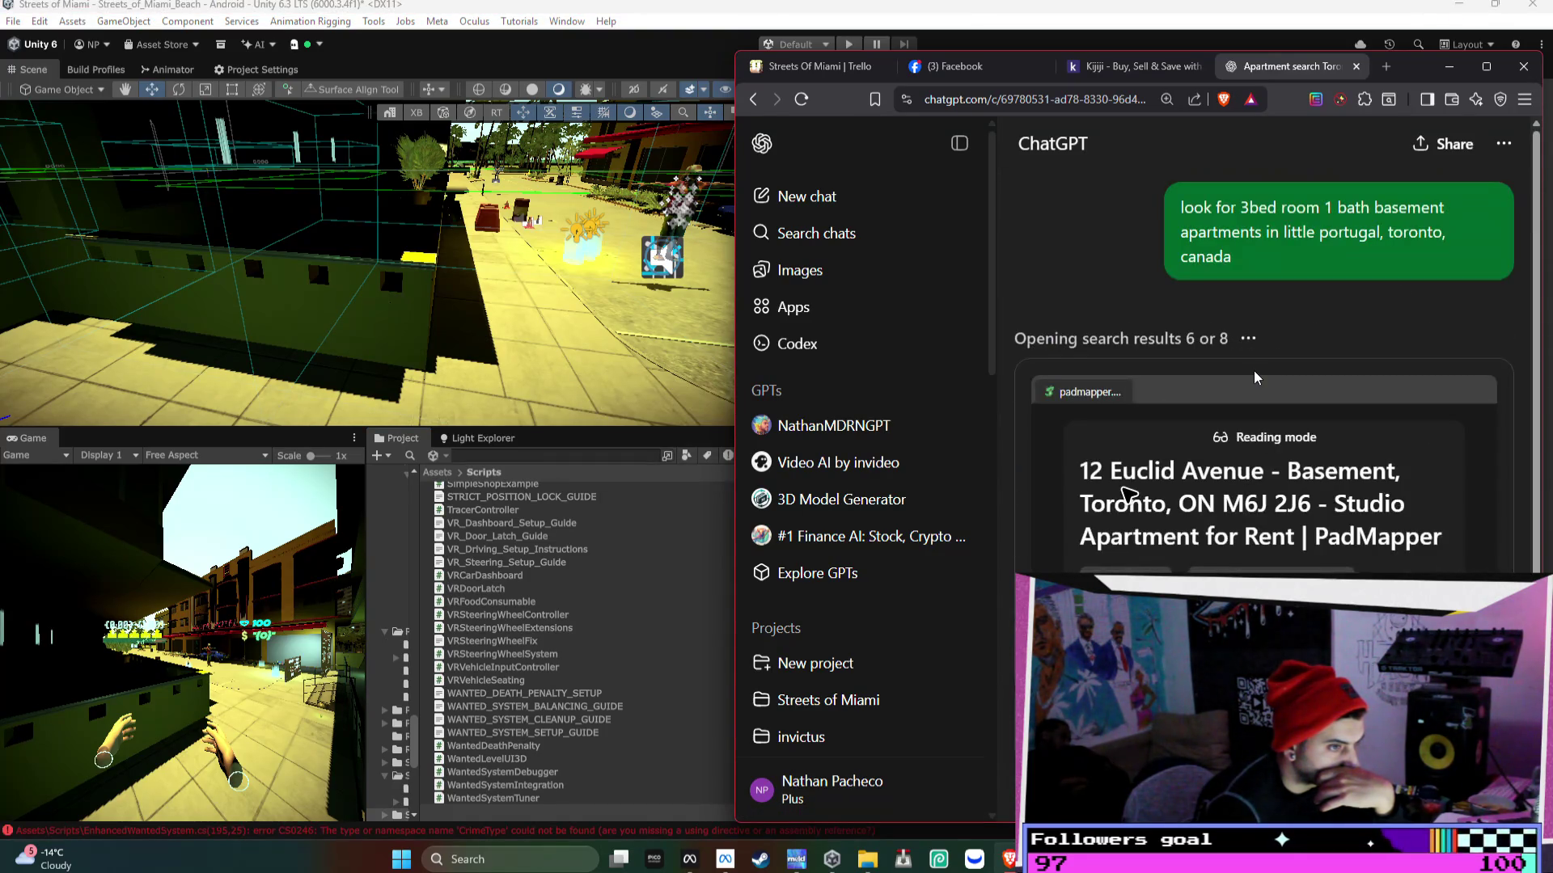
scroll(1253, 371, "down", 3)
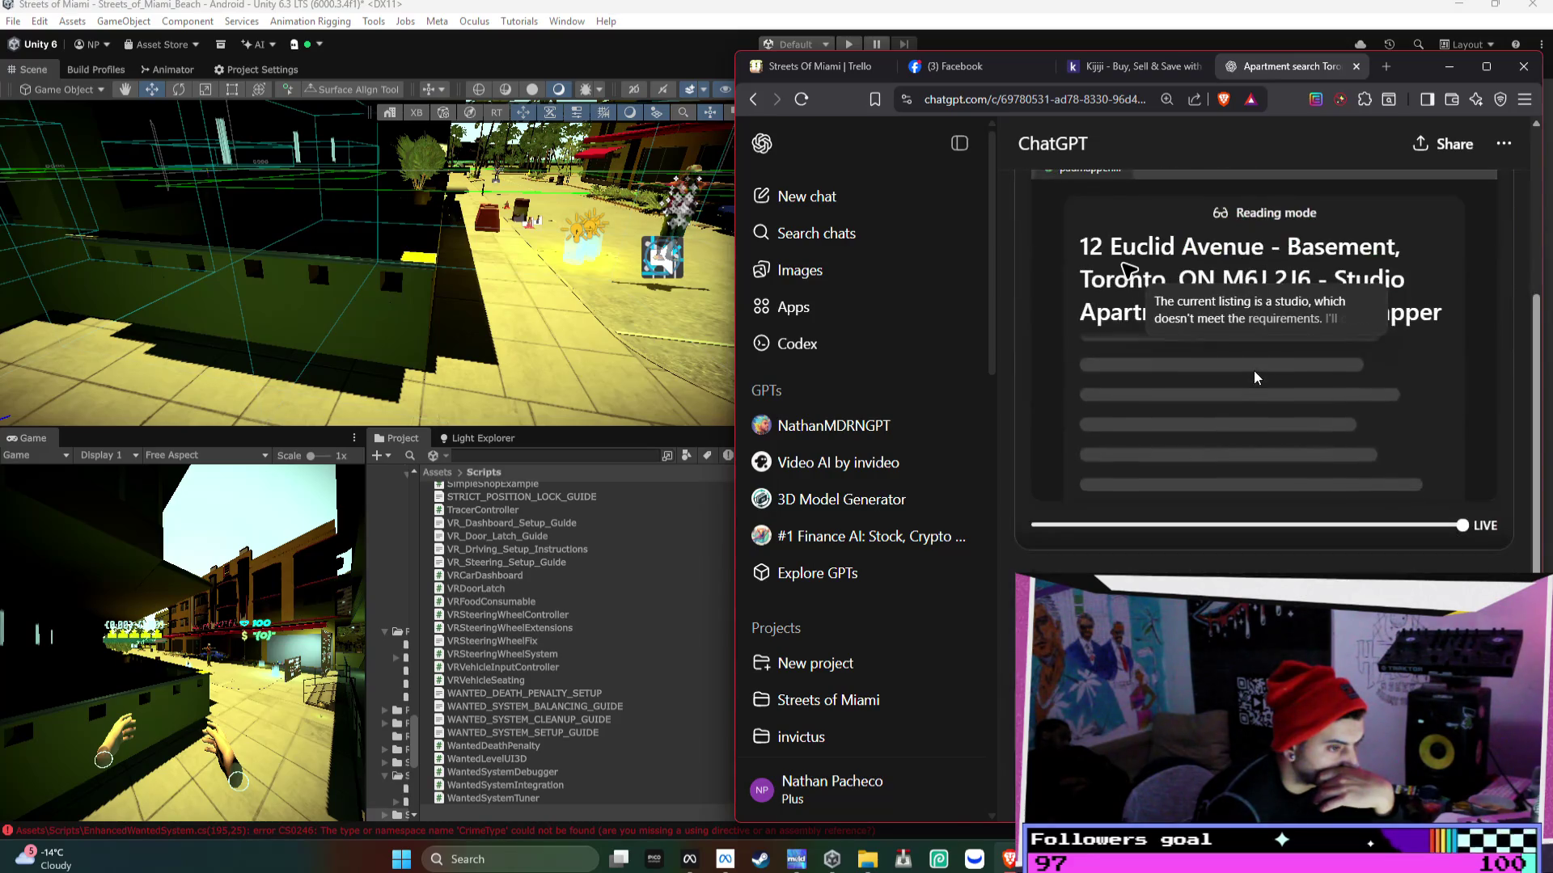
left_click(901, 71)
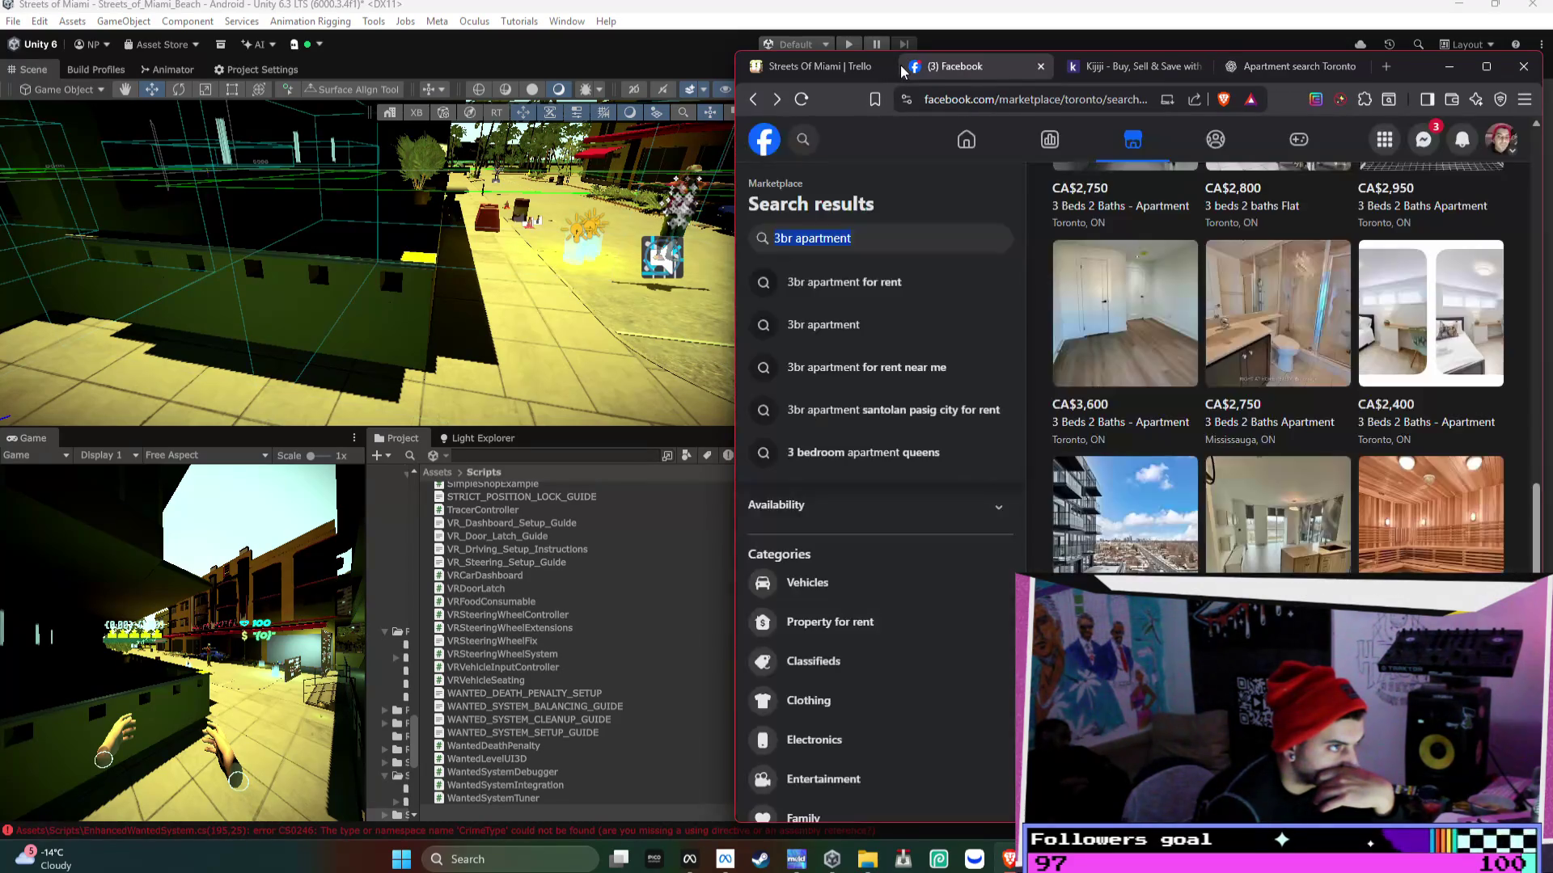
- In a new ChatGPT chat, ask for a list of 3br one-bath apartments in Little Portugal, Toronto
left_click(1388, 66)
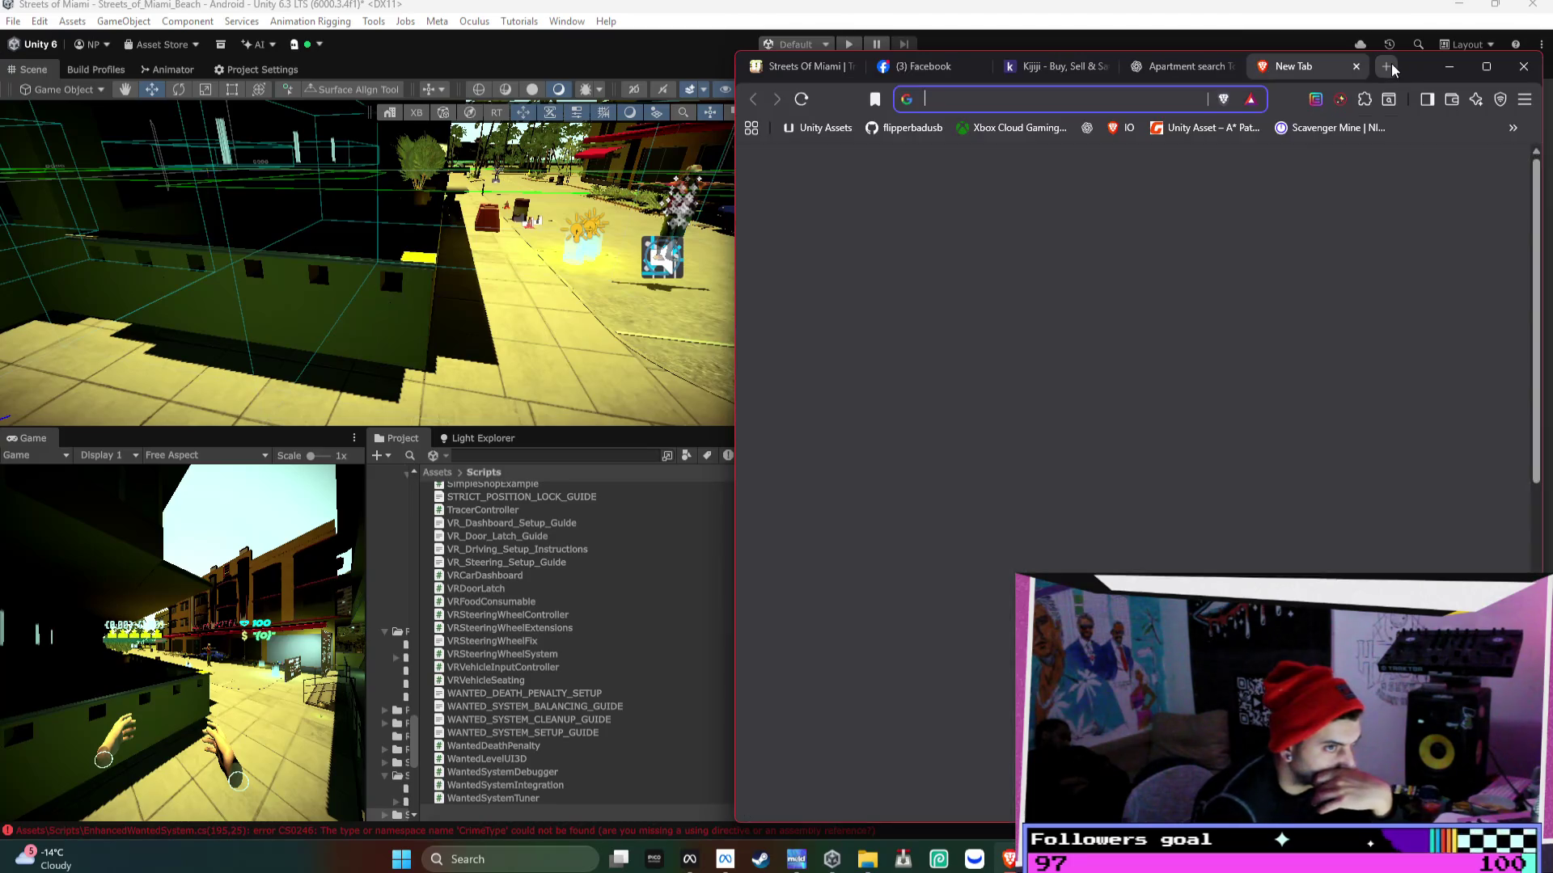
type("chat")
key("Return")
type("make me a list")
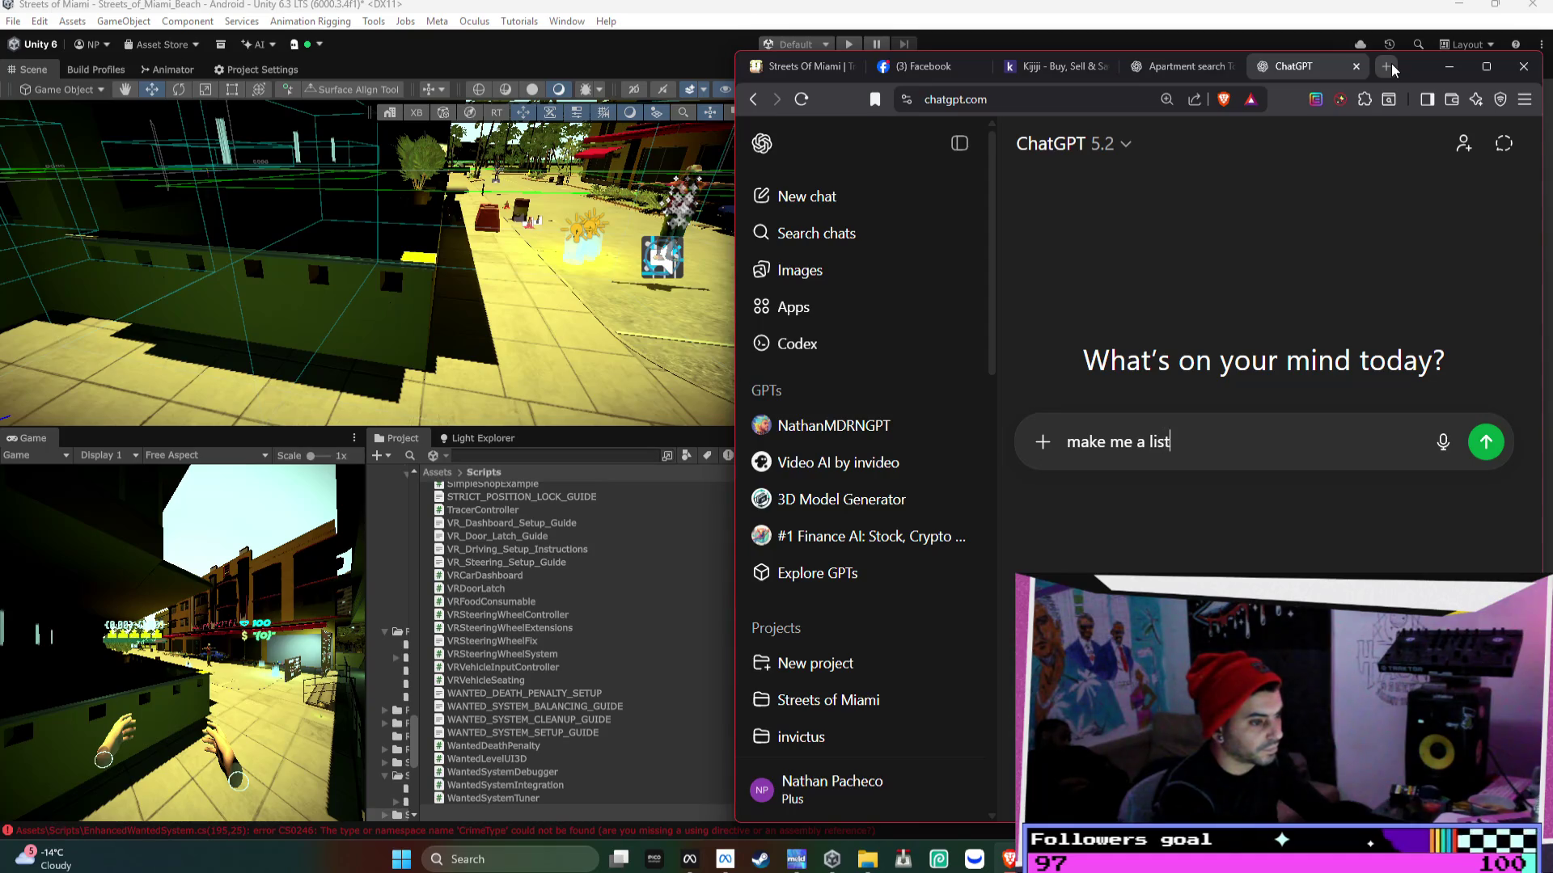
type(" a 3br one bath in")
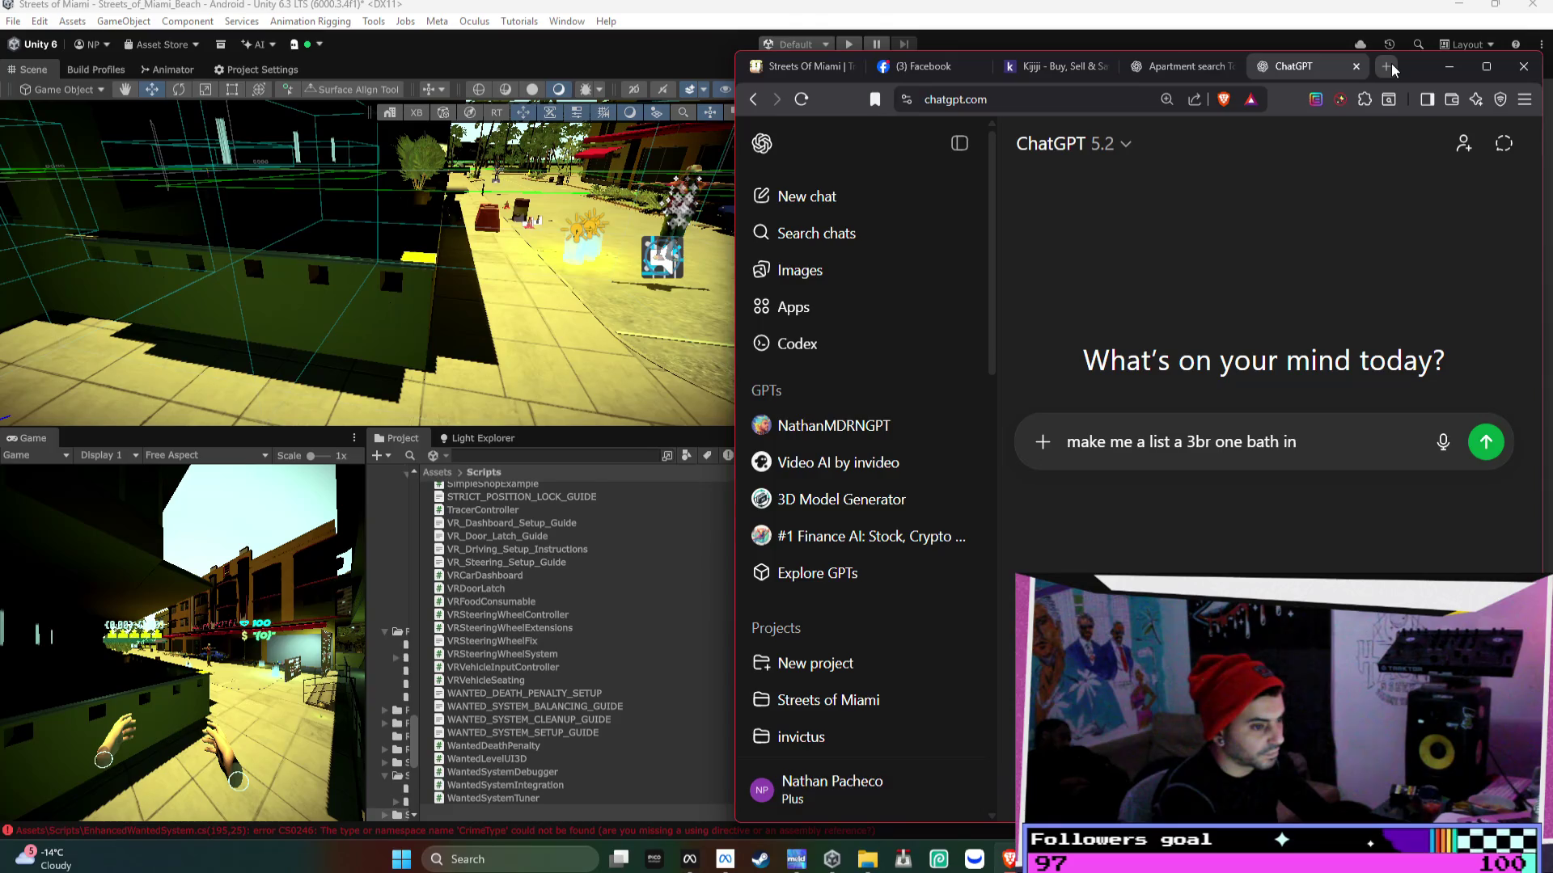
type(" toronto canada")
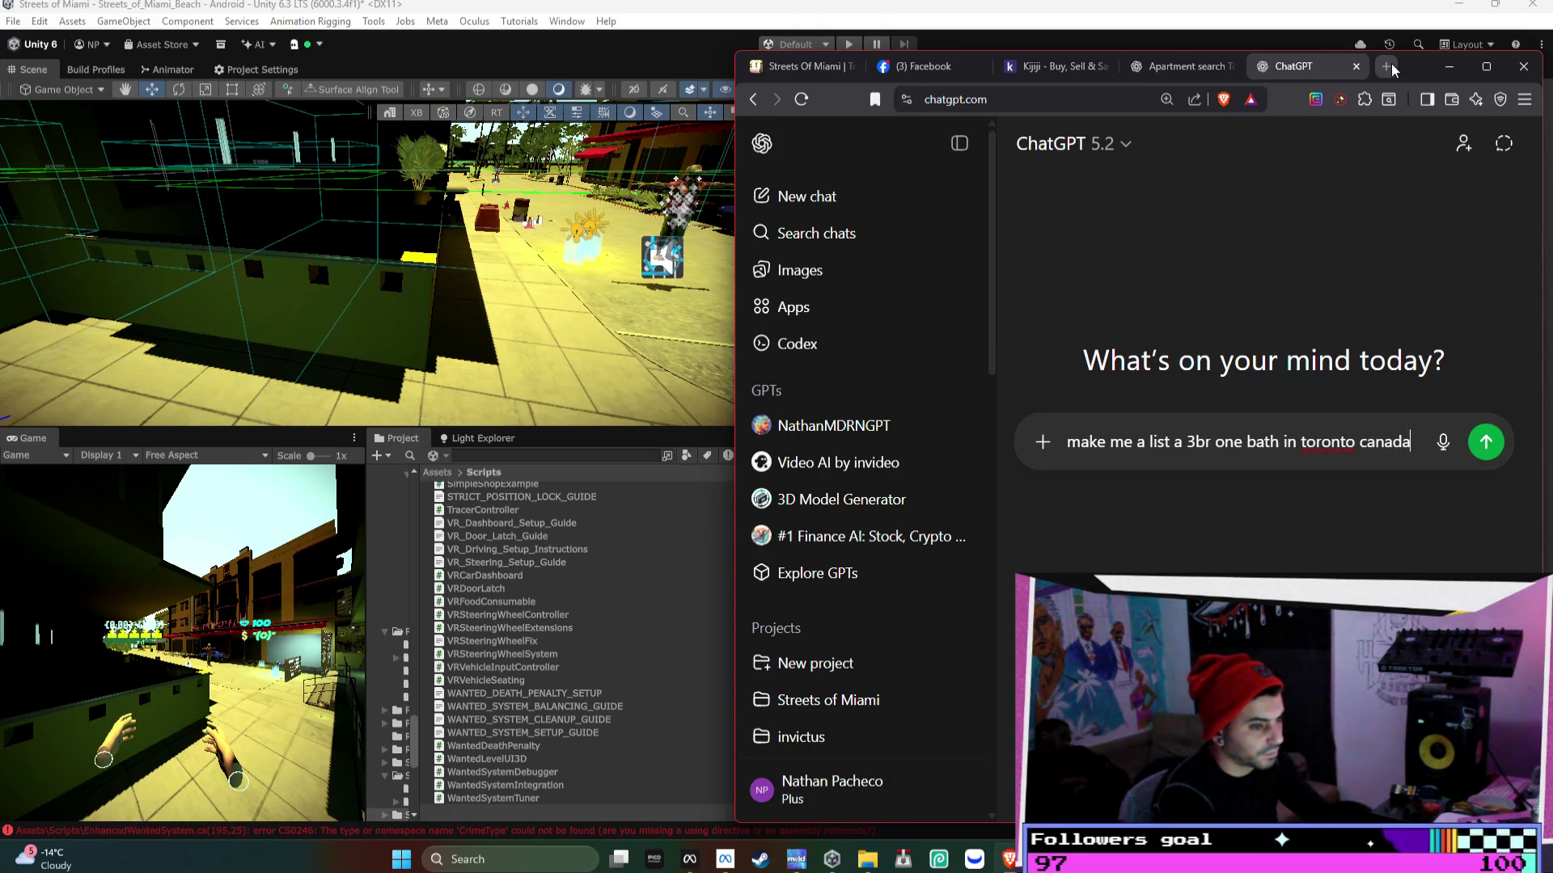
type(" little portugal")
key("Return")
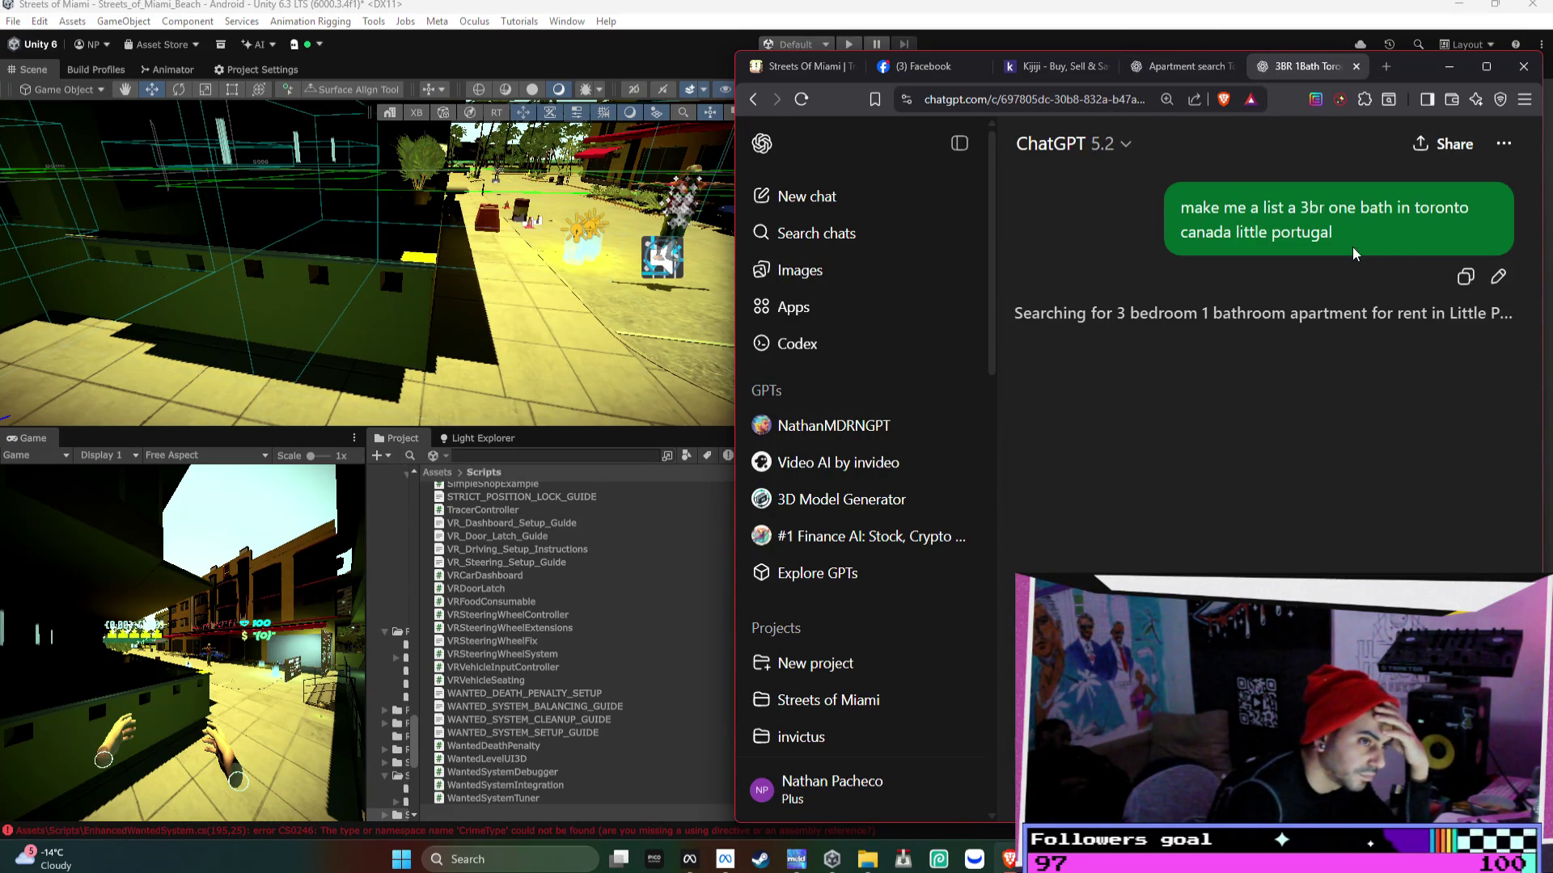
- Edit the request to add 'RENTAL appts' after bath and resend it
left_click(1498, 276)
left_click(1171, 217)
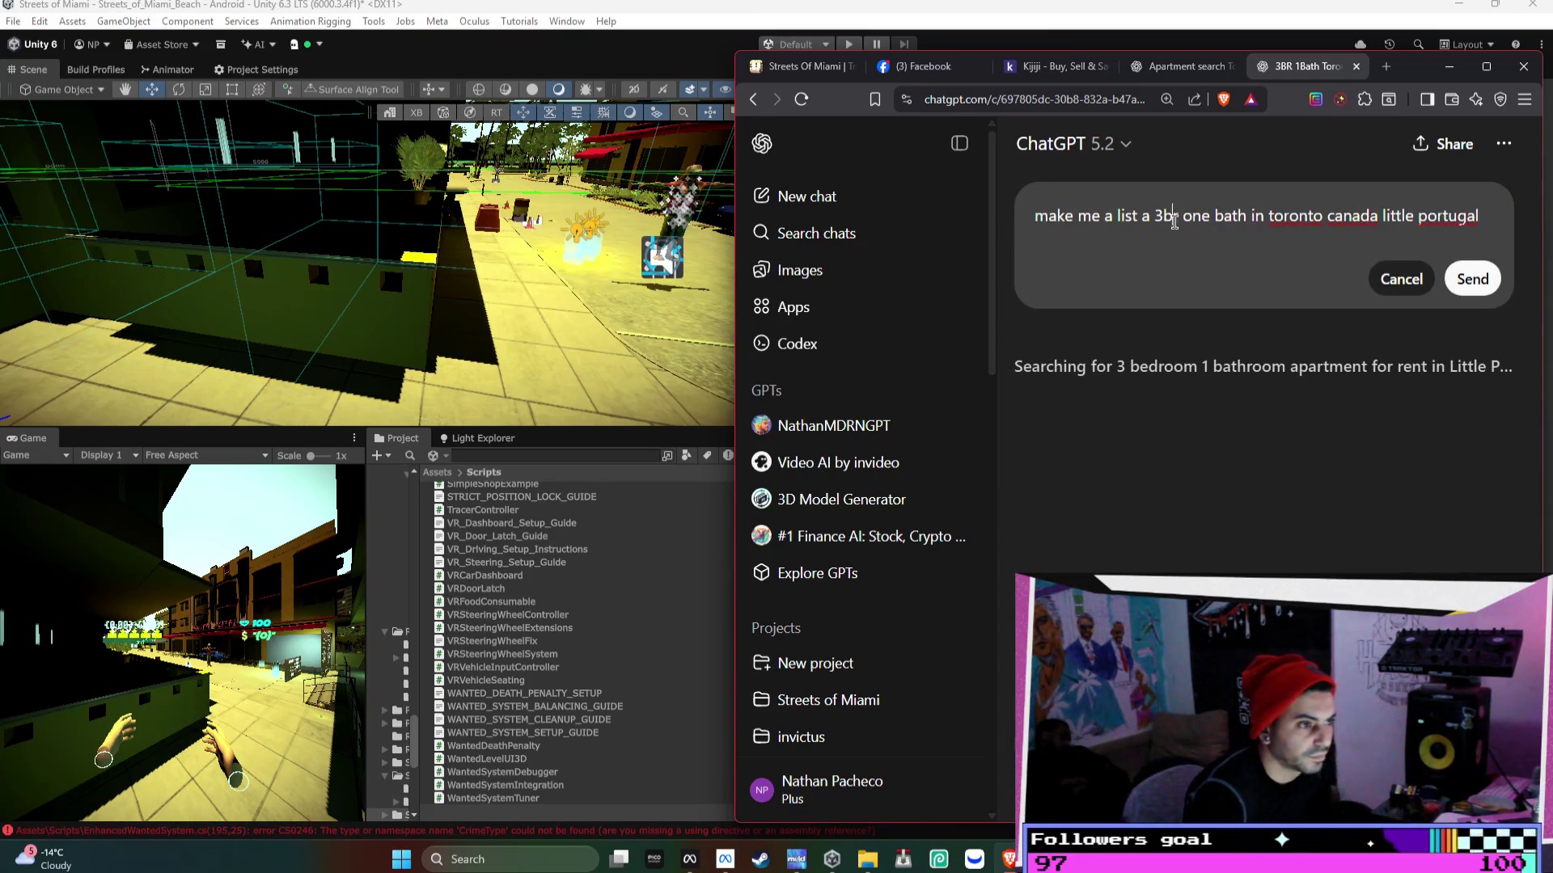
left_click(1246, 214)
type("RENTAL appts")
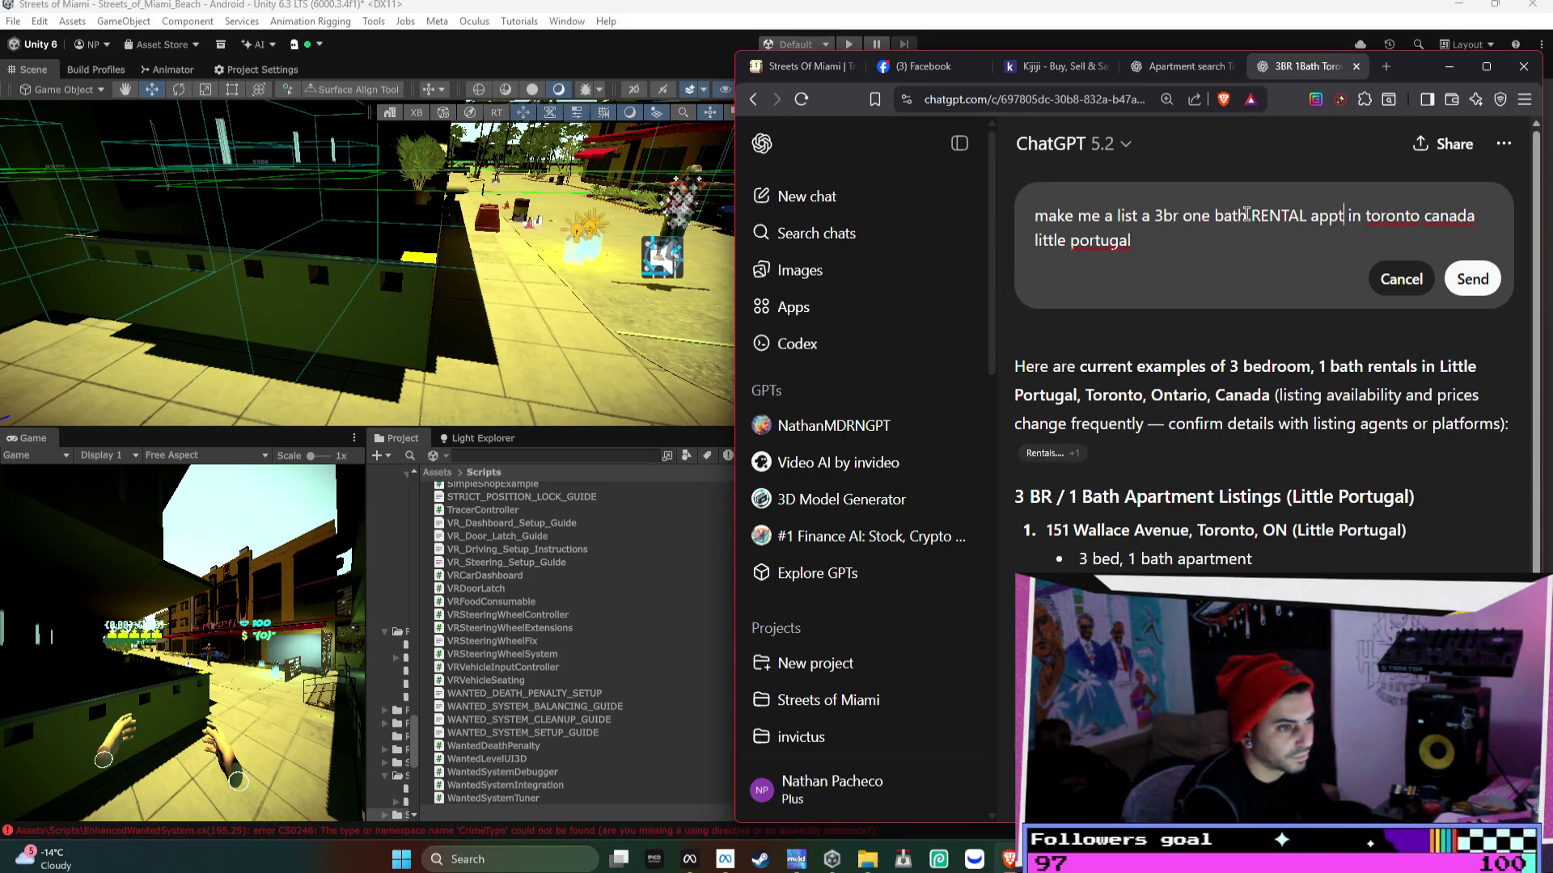
left_click(1472, 279)
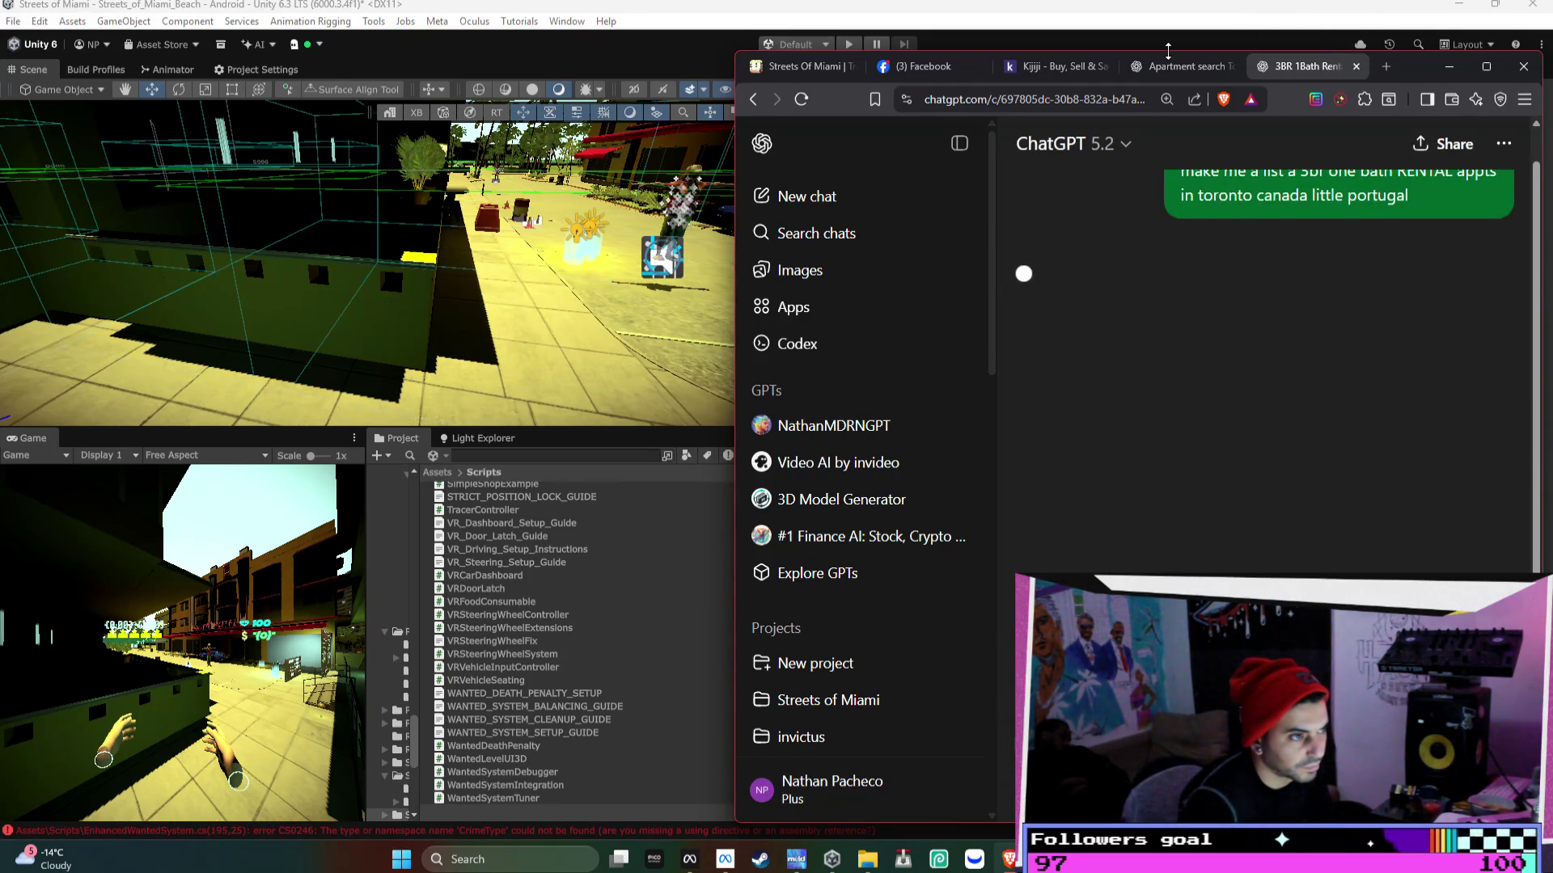
left_click_drag(1176, 64, 1176, 74)
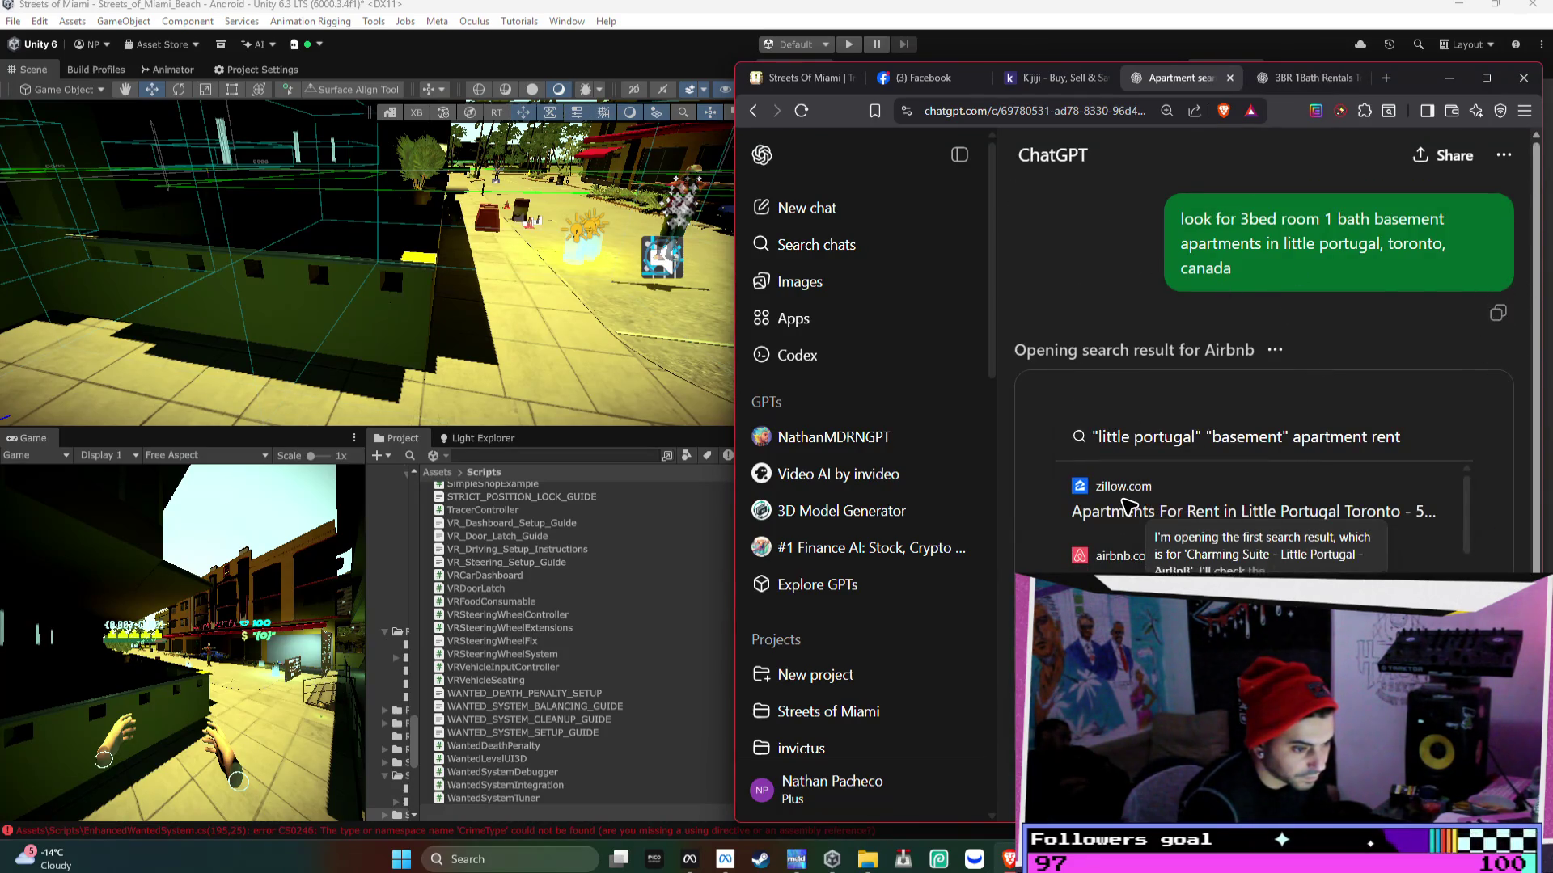
- Copy the earlier apartment request, then read the 3BR 1Bath Rentals chat's Little Portugal listings
left_click(1502, 314)
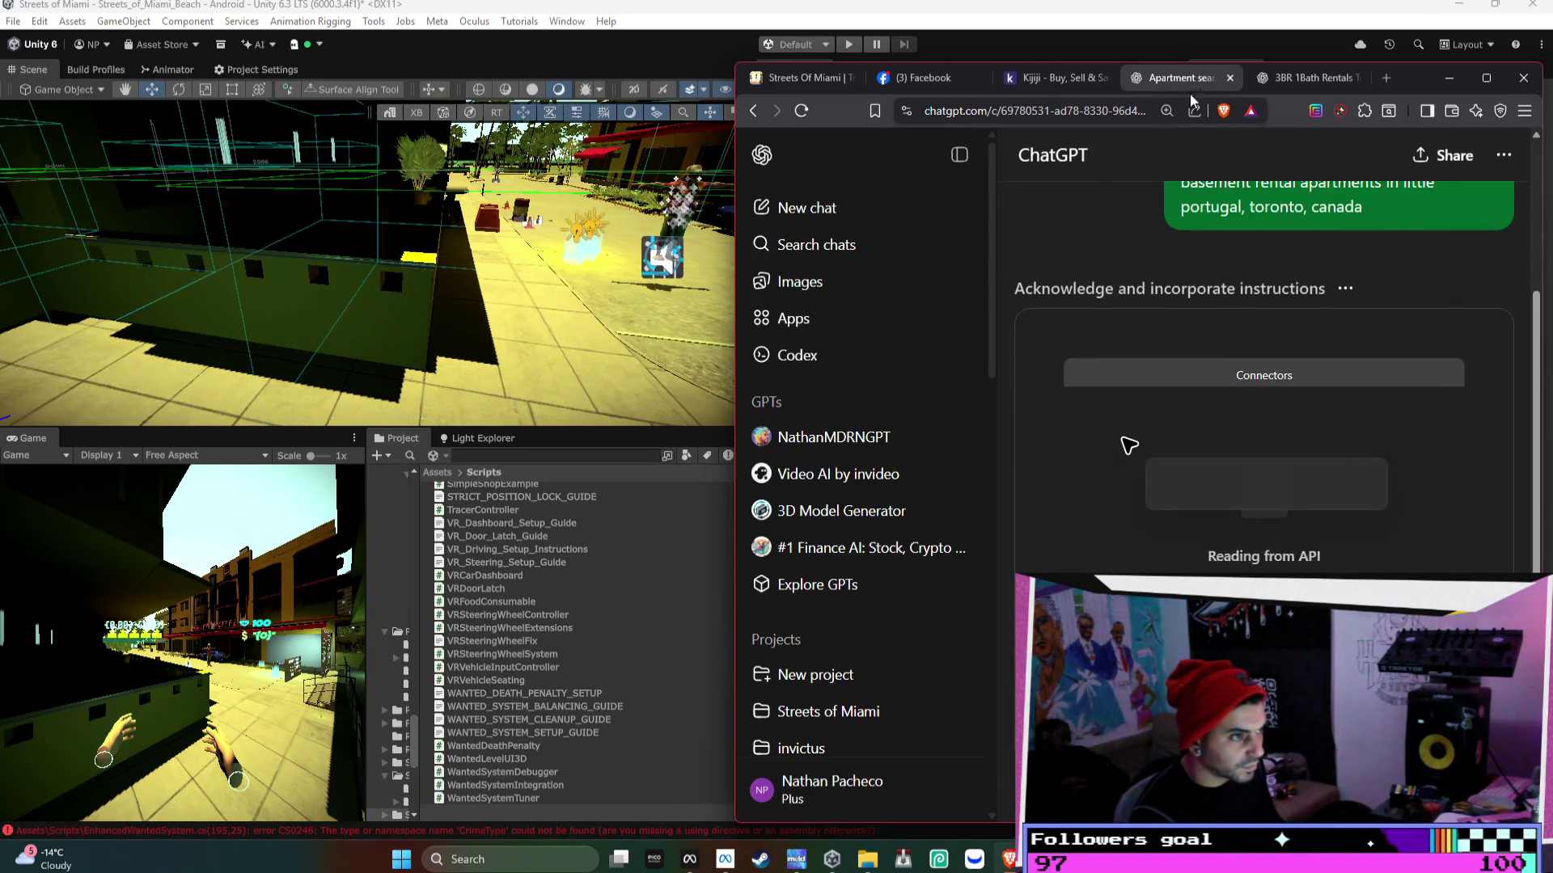
left_click(1288, 73)
scroll(1213, 364, "down", 1)
mouse_move(1167, 443)
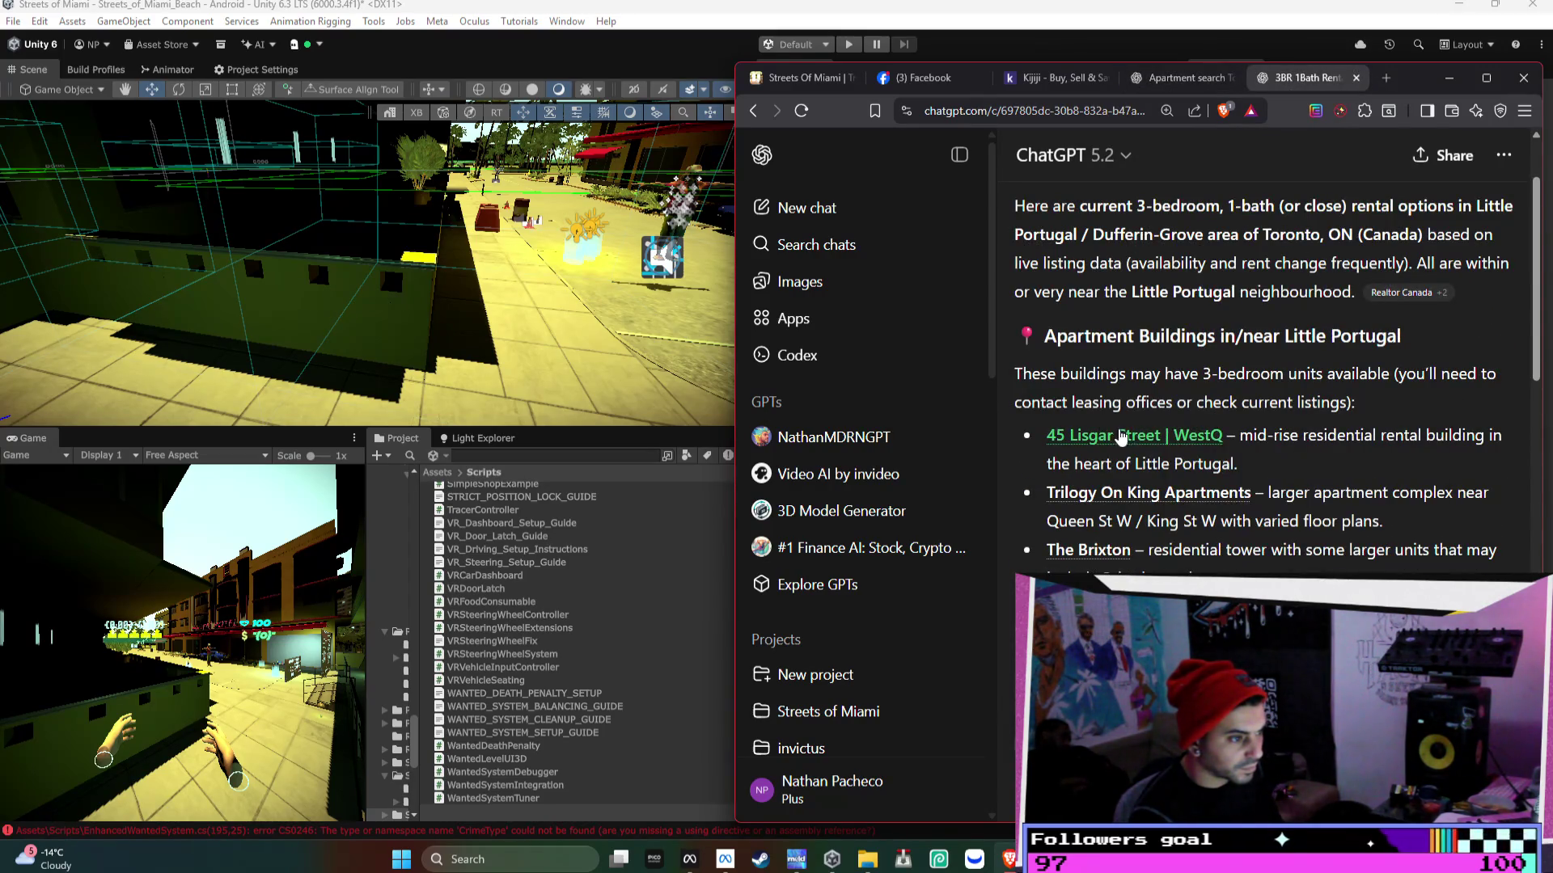
- Open the 45 Lisgar Street, Trilogy On King and The Brixton websites from ChatGPT's rental answer
left_click(1133, 388)
left_click(1209, 77)
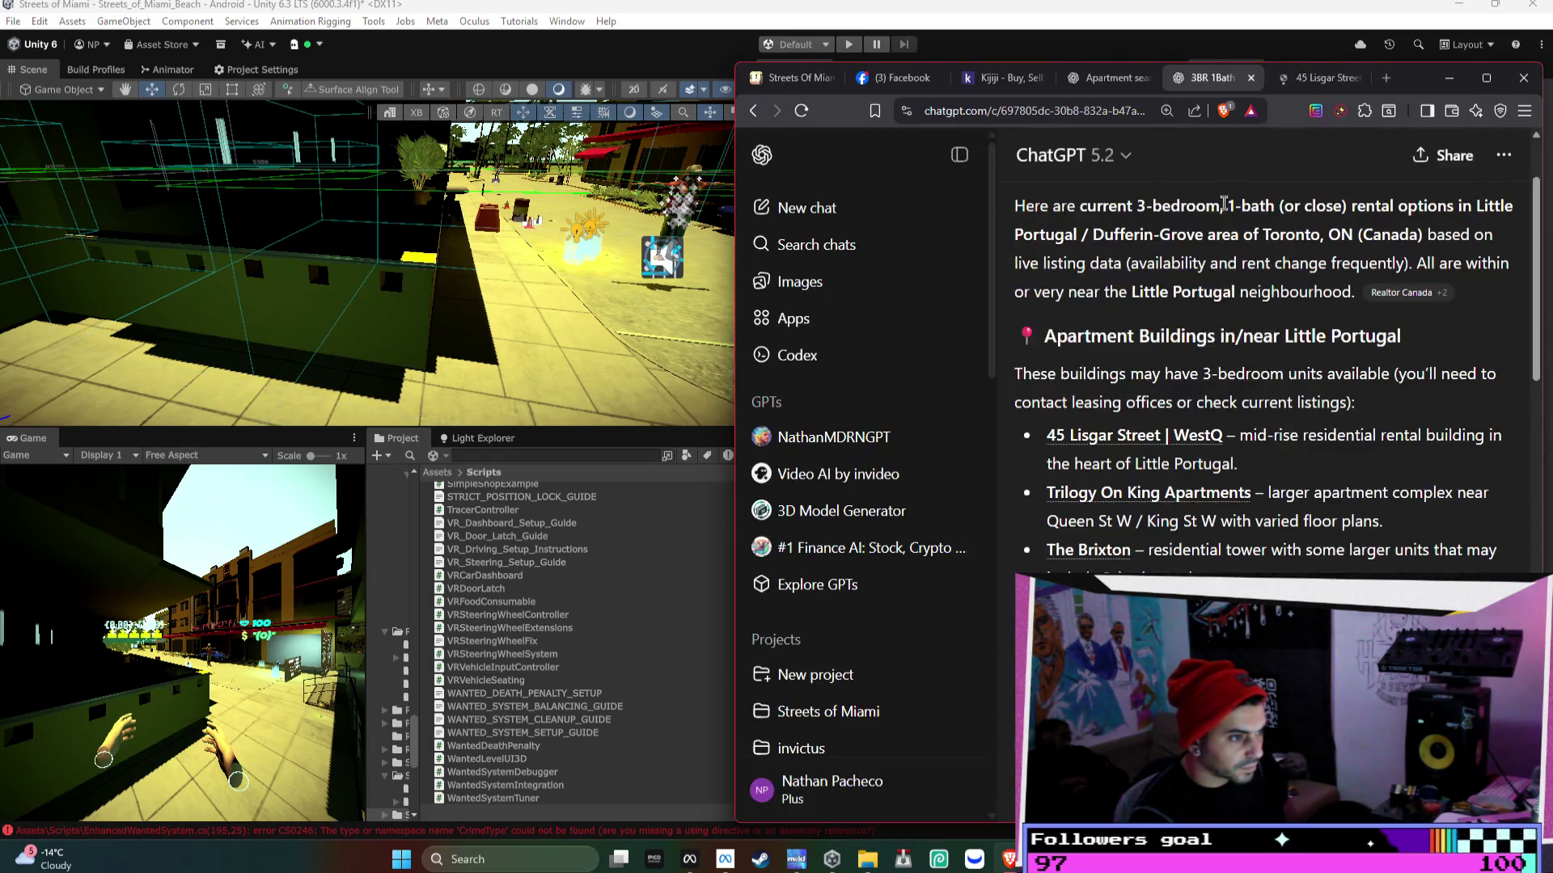
left_click(1138, 503)
left_click(1141, 77)
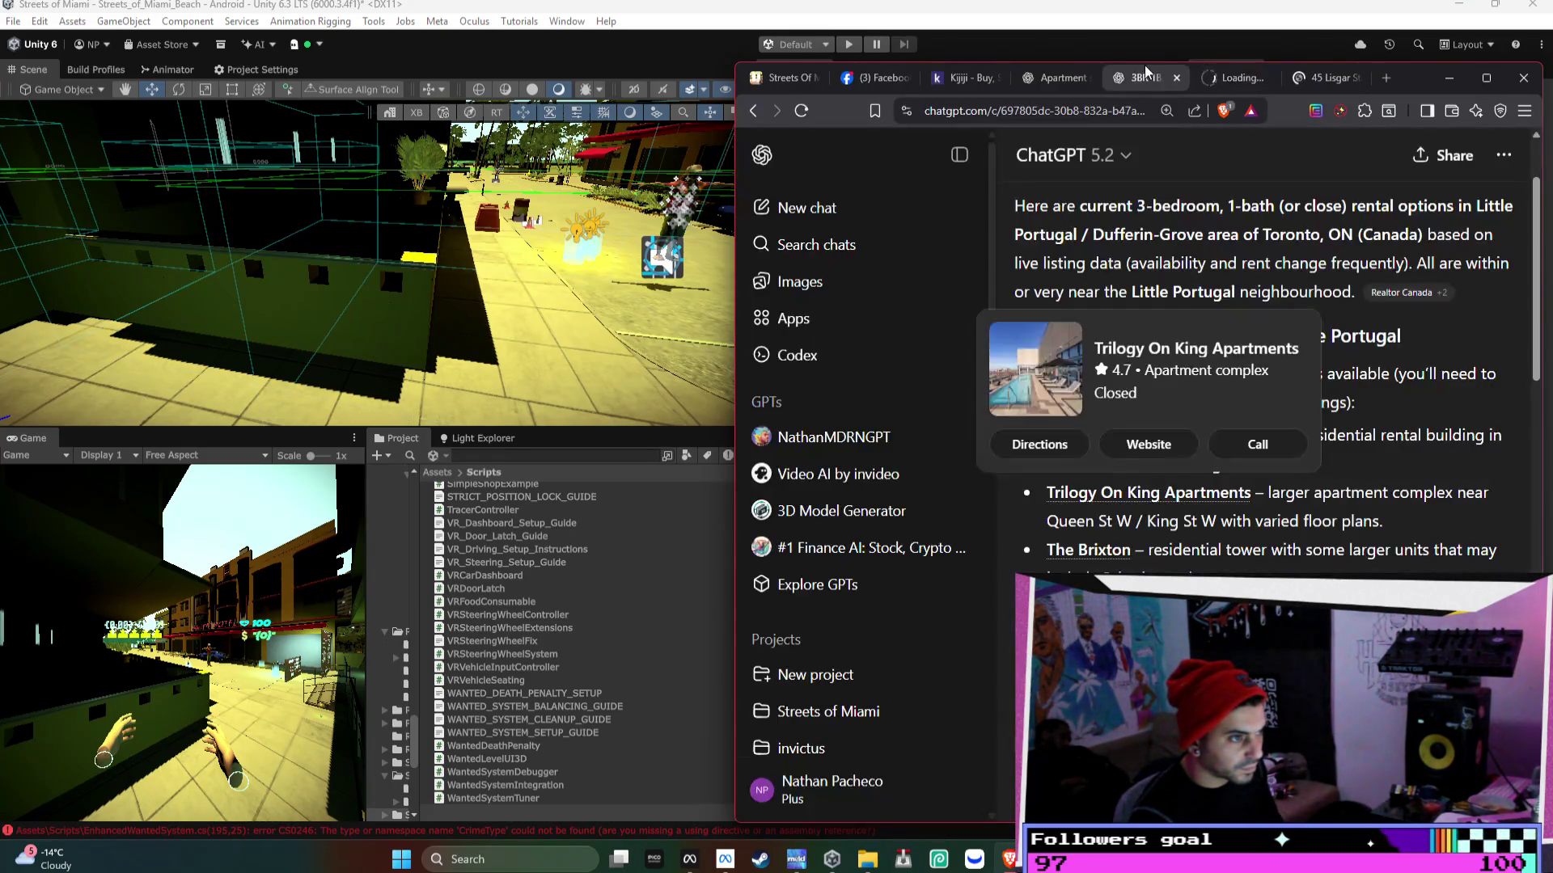
left_click(1088, 552)
left_click(1093, 78)
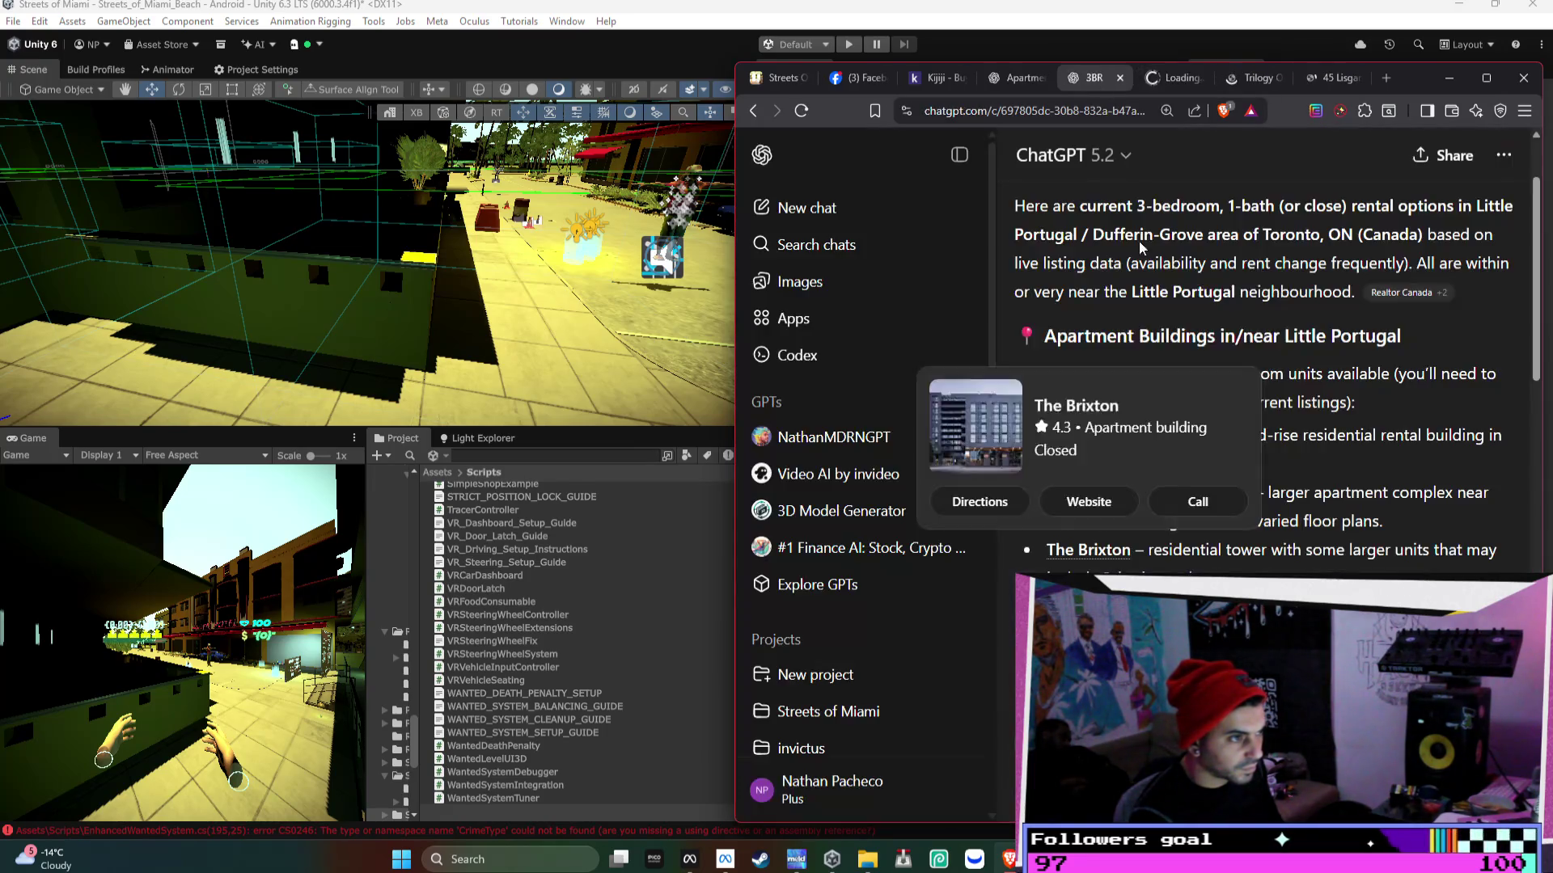
- Open the Maddox Tyndall website, then ask ChatGPT a follow-up for monthly rental listings
left_click(1104, 559)
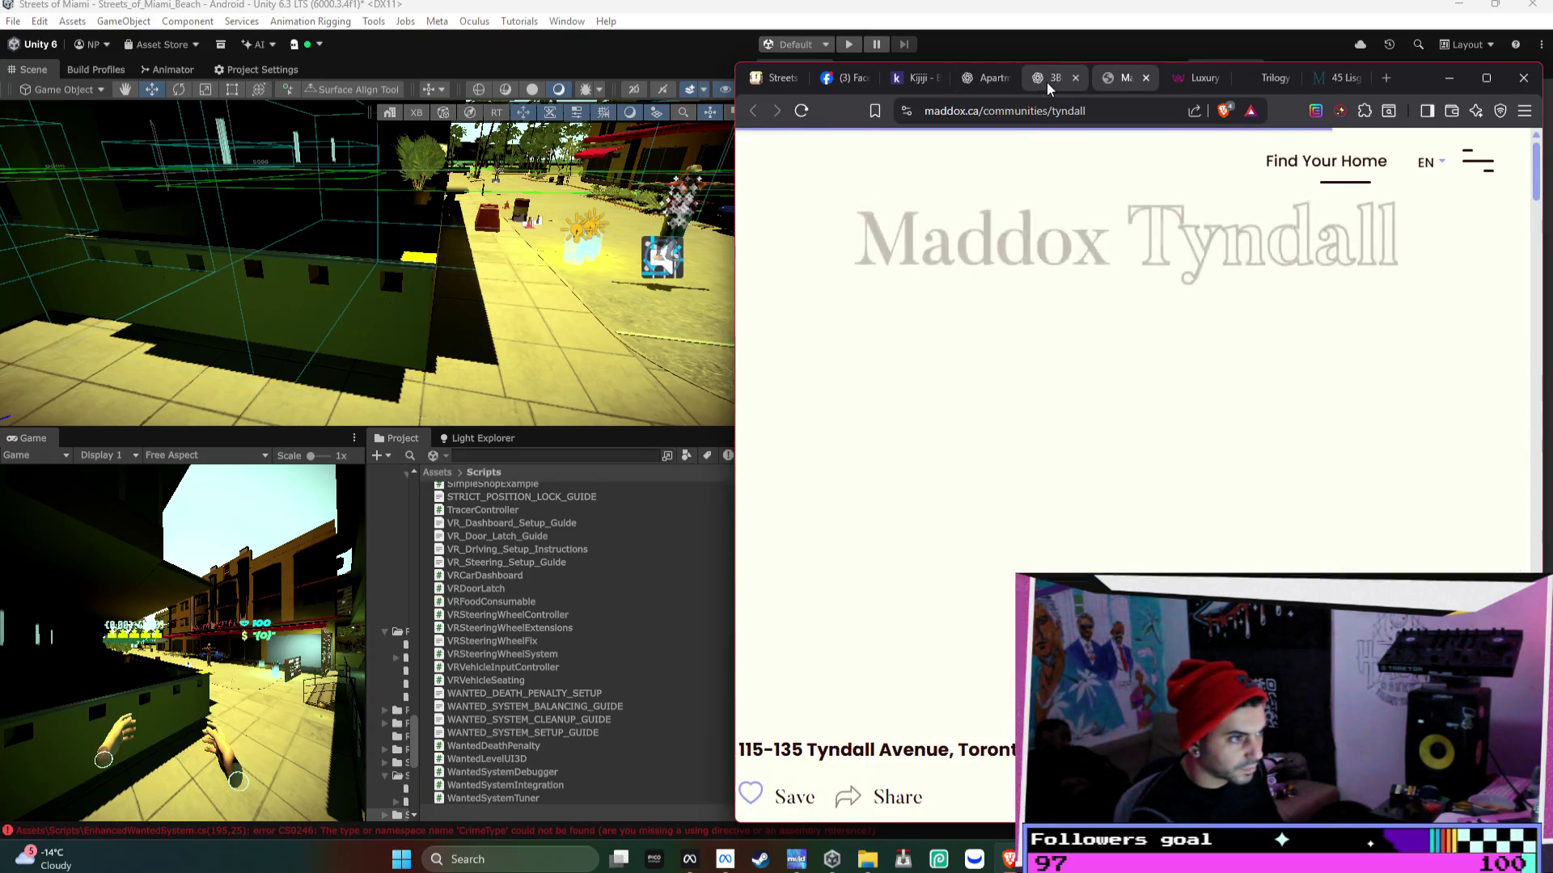
left_click(1047, 79)
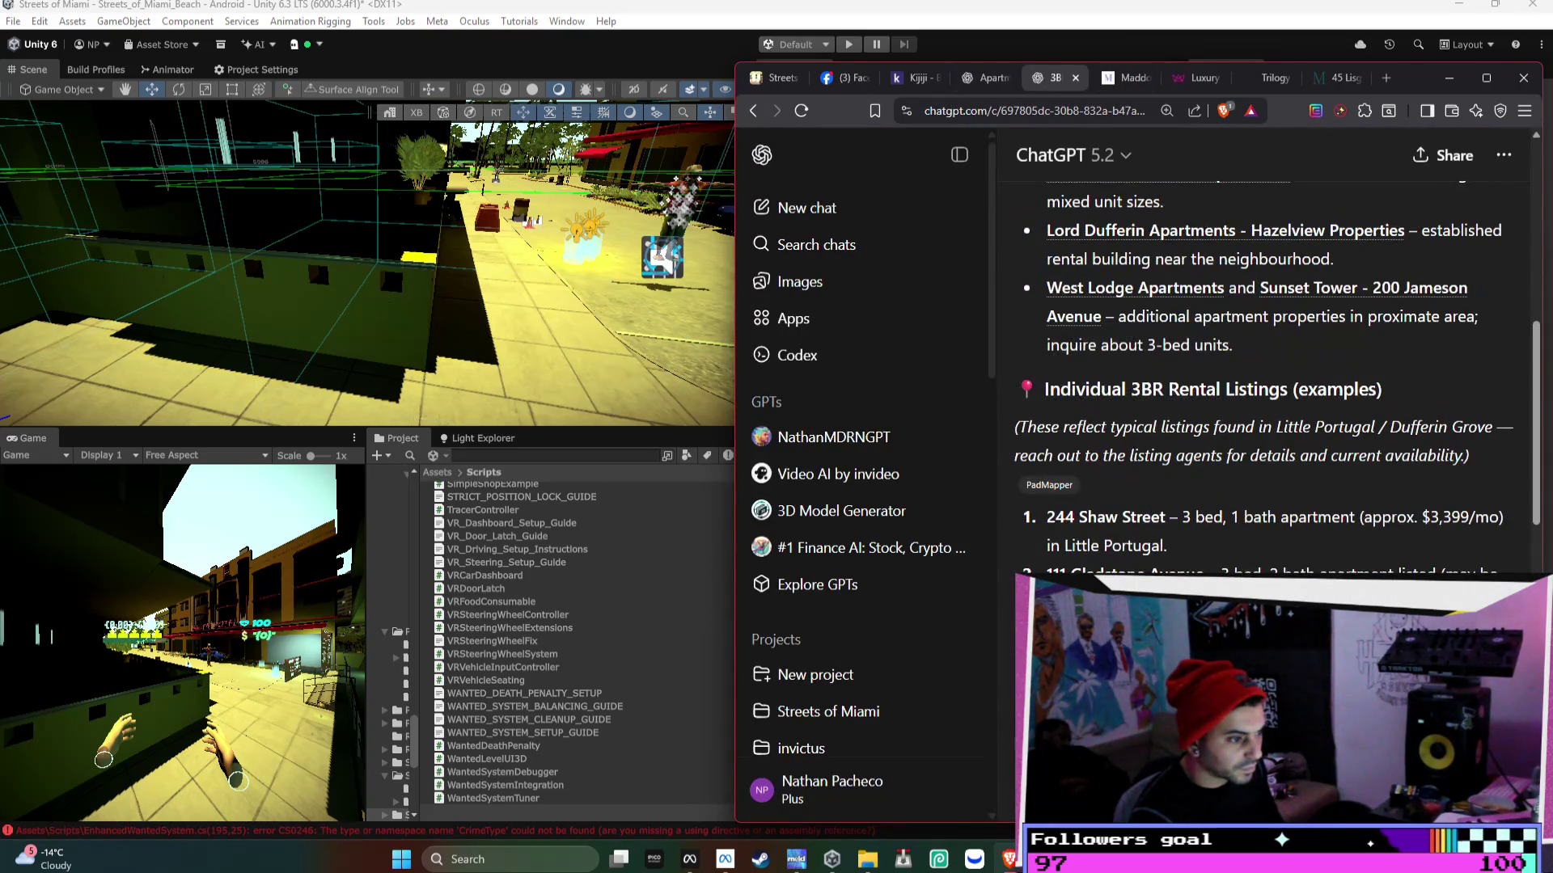
scroll(1170, 553, "down", 10)
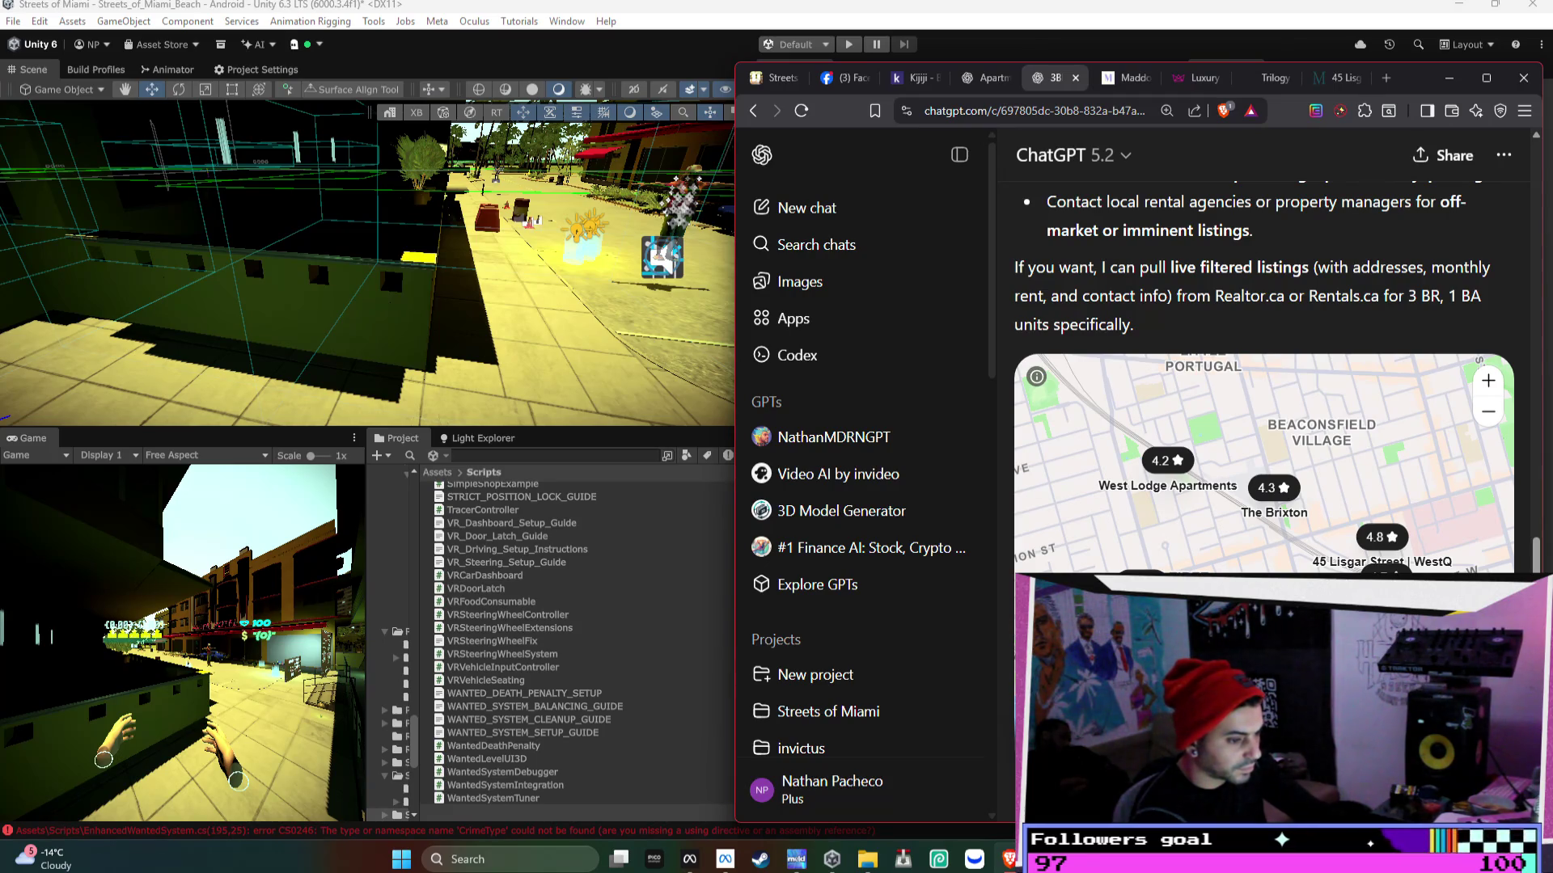
key("Return")
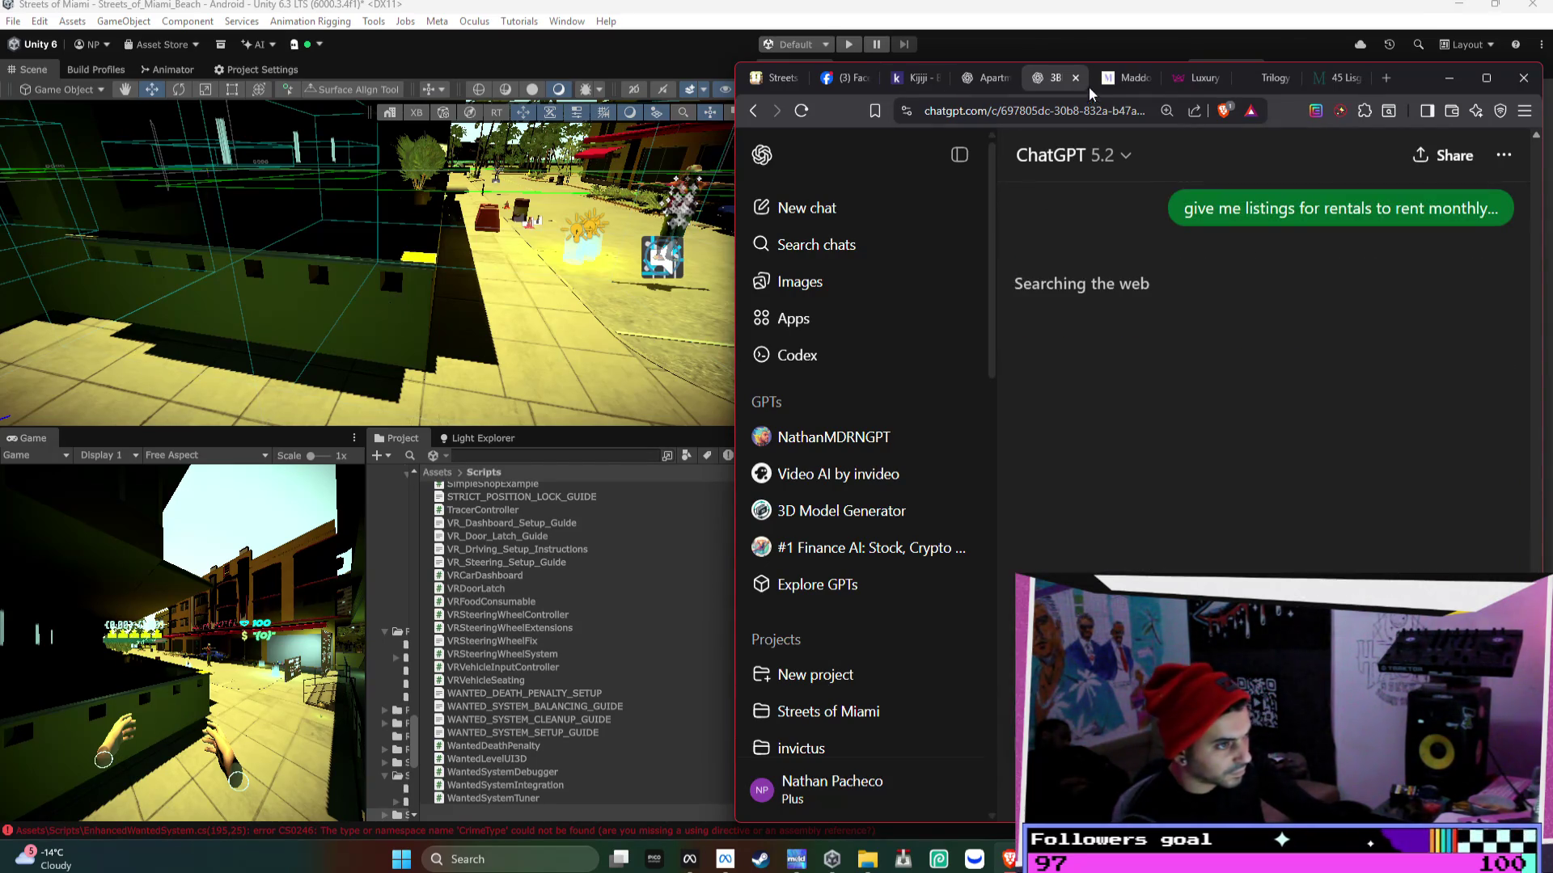
- Dismiss the Maddox promo popup, then close the Maddox and Luxury property pages
left_click(1109, 78)
left_click(1423, 196)
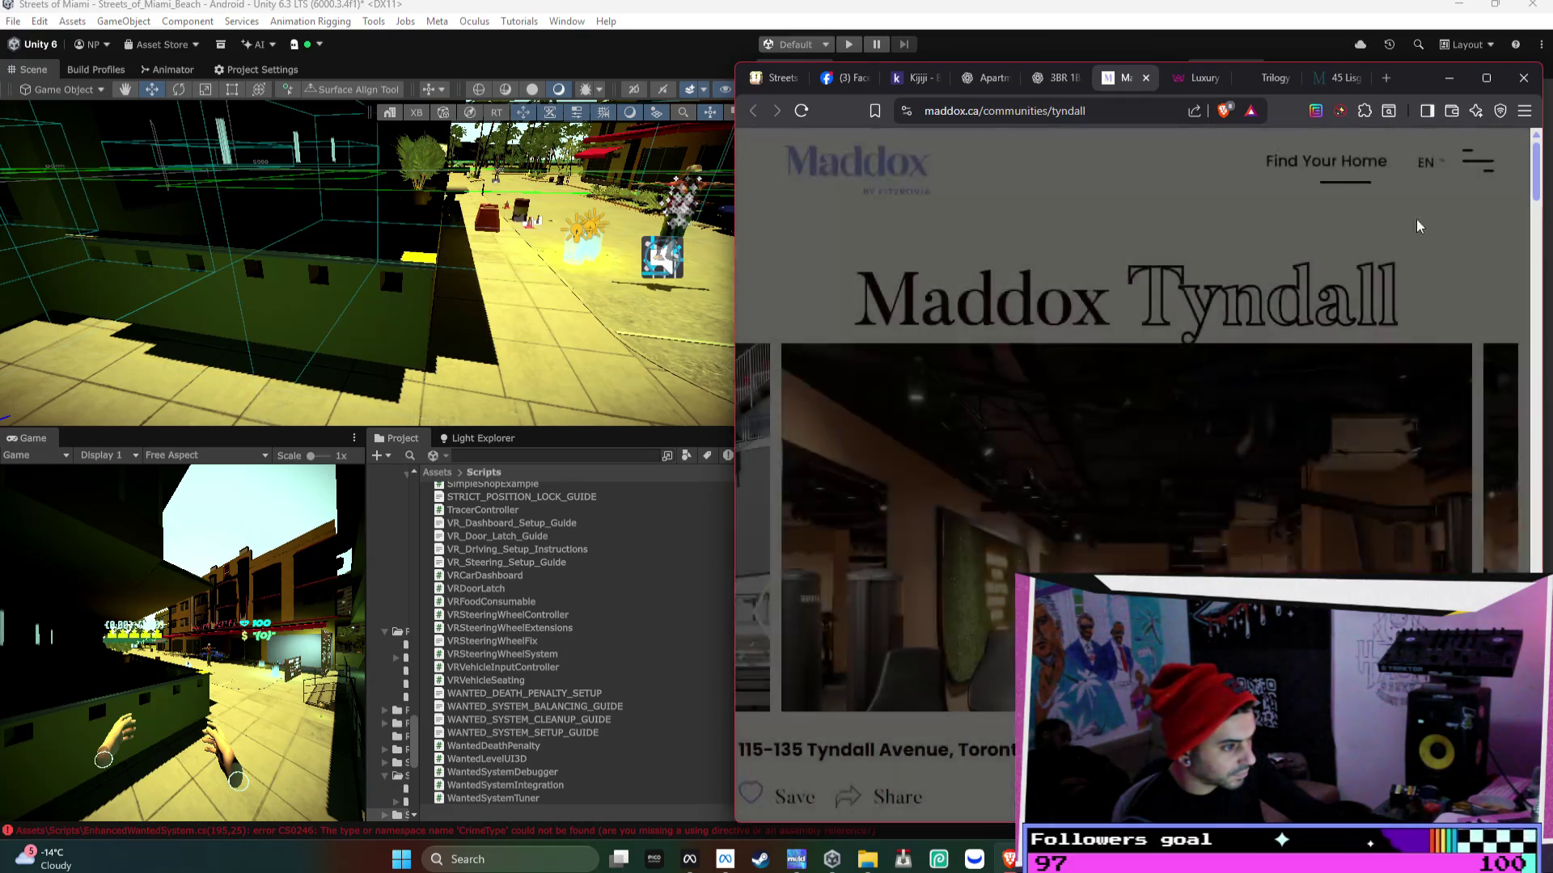
key("ctrl+w")
left_click(1176, 77)
key("ctrl+w")
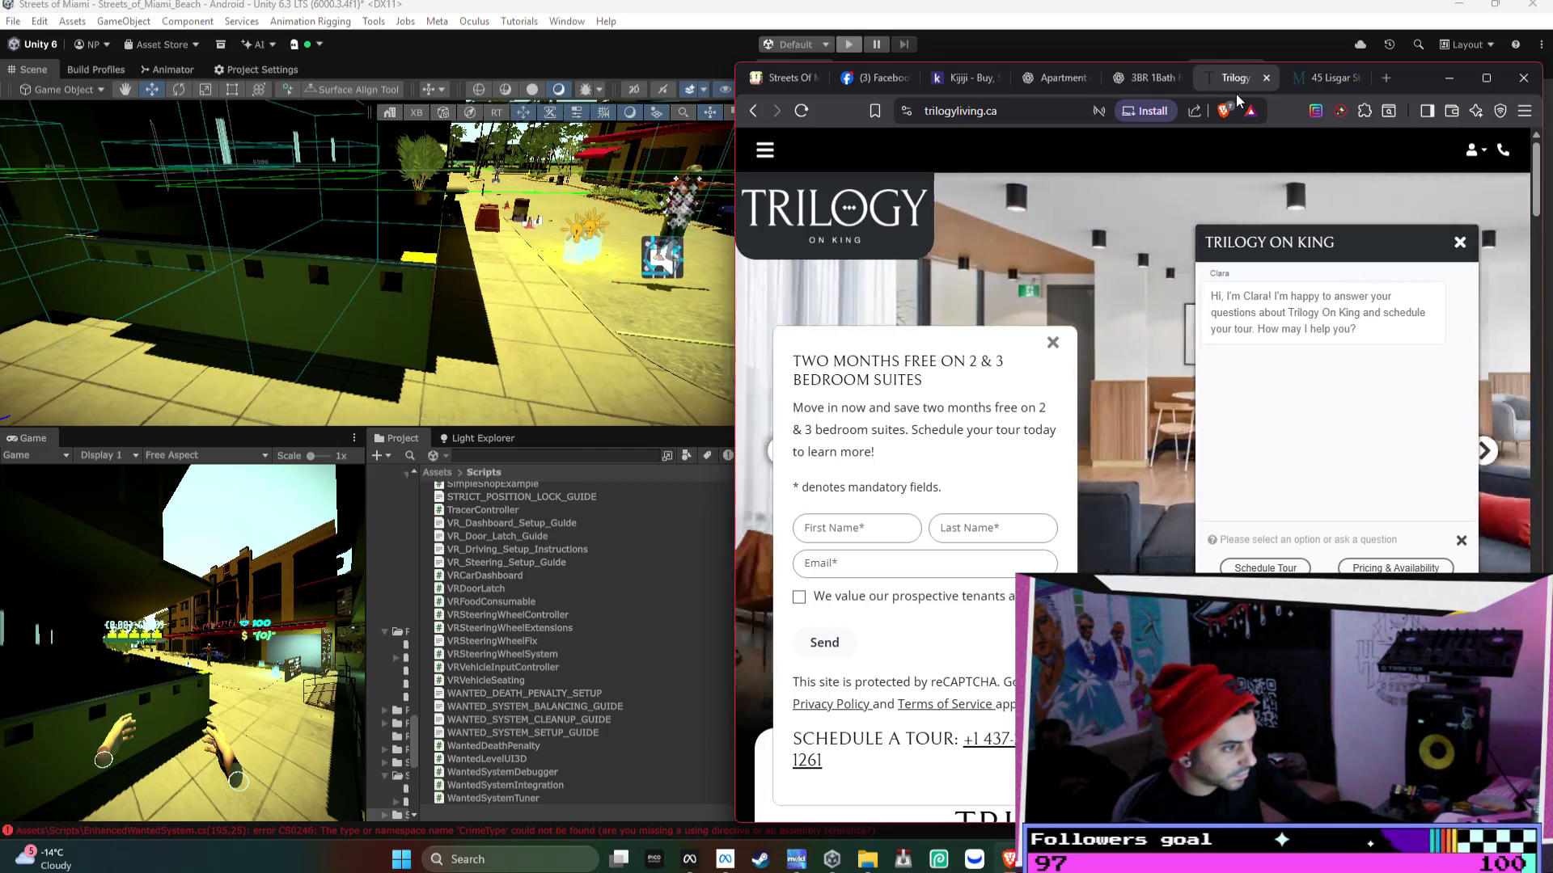
- Close the Trilogy page, skim the Medallion floor plans, and close the 45 Lisgar page
key("ctrl+w")
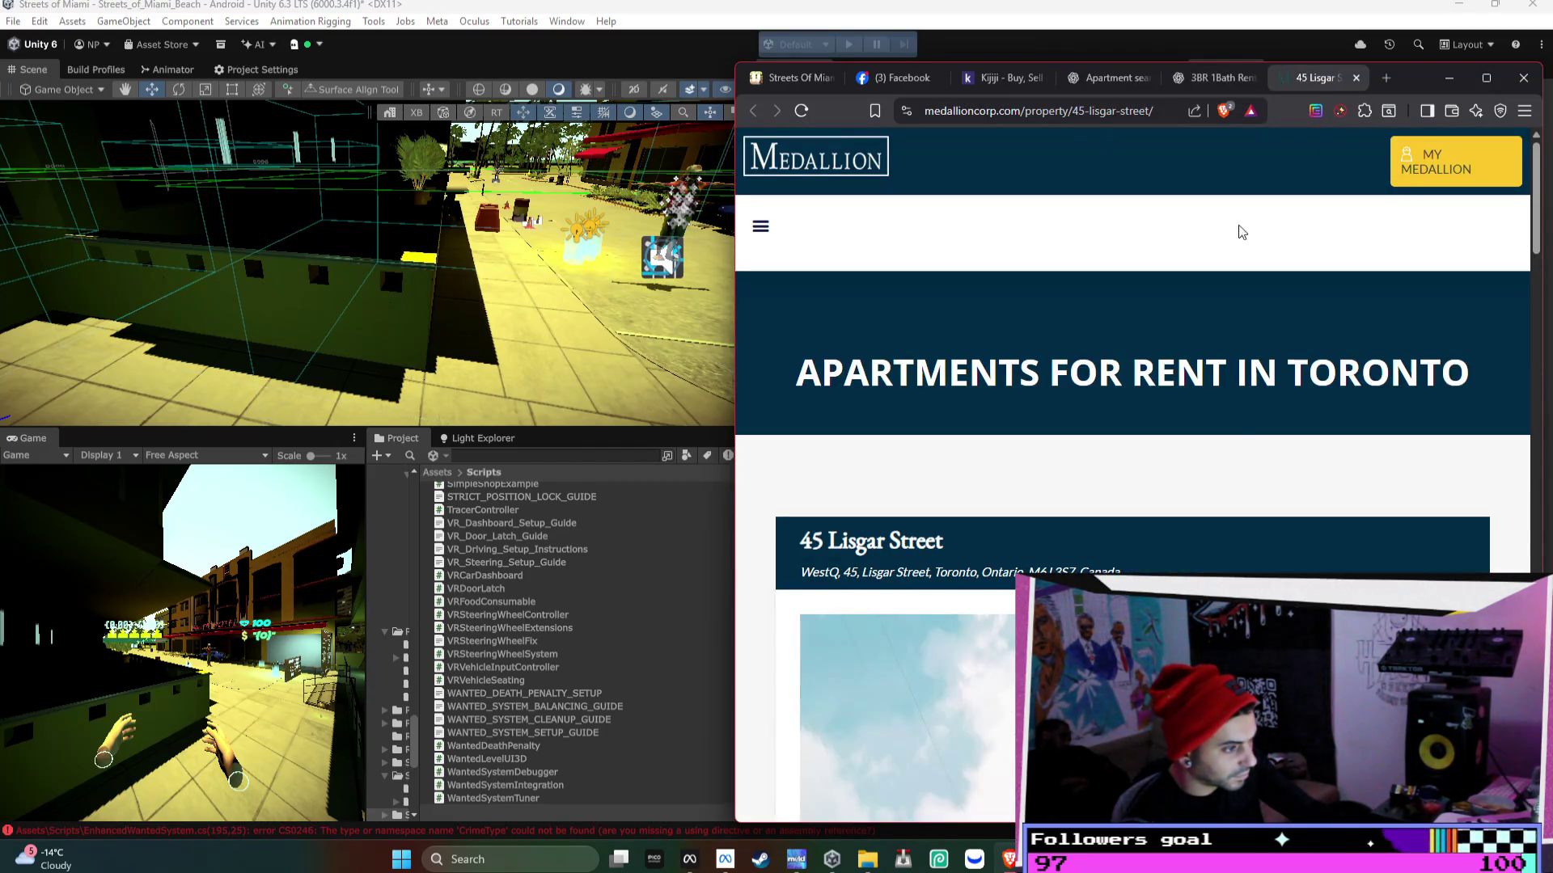
scroll(1241, 340, "down", 10)
scroll(1249, 365, "down", 3)
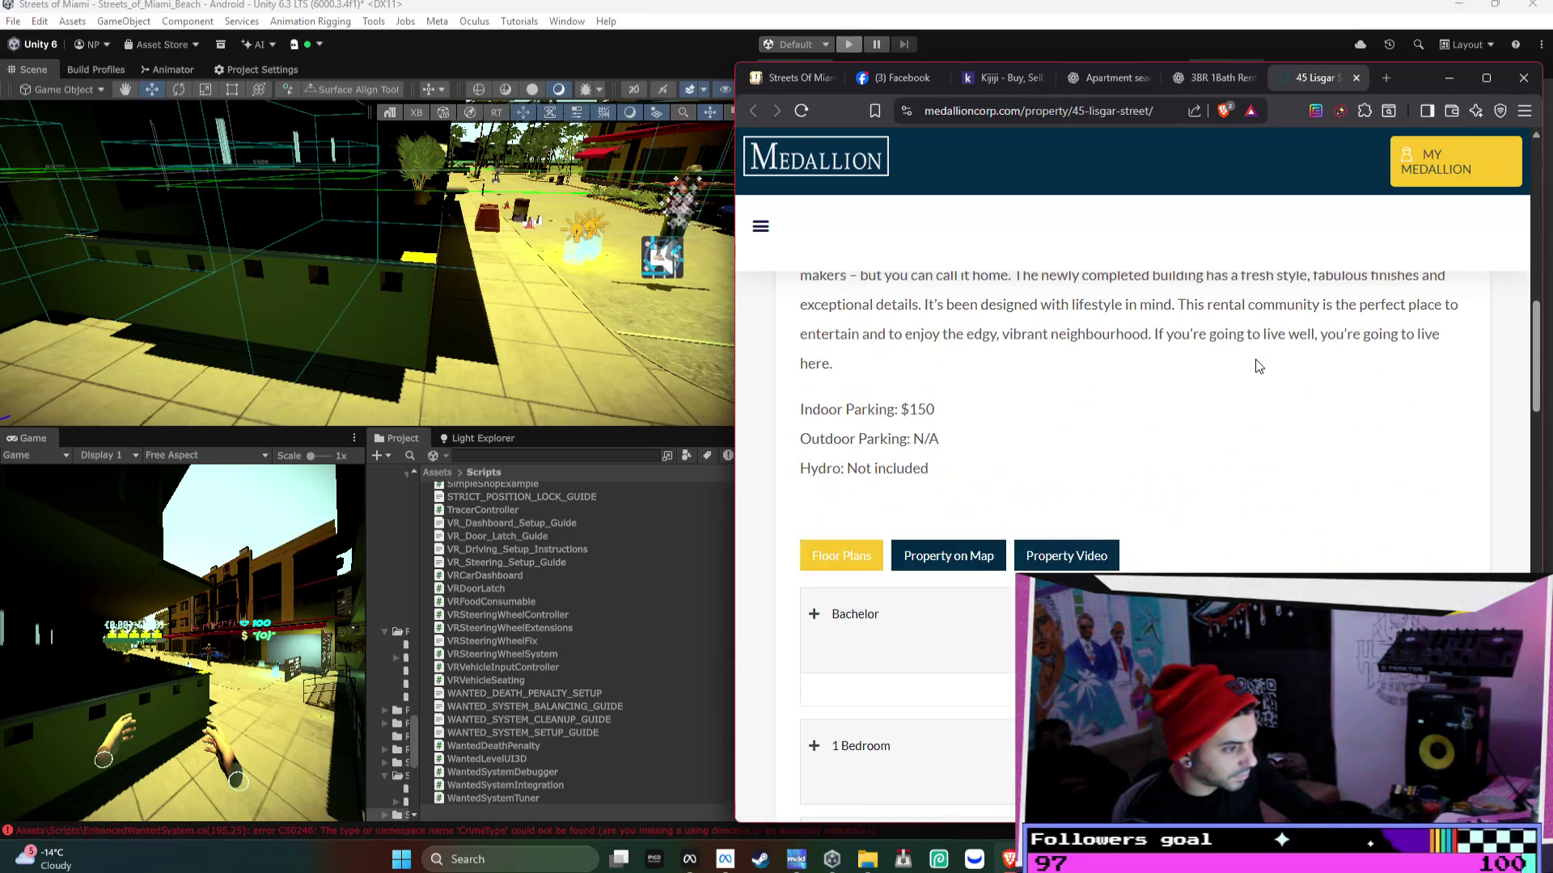
scroll(1254, 364, "down", 1)
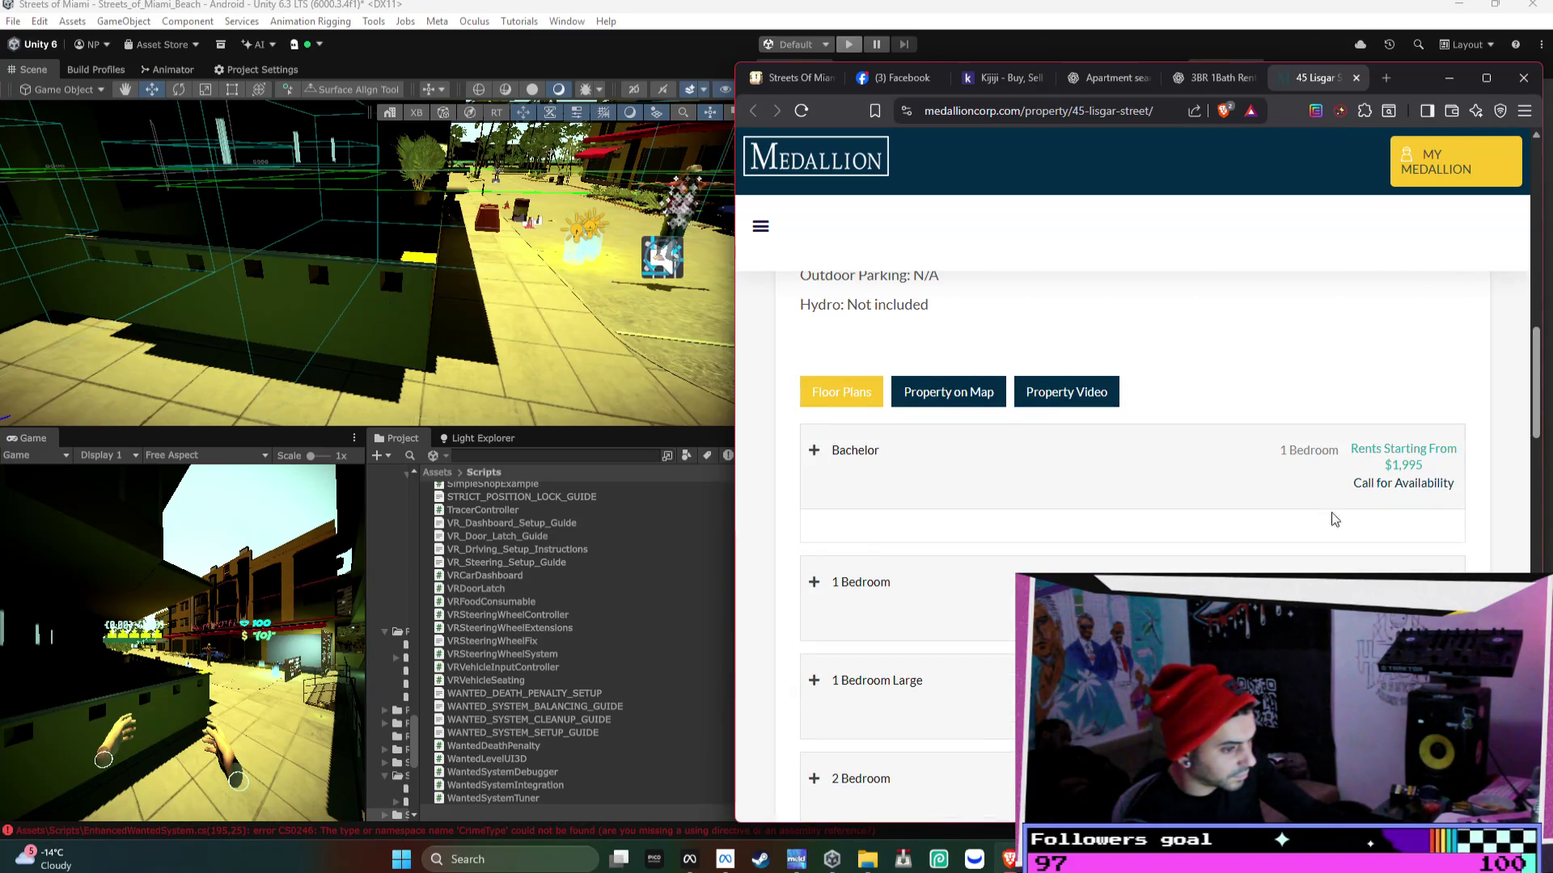
scroll(1331, 520, "down", 3)
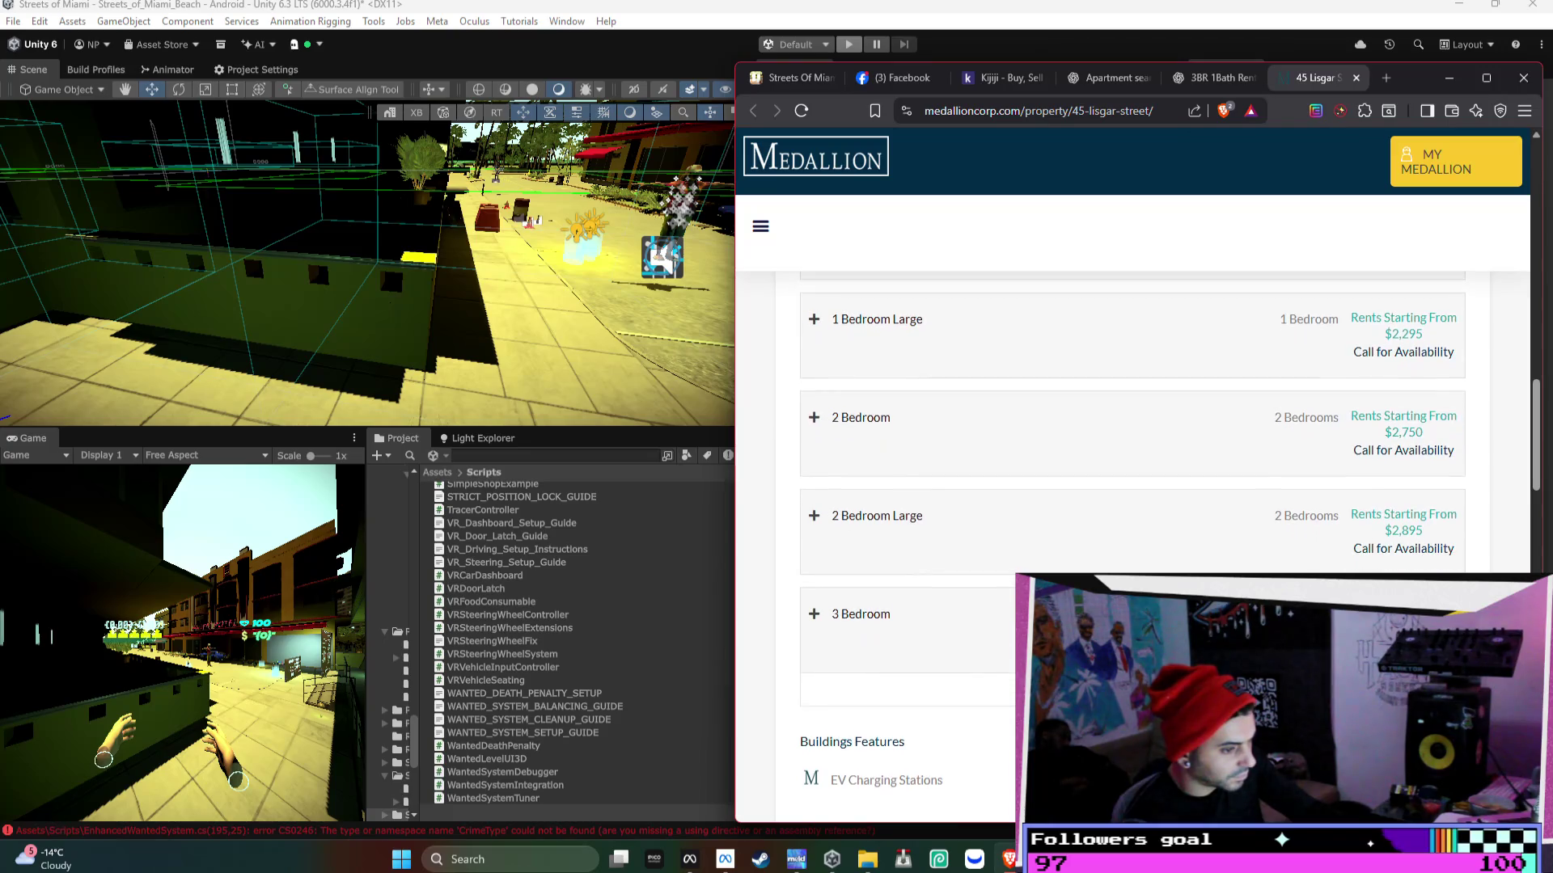
scroll(960, 617, "up", 15)
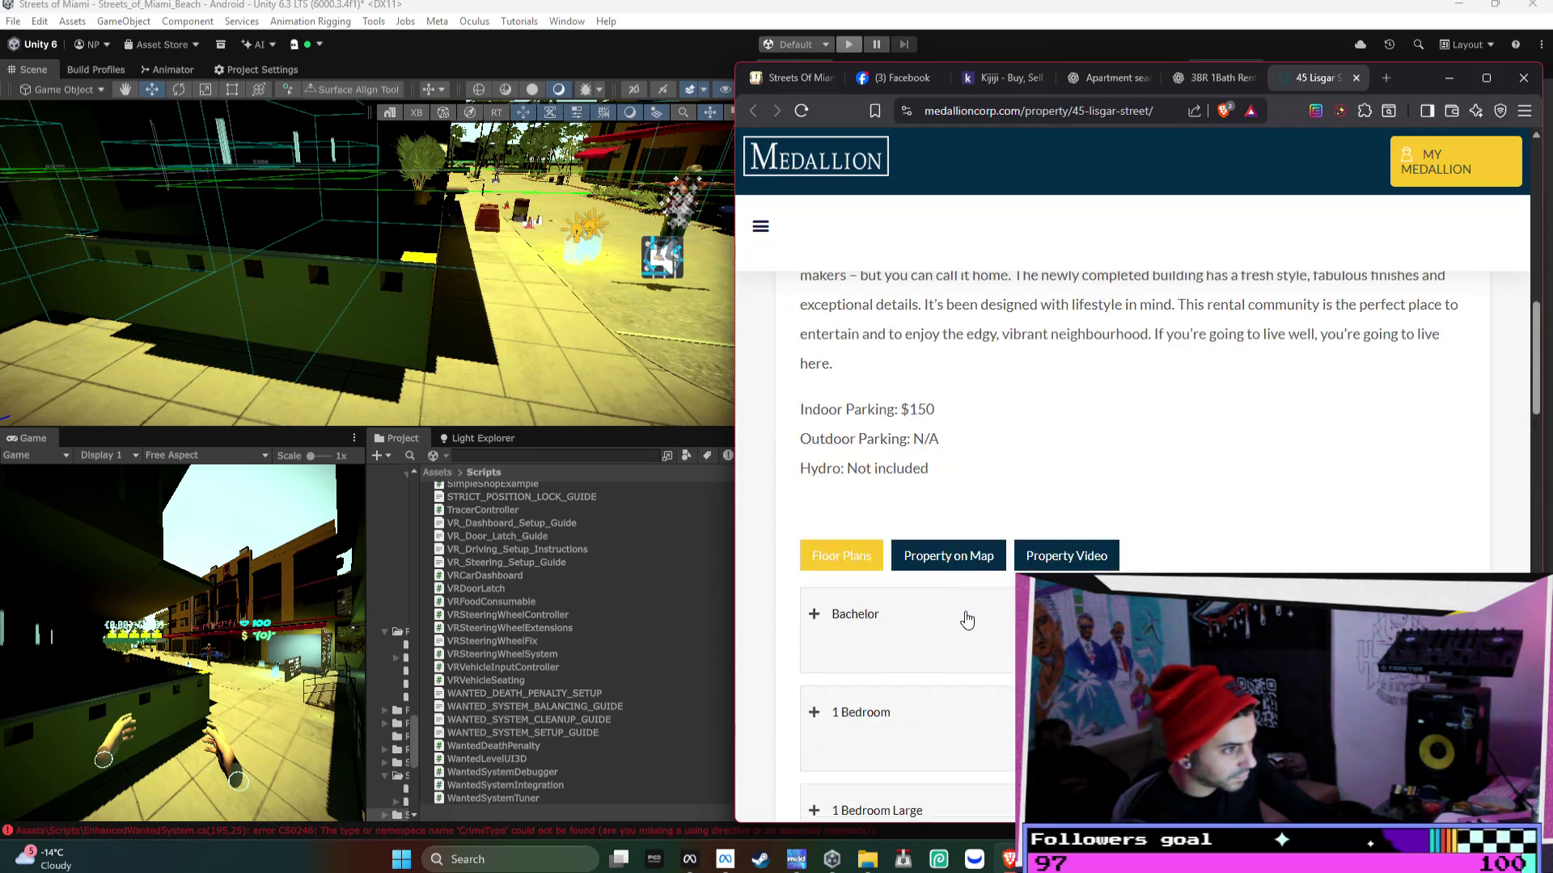
key("ctrl+w")
scroll(1209, 473, "down", 5)
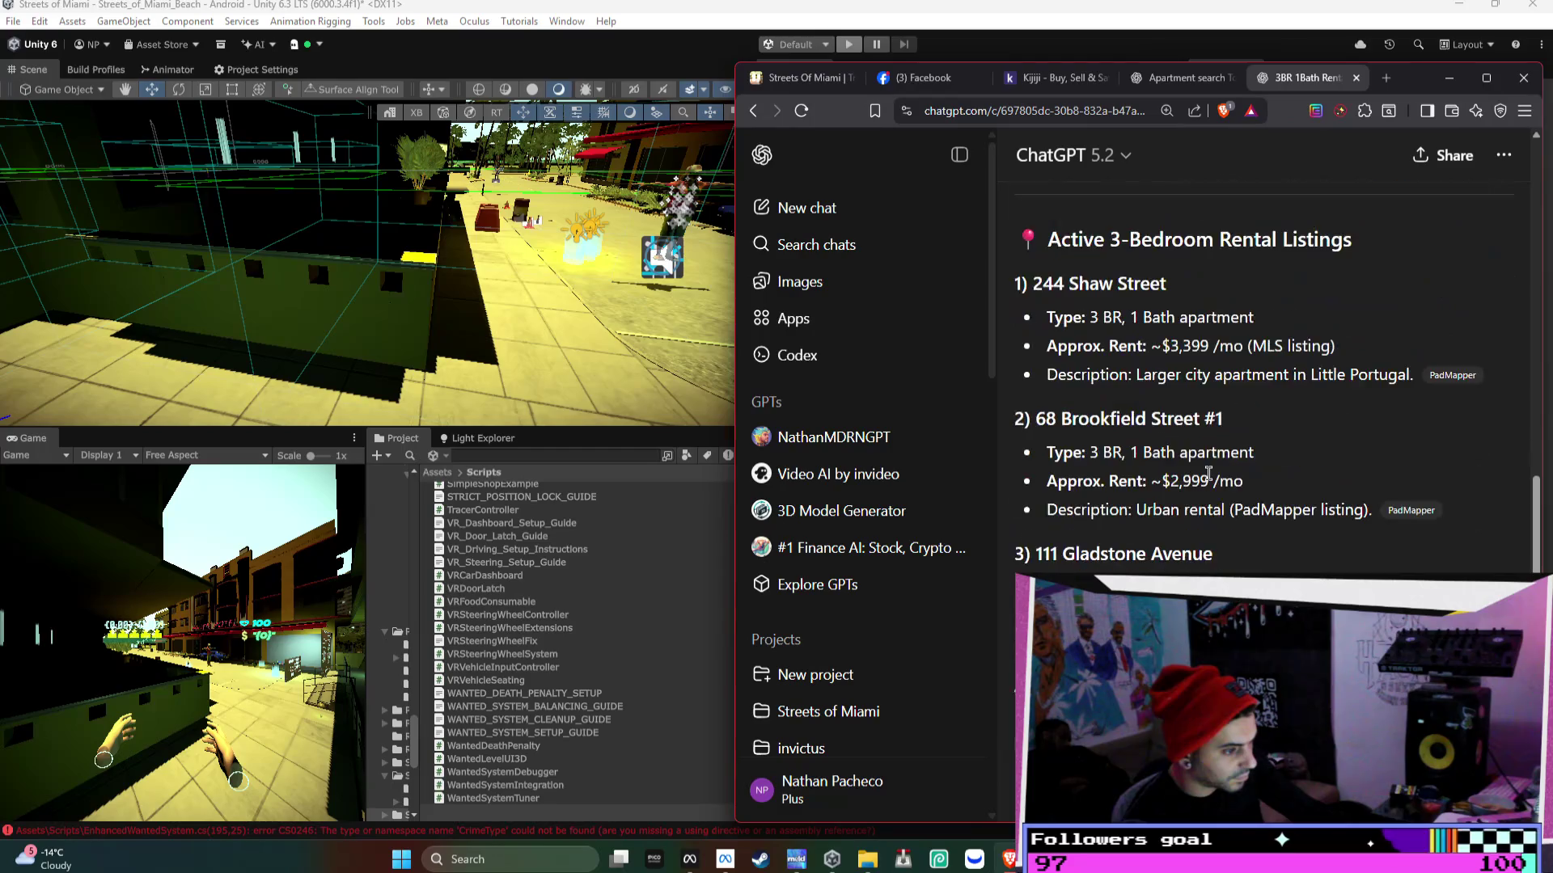
- Filter PadMapper's Little Portugal rentals to 3 bedrooms and open the $2,999 68 Brookfield Street #1 listing
left_click(1444, 375)
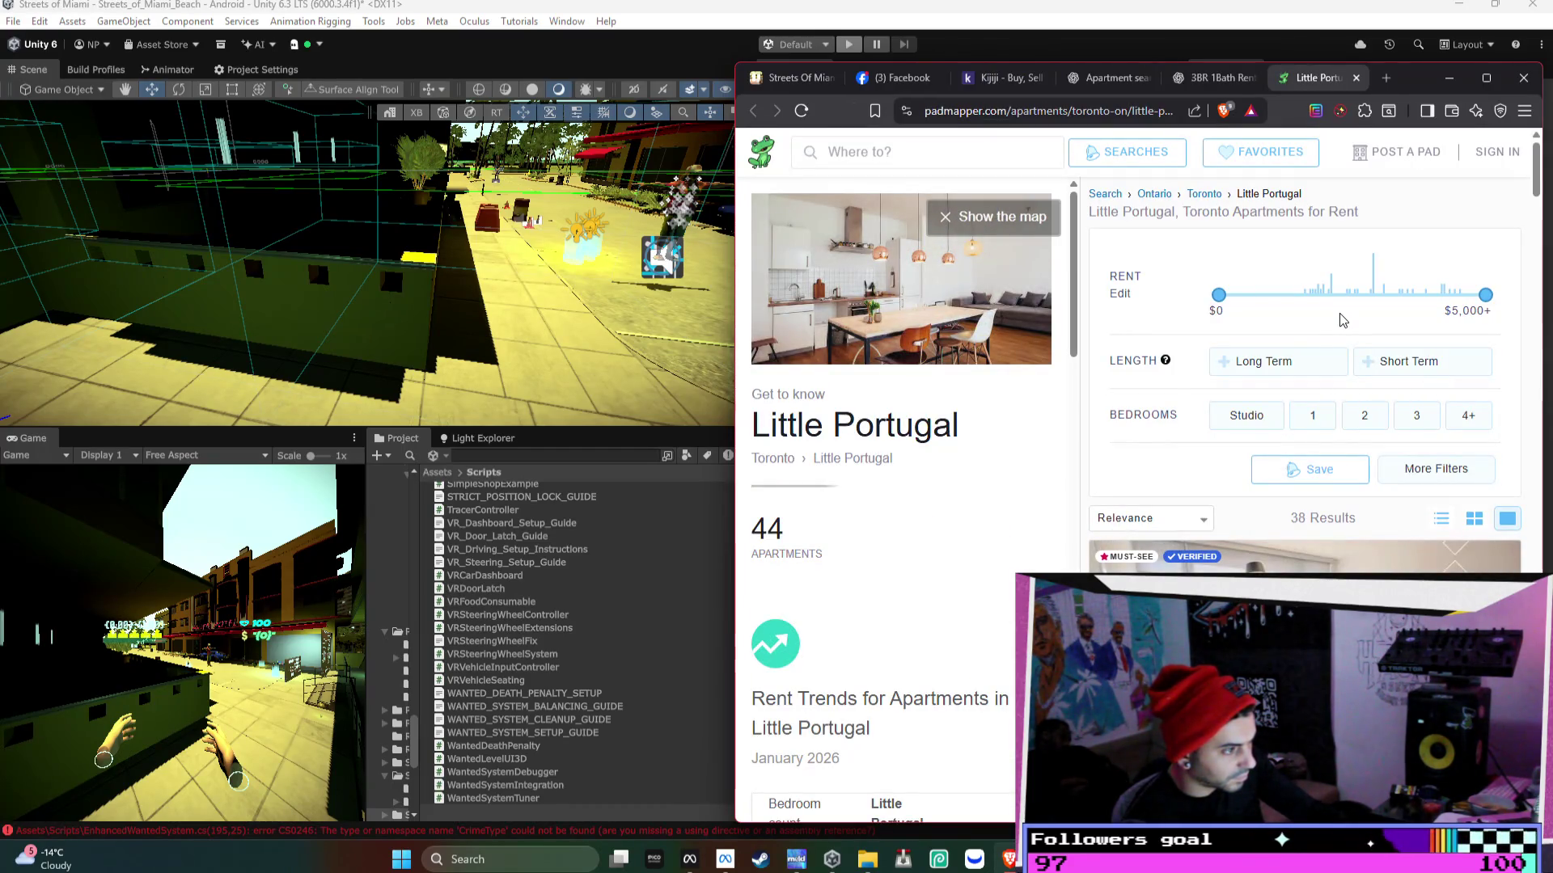
scroll(1004, 448, "down", 2)
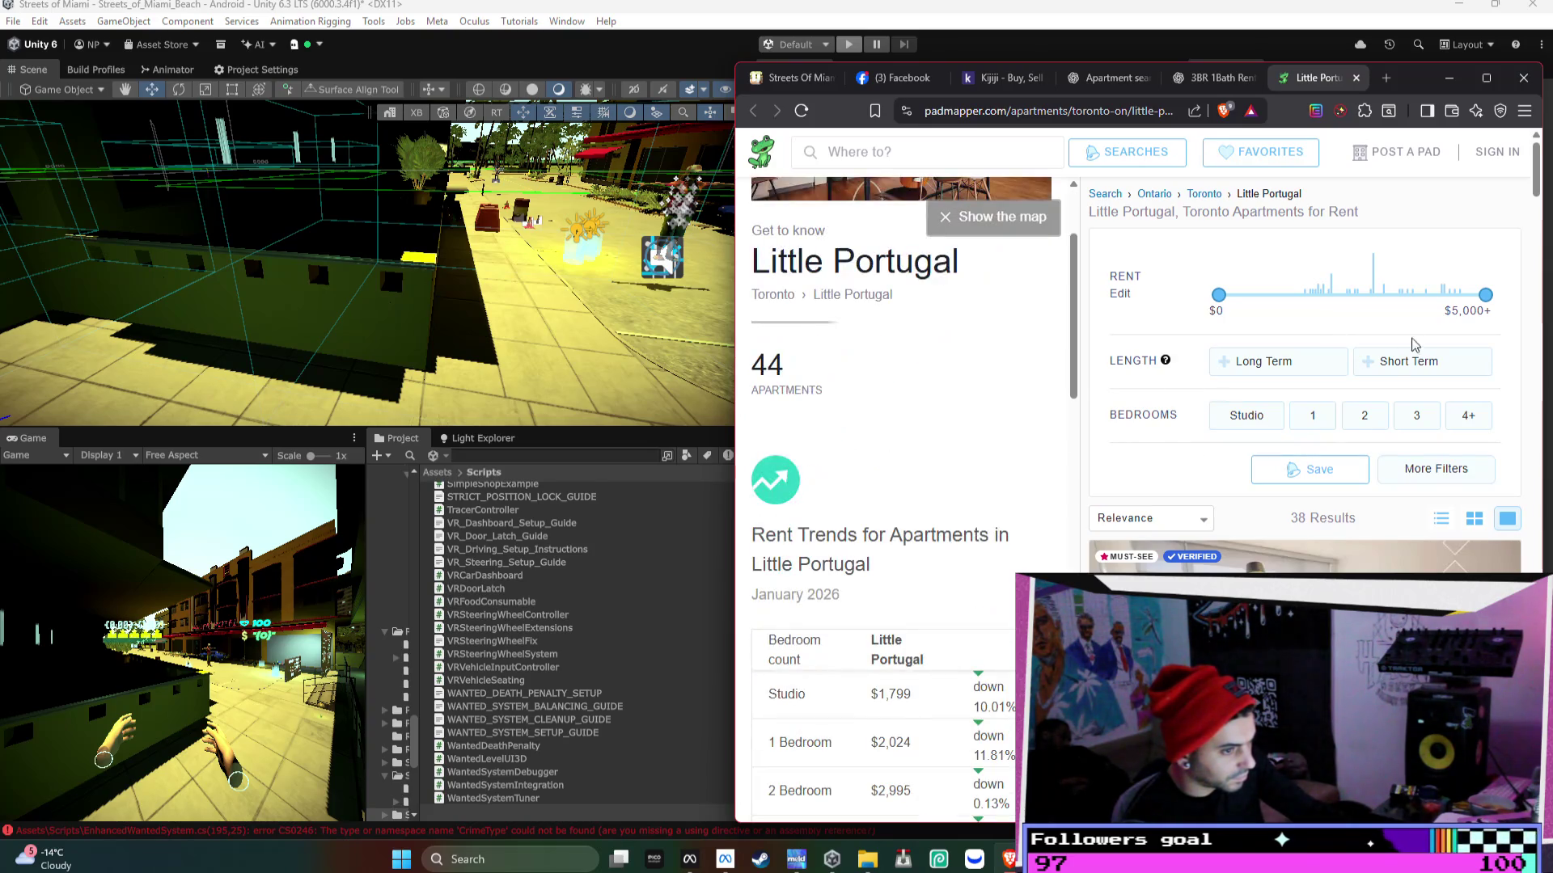
left_click(1418, 417)
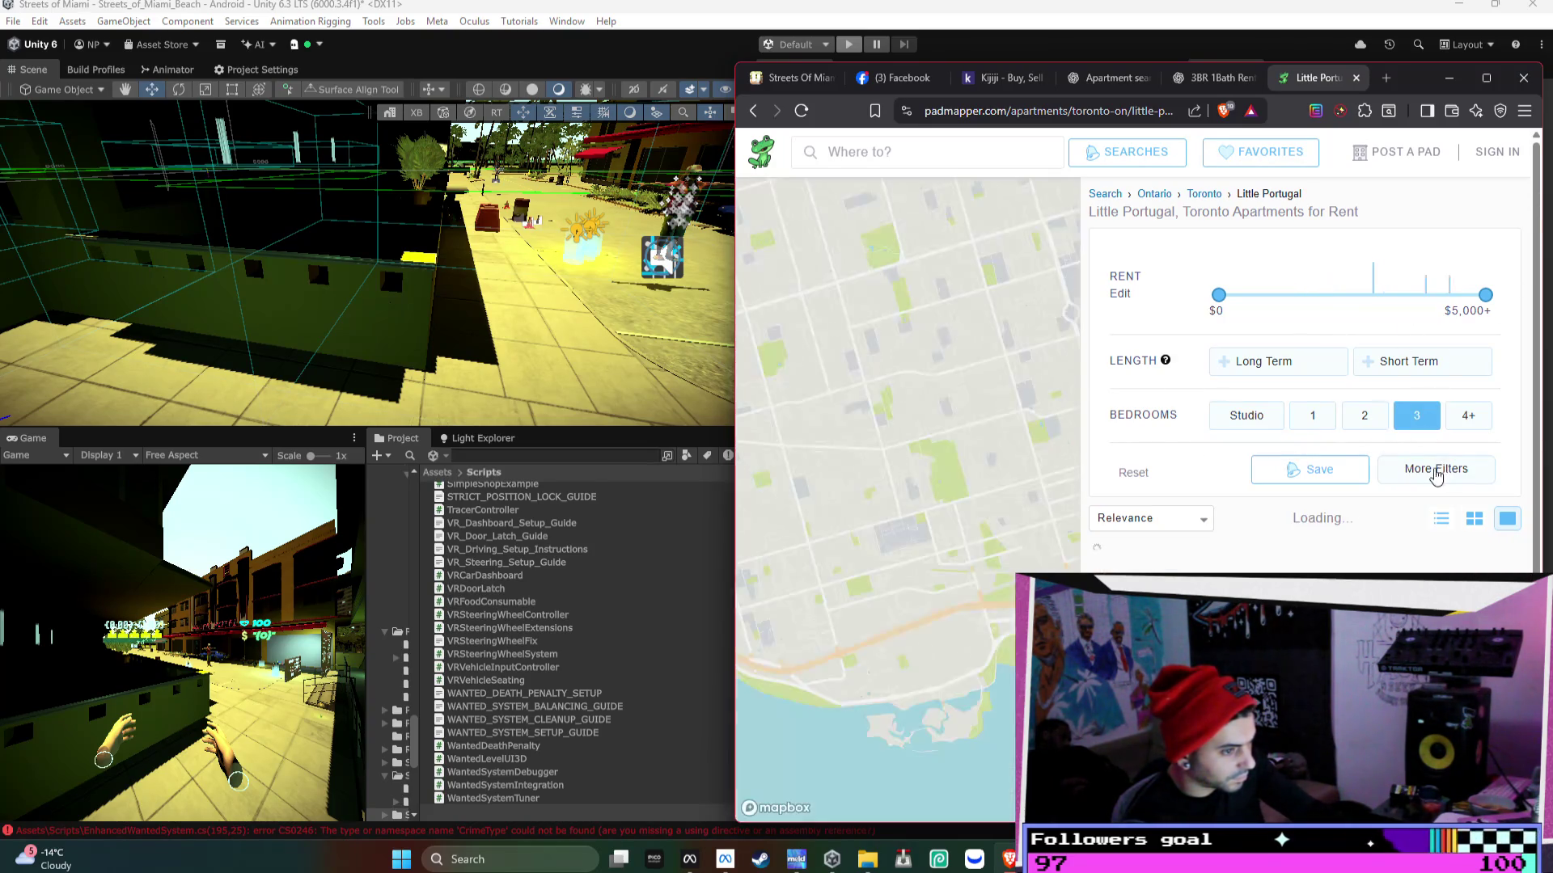
scroll(1282, 455, "down", 3)
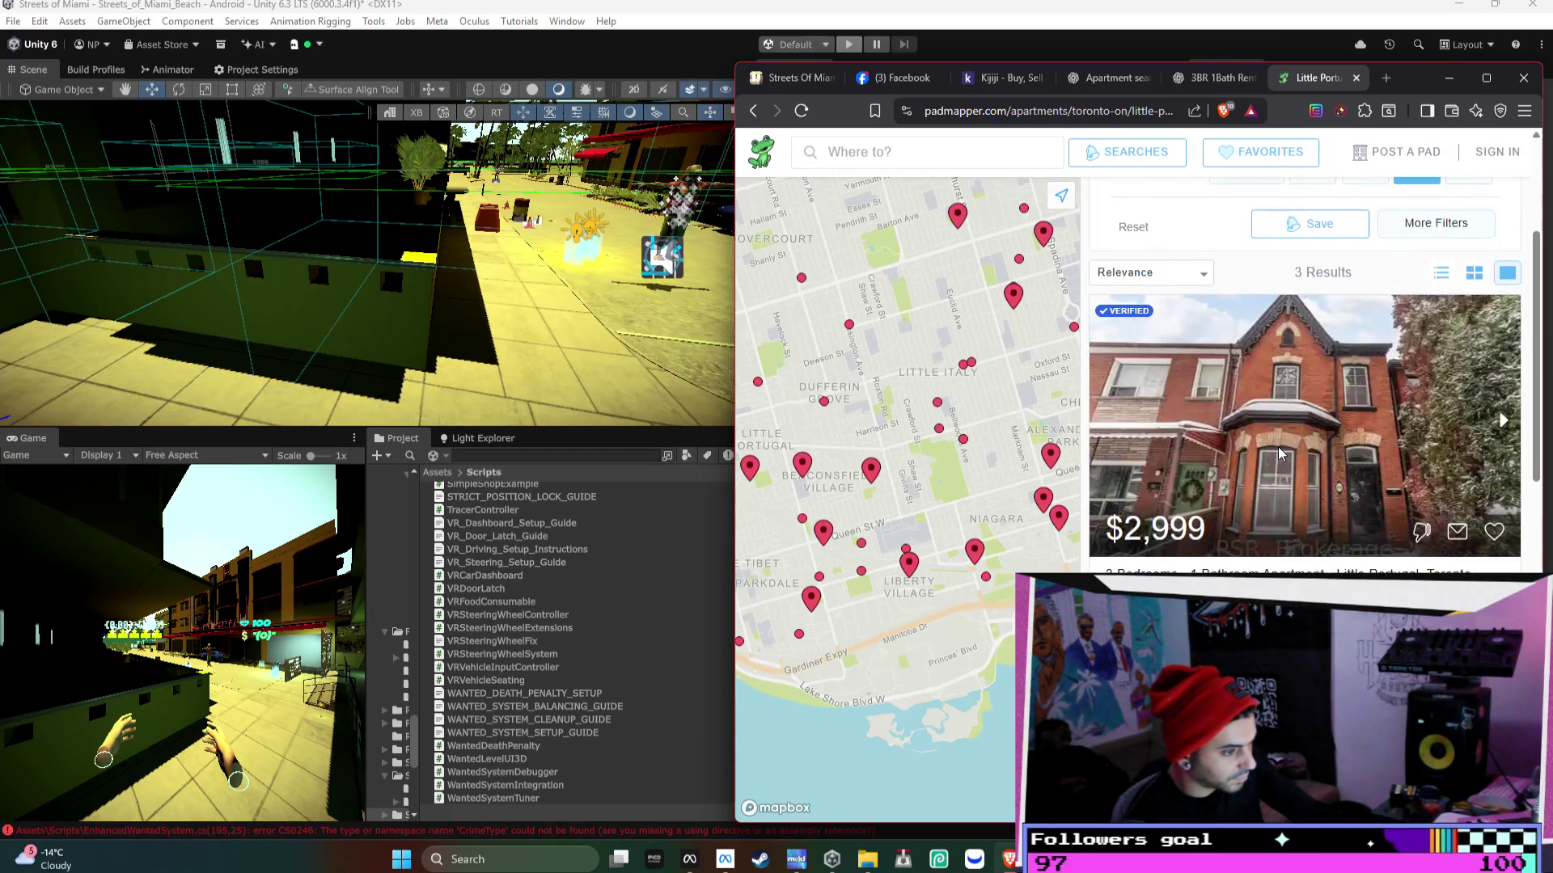
scroll(1279, 455, "down", 1)
left_click(1248, 424)
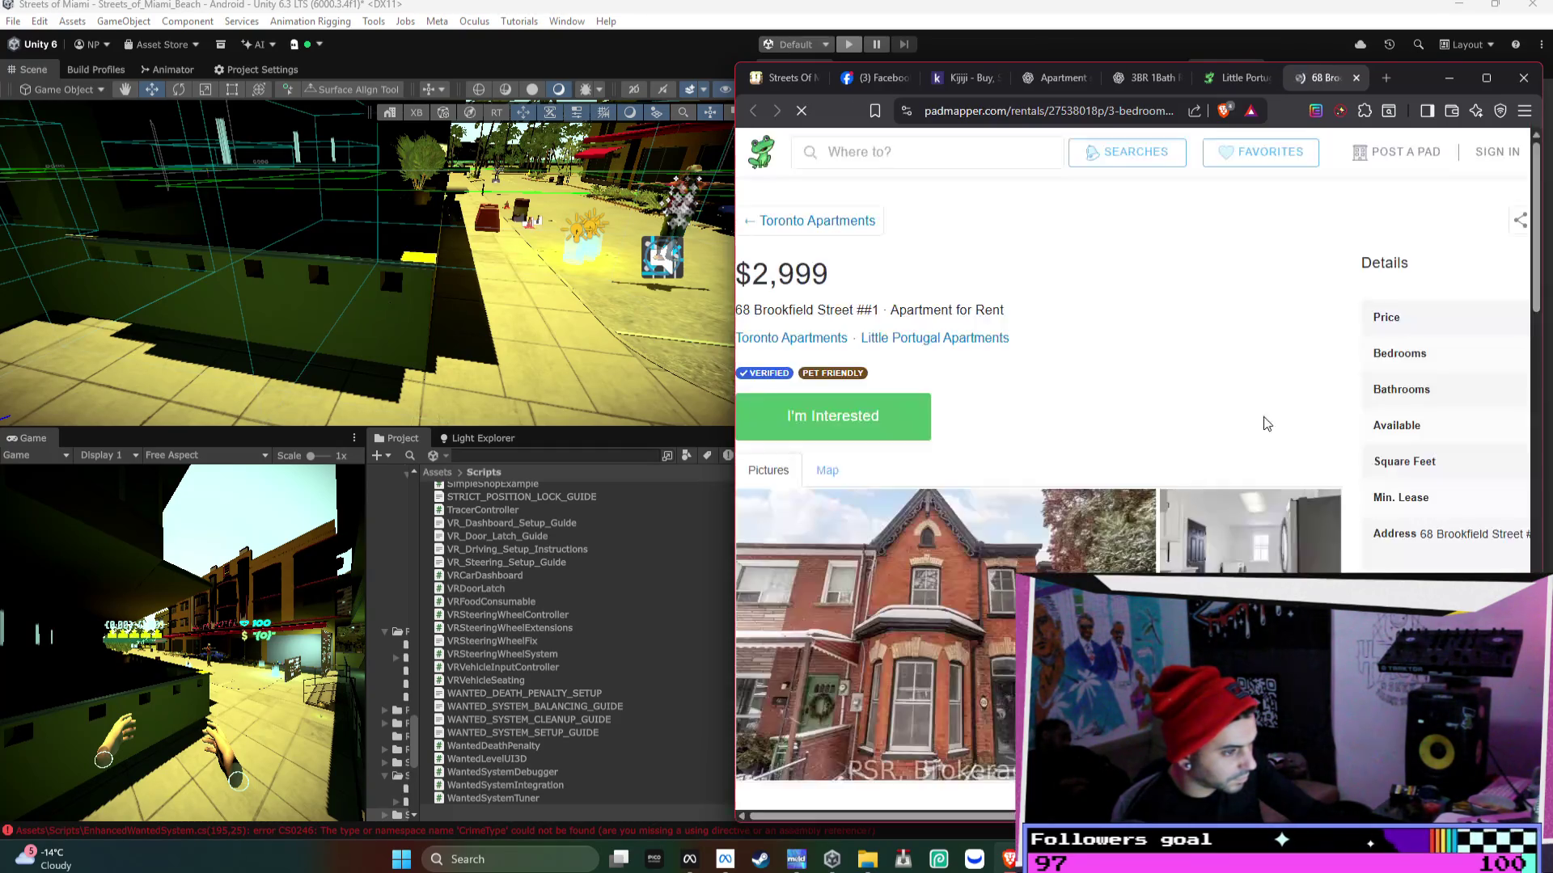
- Page through the 68 Brookfield Street listing's photo gallery
scroll(1249, 477, "down", 1)
left_click(1250, 477)
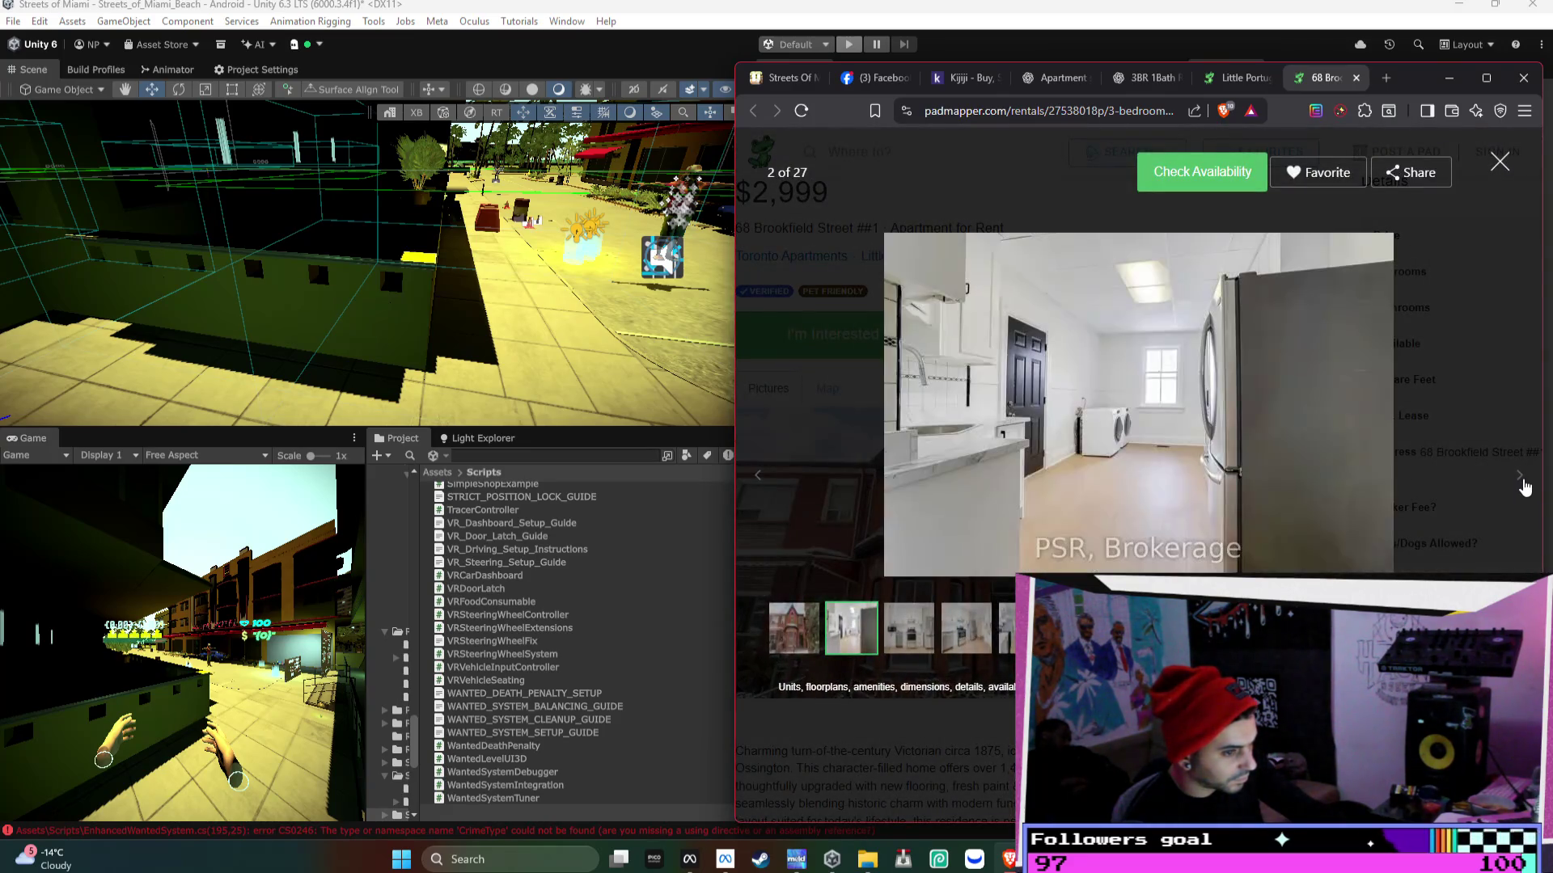
left_click(1520, 478)
left_click(1520, 479)
left_click(1521, 480)
left_click(1522, 483)
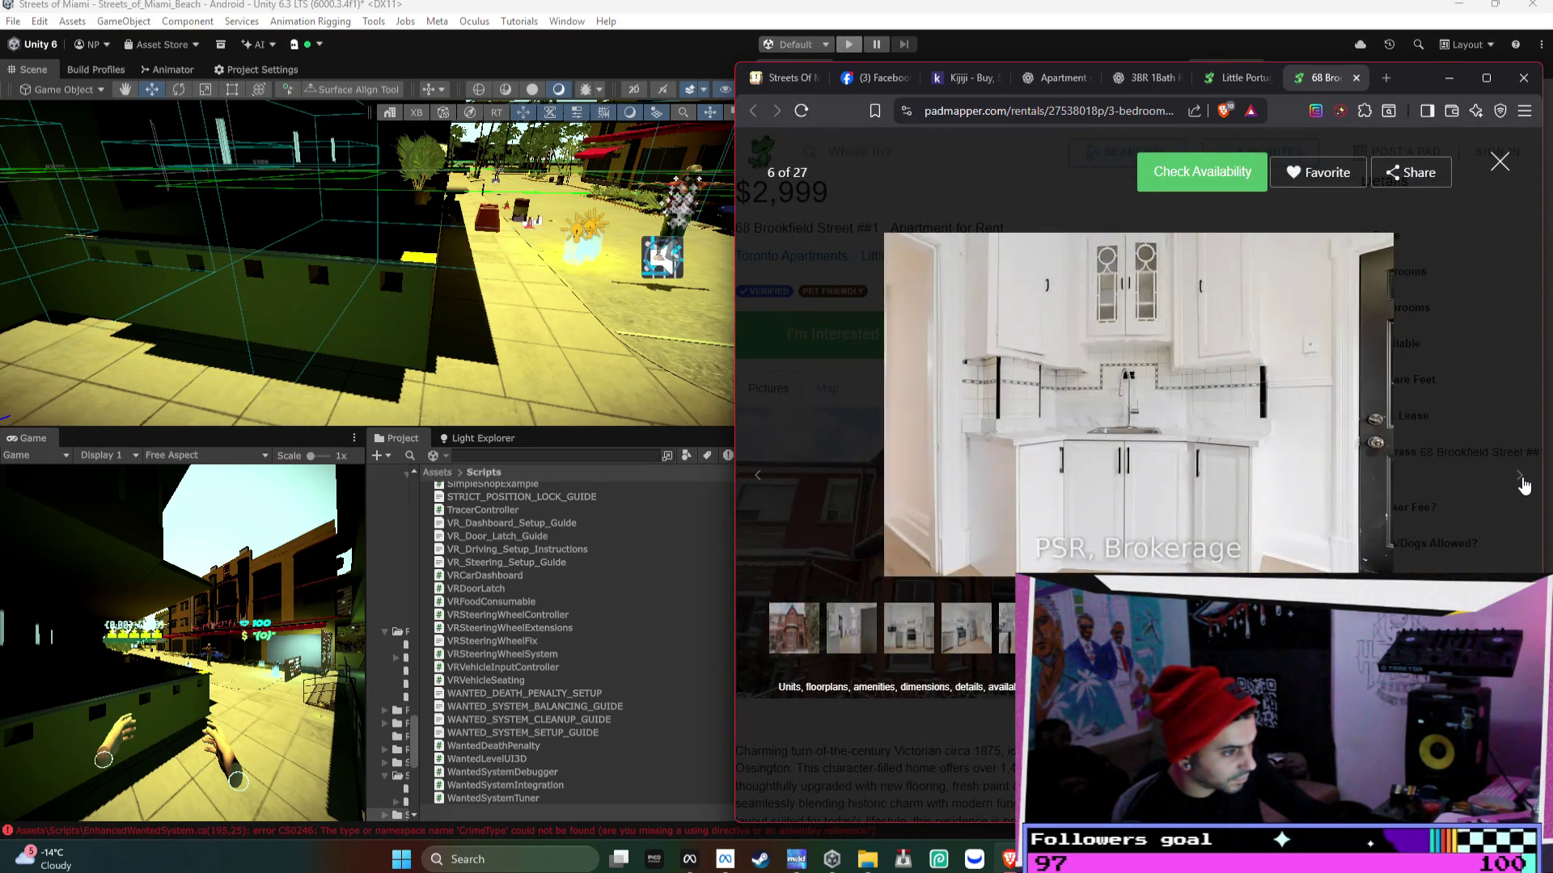
left_click(1522, 483)
left_click(1522, 483)
left_click(1522, 483)
left_click(1522, 482)
left_click(1522, 483)
left_click(1522, 483)
left_click(1523, 484)
left_click(1523, 484)
left_click(1524, 484)
left_click(1523, 484)
left_click(1523, 484)
left_click(1524, 484)
left_click(1524, 483)
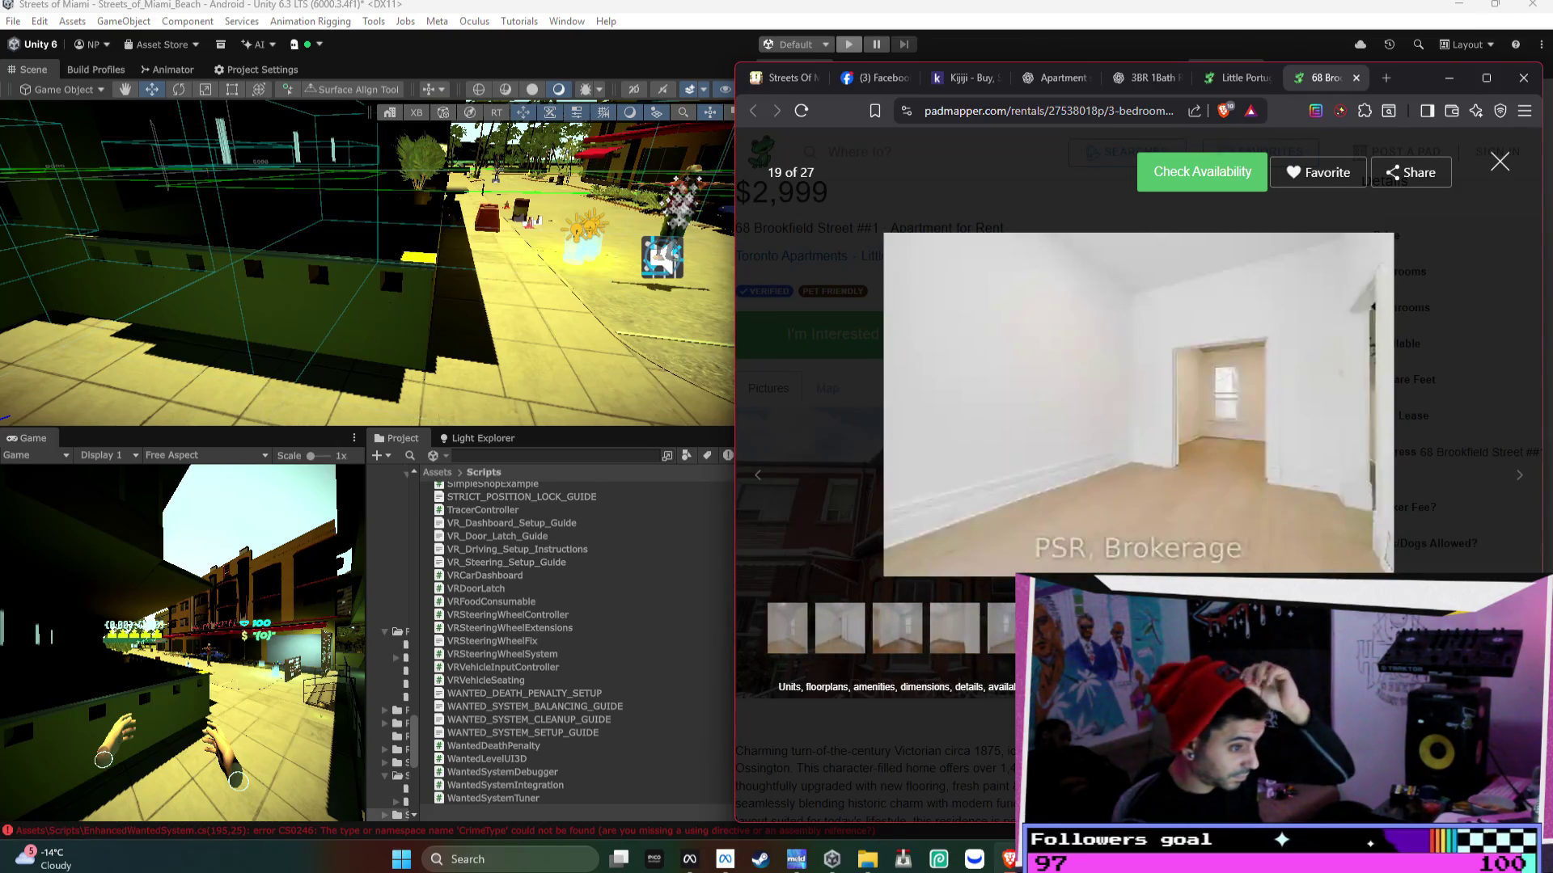
- Close the gallery and go back to the Little Portugal 3-bedroom results
left_click(1499, 161)
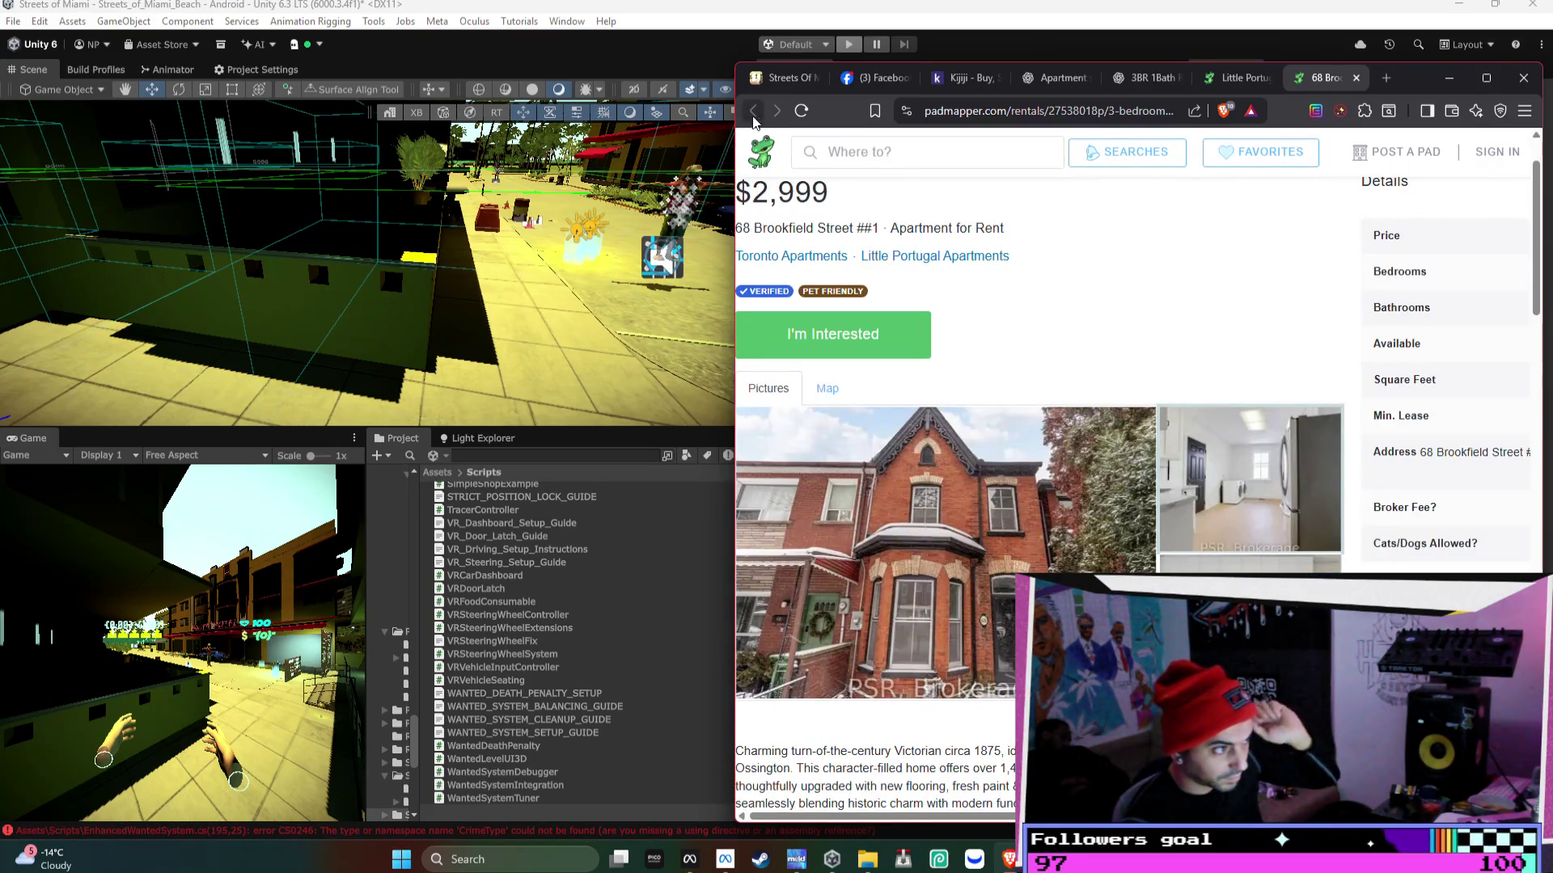
left_click(1251, 78)
scroll(1327, 412, "down", 7)
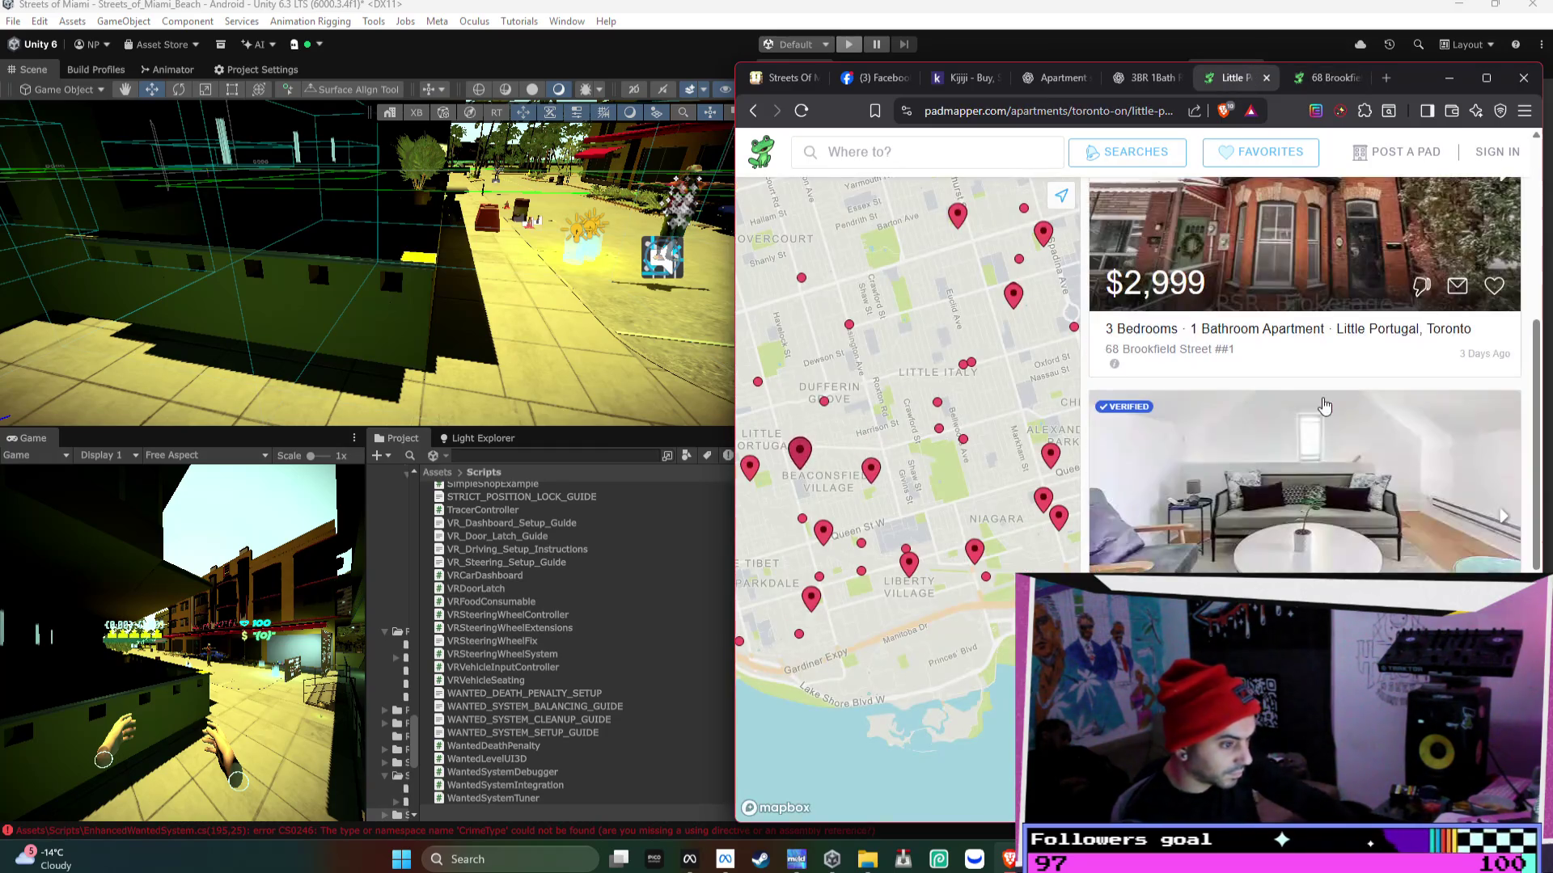
- Review the three Little Portugal 3-bedroom results and revisit the 68 Brookfield listing
scroll(1327, 412, "down", 3)
scroll(1328, 424, "up", 10)
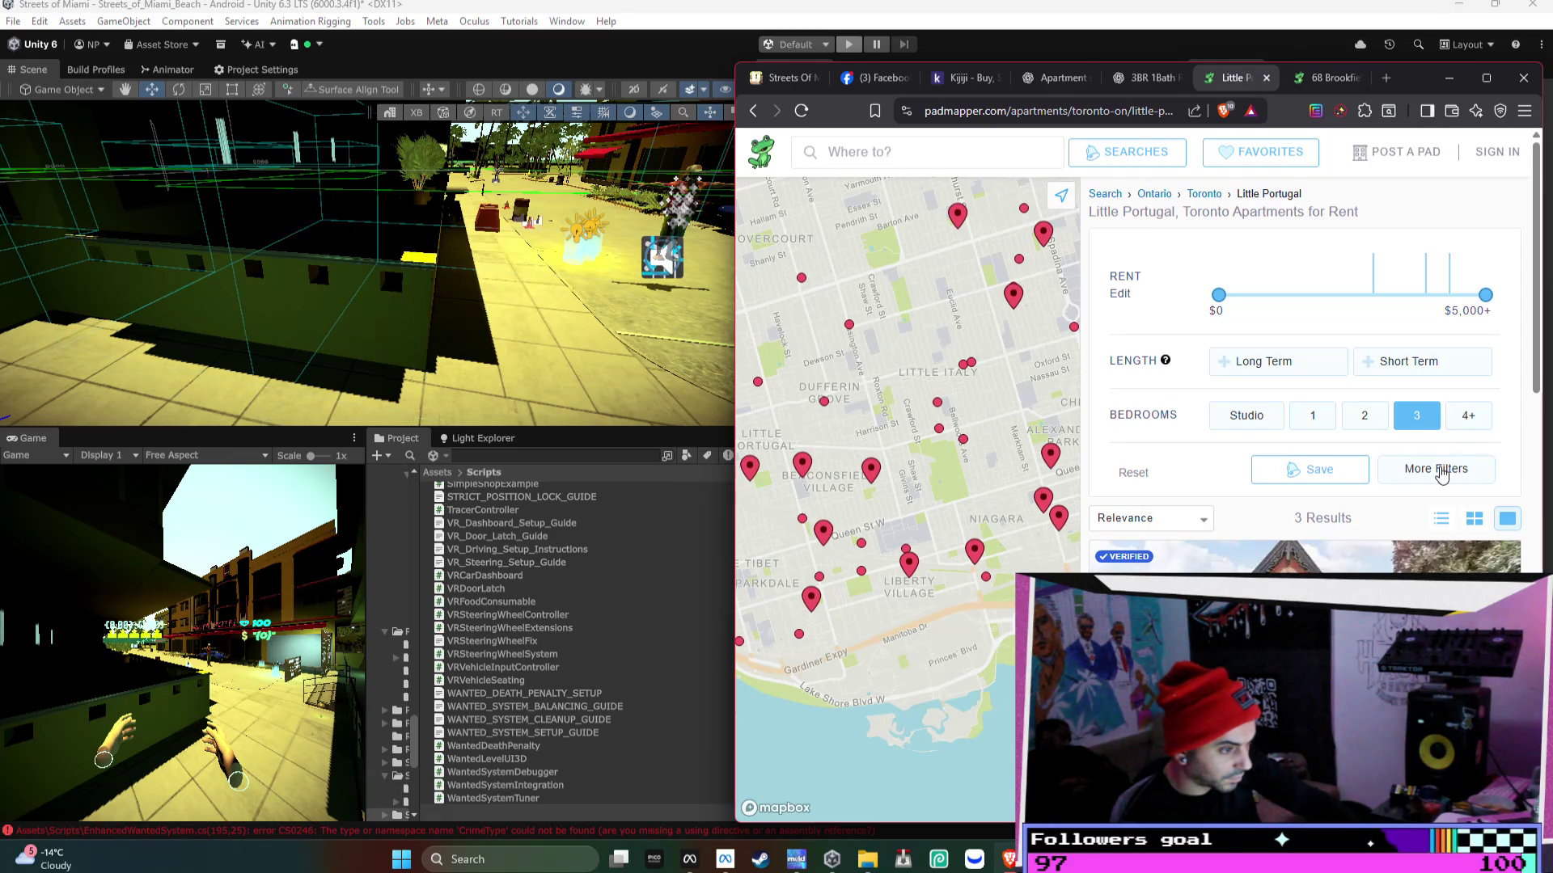
left_click(1308, 87)
left_click(1205, 84)
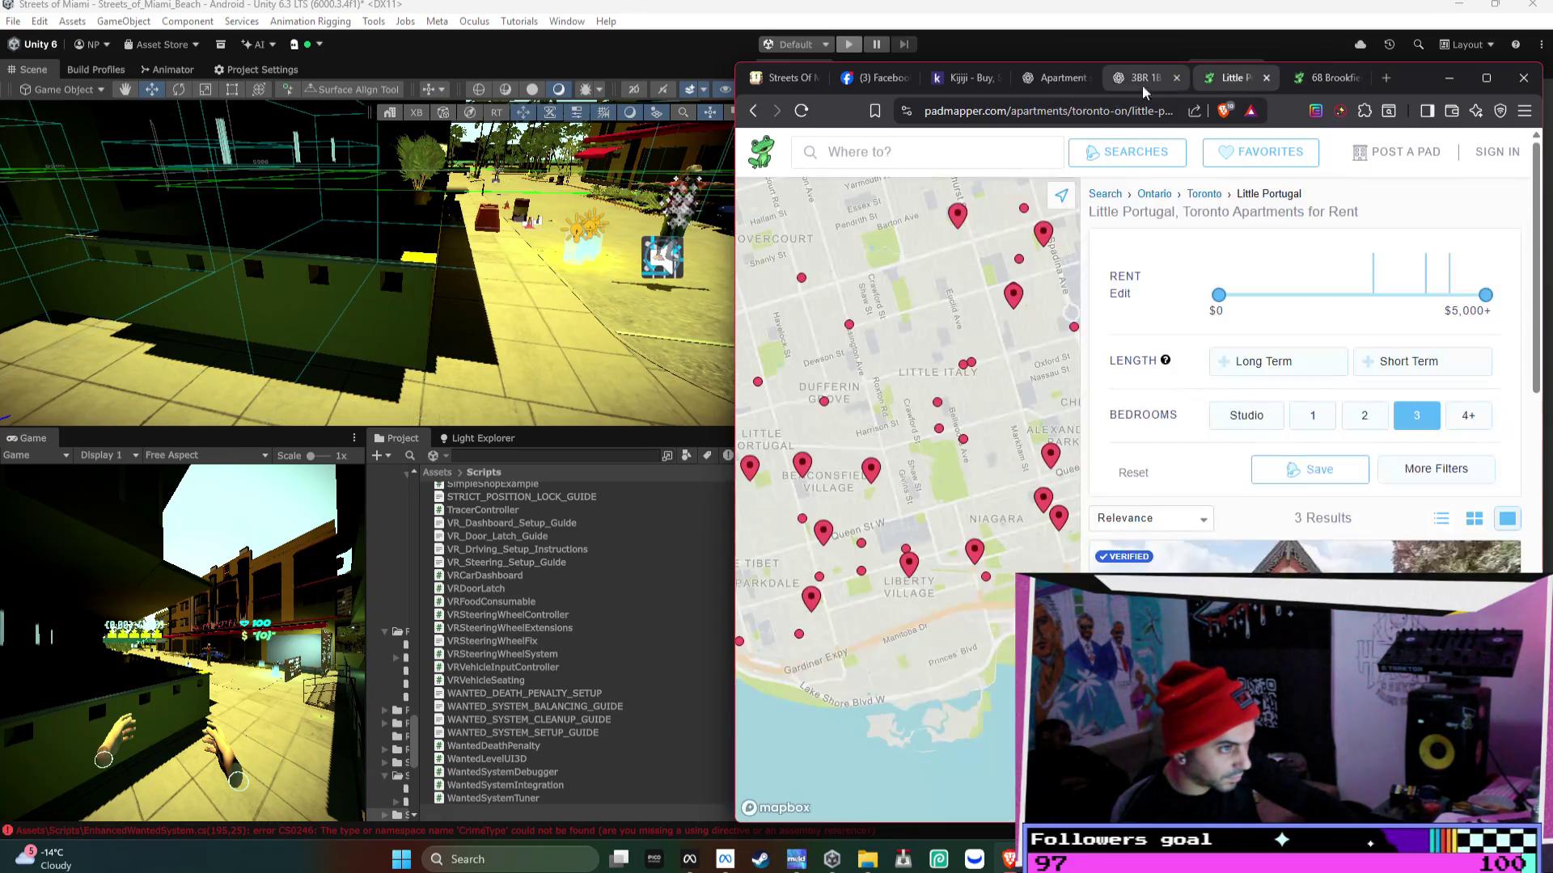
- Move through the browser tabs to the Kijiji Canada marketplace home page
left_click(1167, 86)
left_click(1055, 79)
left_click(935, 80)
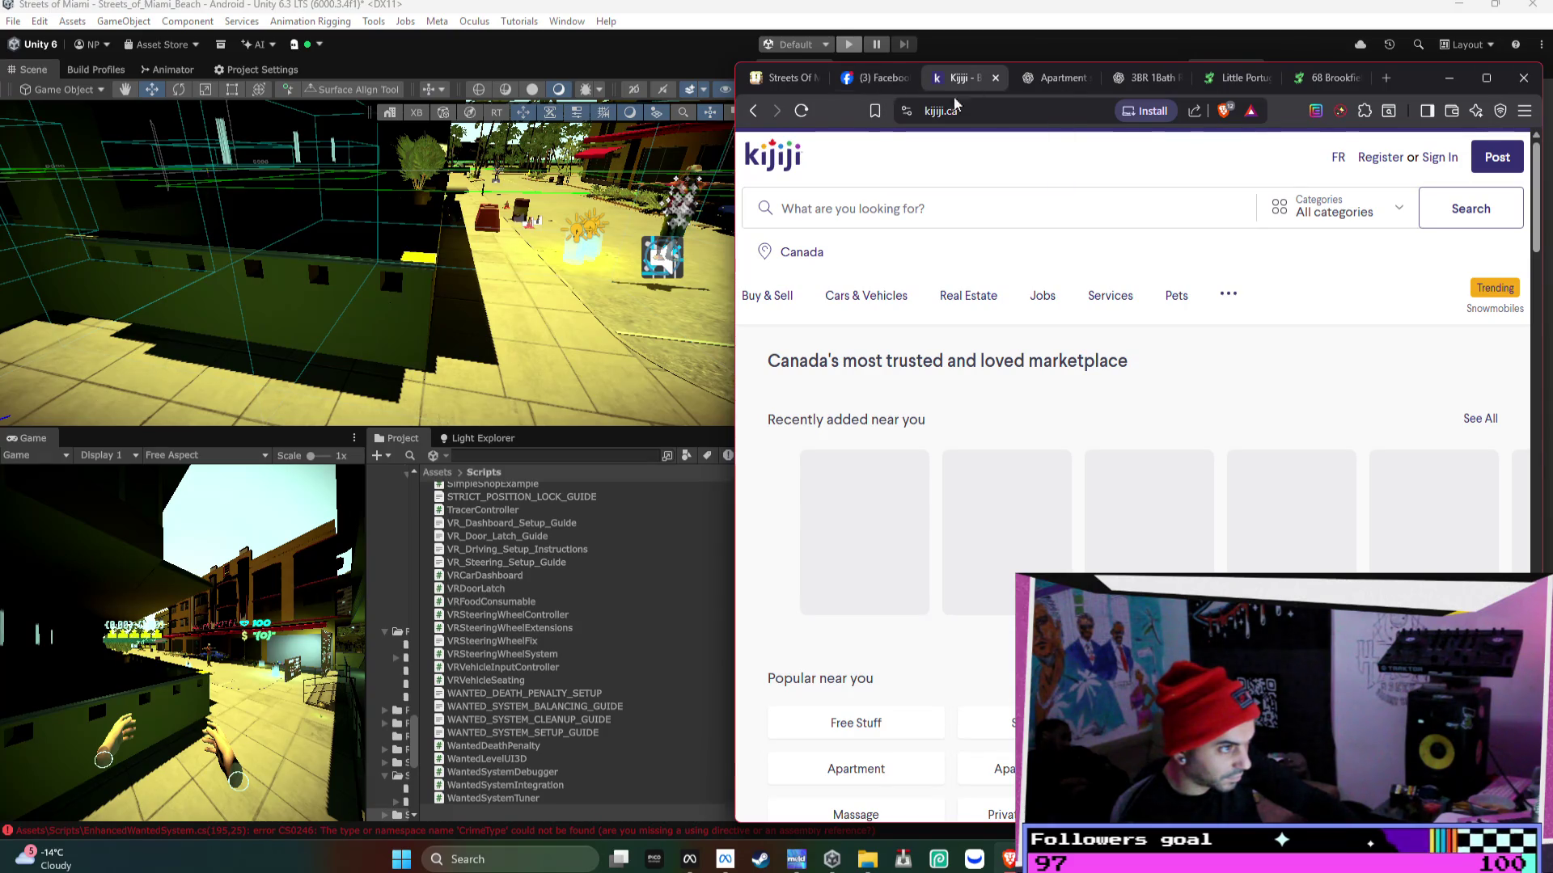
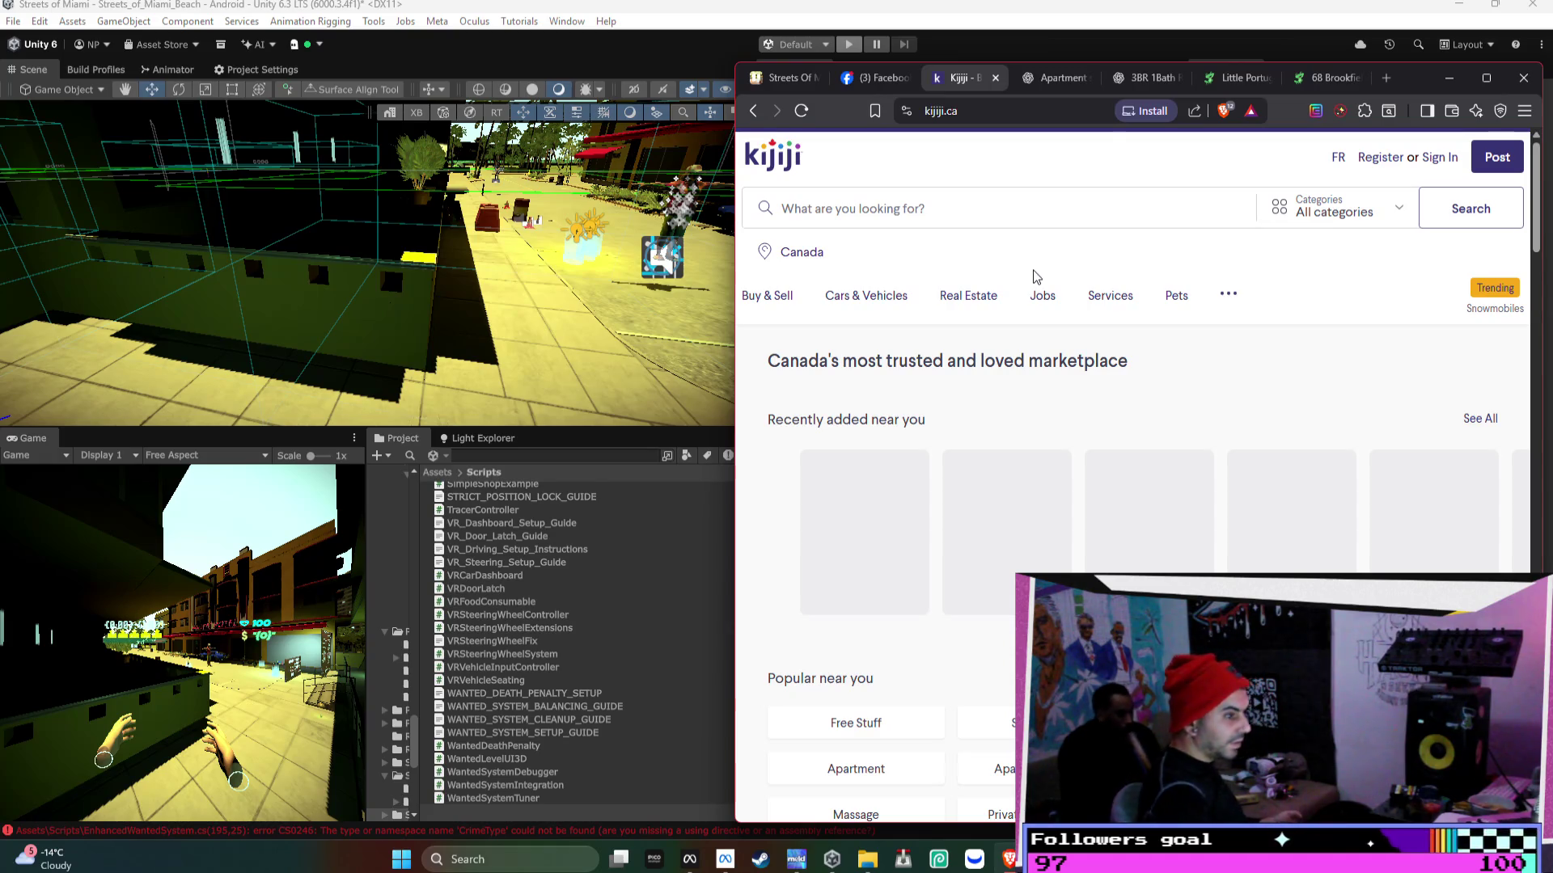
- Minimize the Brave window showing Kijiji so the Unity Editor is visible
left_click(1449, 78)
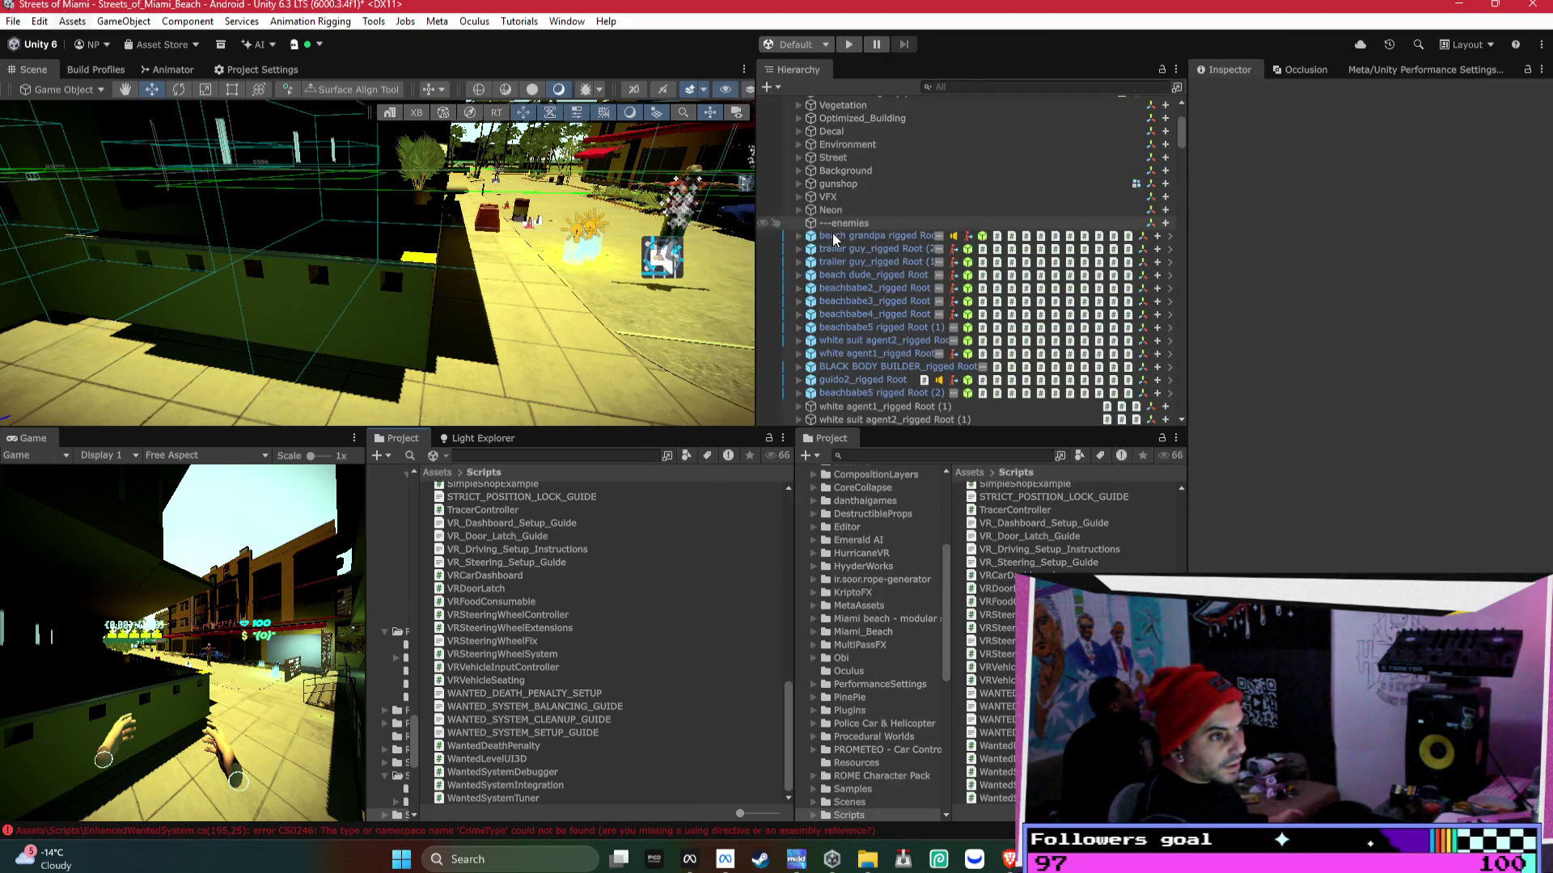
- Select WantedSystemManager and toggle its Wanted Death Penalty component details
left_click(846, 197)
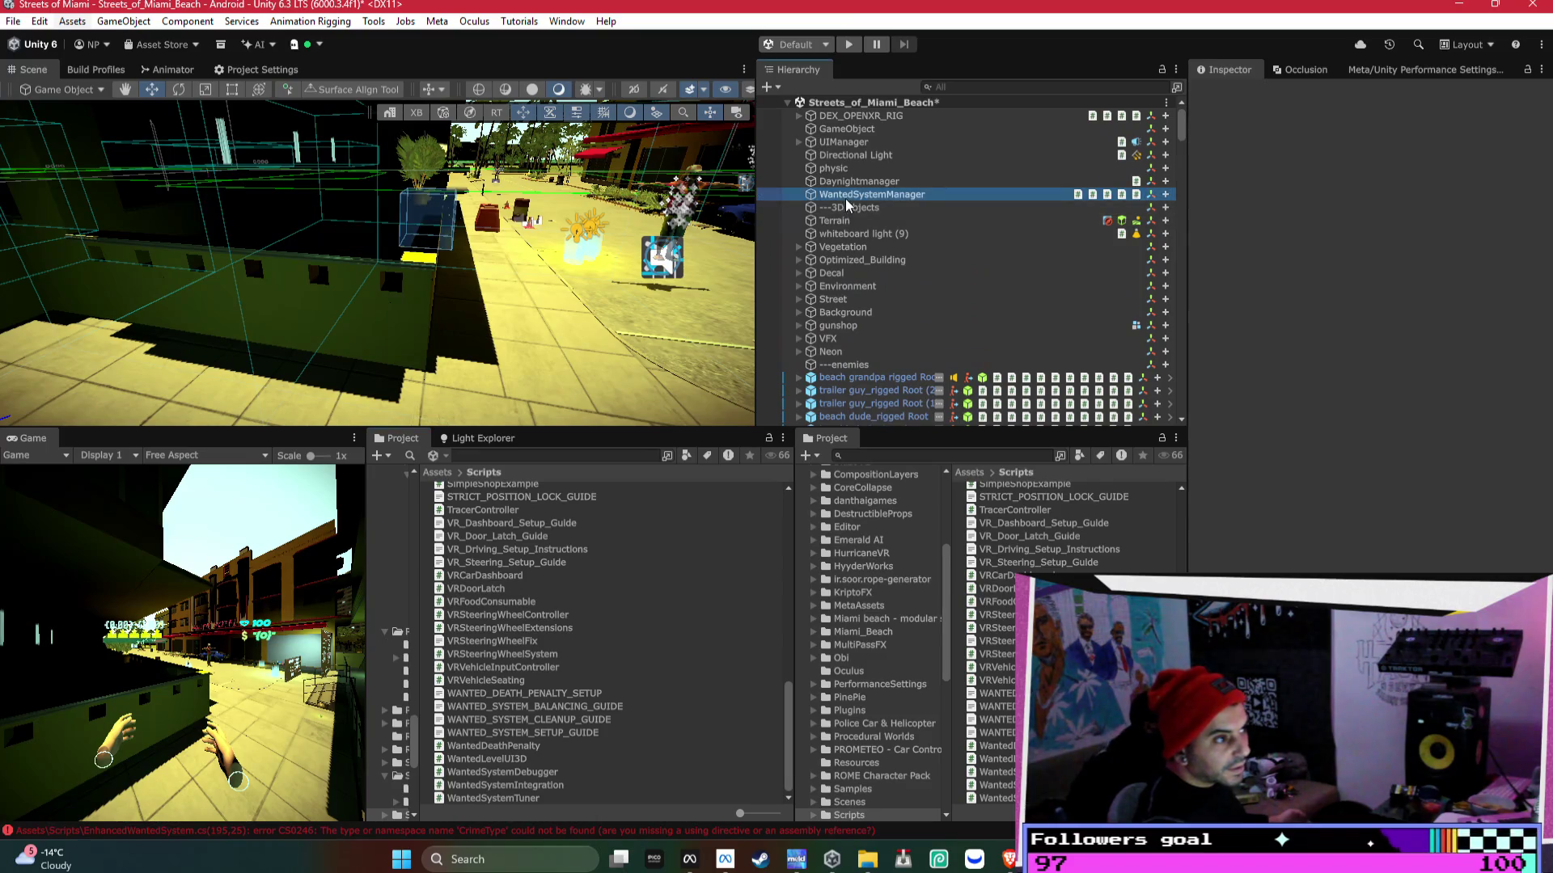
left_click(1312, 271)
left_click(1326, 284)
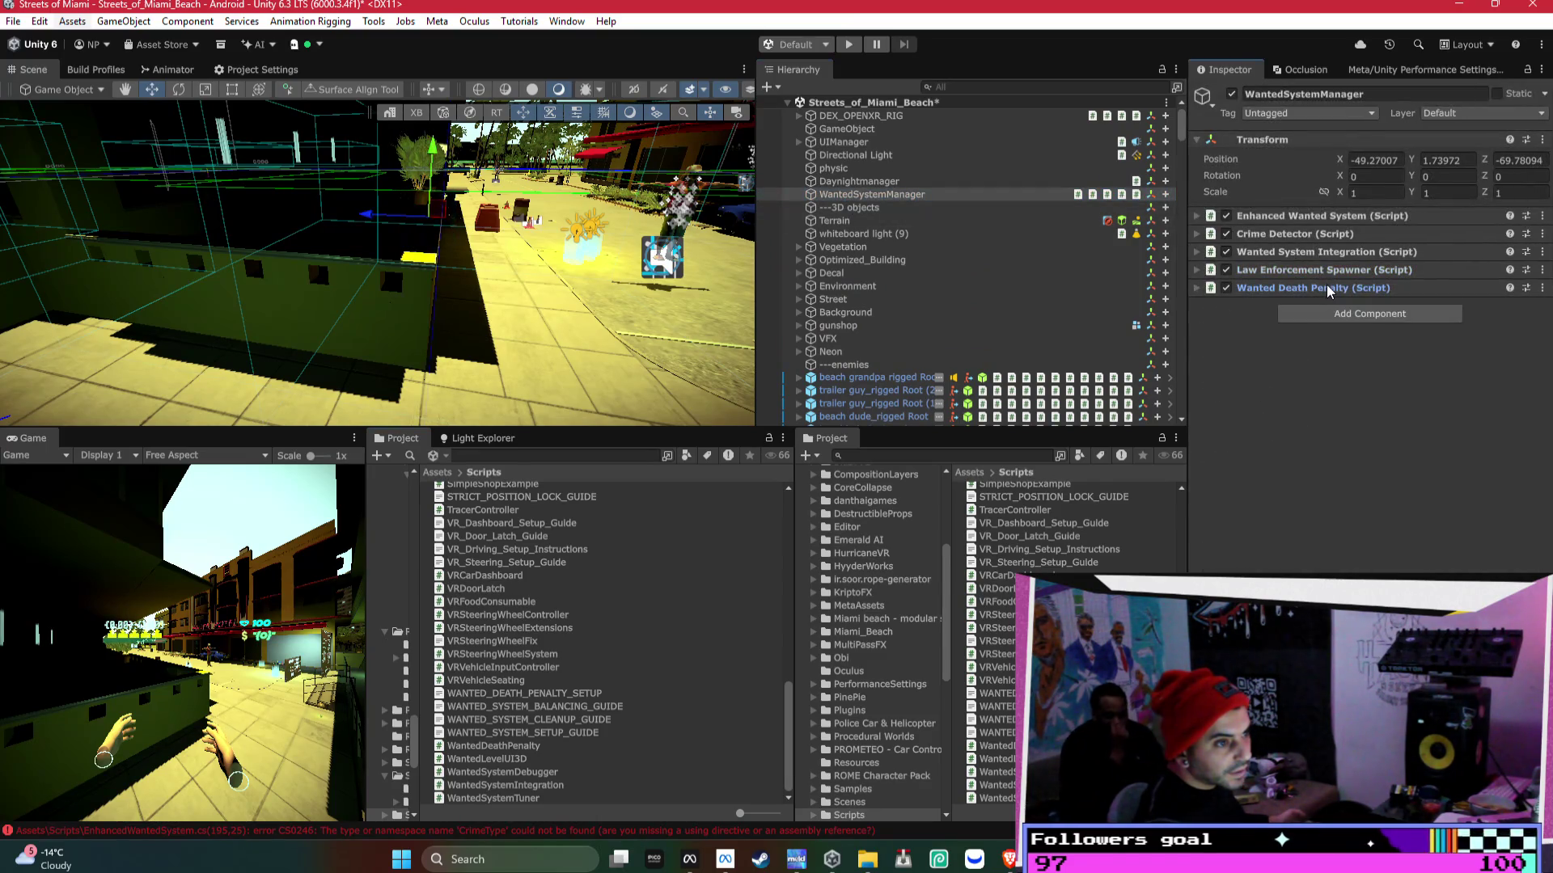
left_click(1326, 284)
- Expand Law Enforcement Spawner, Wanted System Integration and Enhanced Wanted System, then switch to Bezi
left_click(1326, 270)
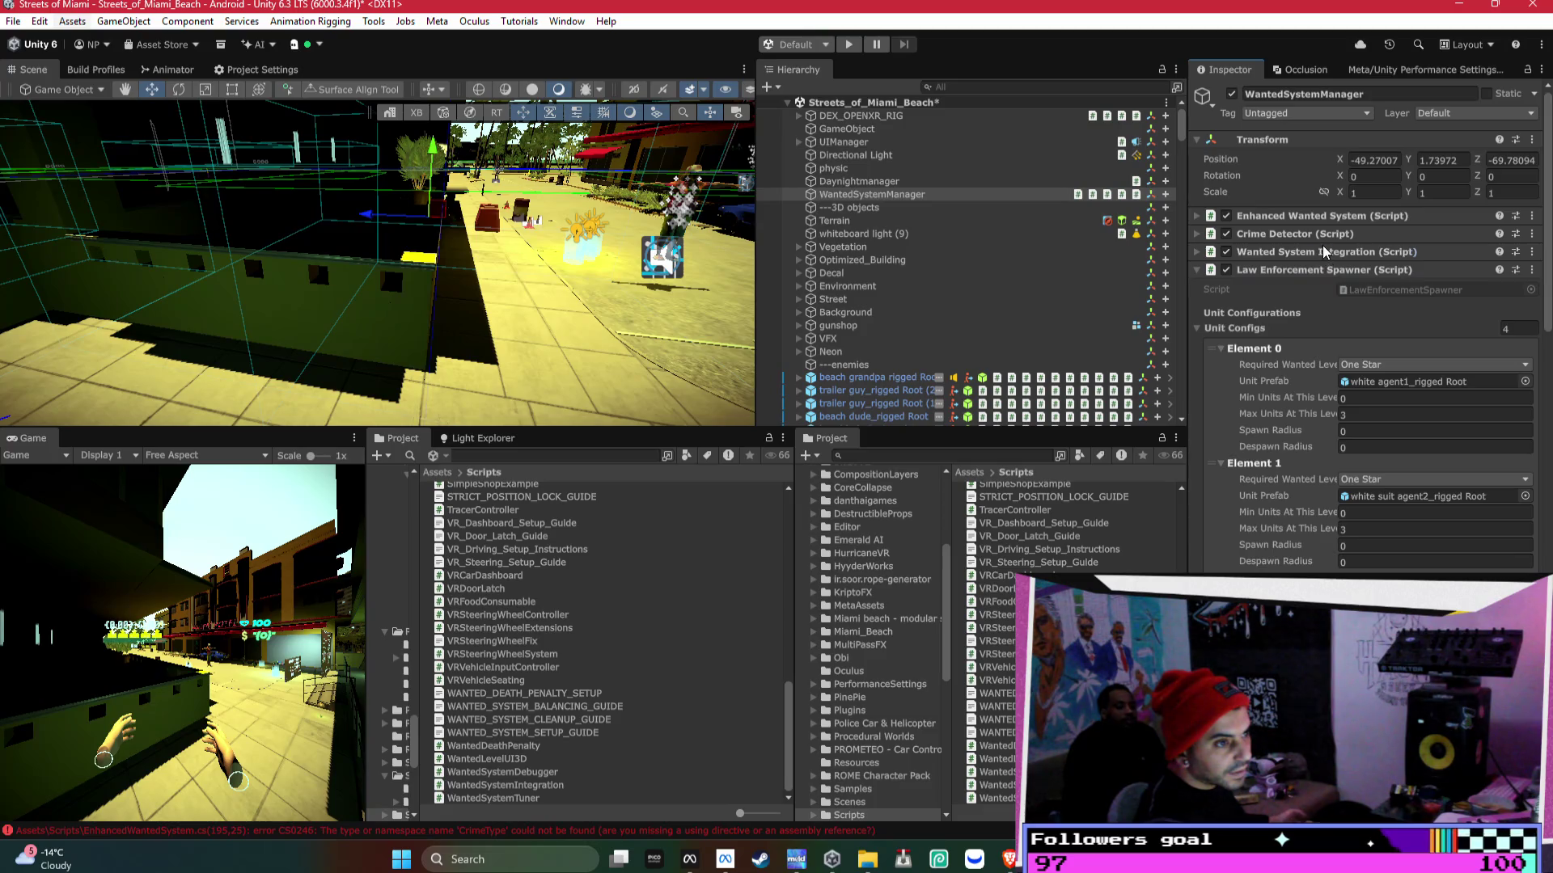
left_click(1322, 250)
left_click(1319, 215)
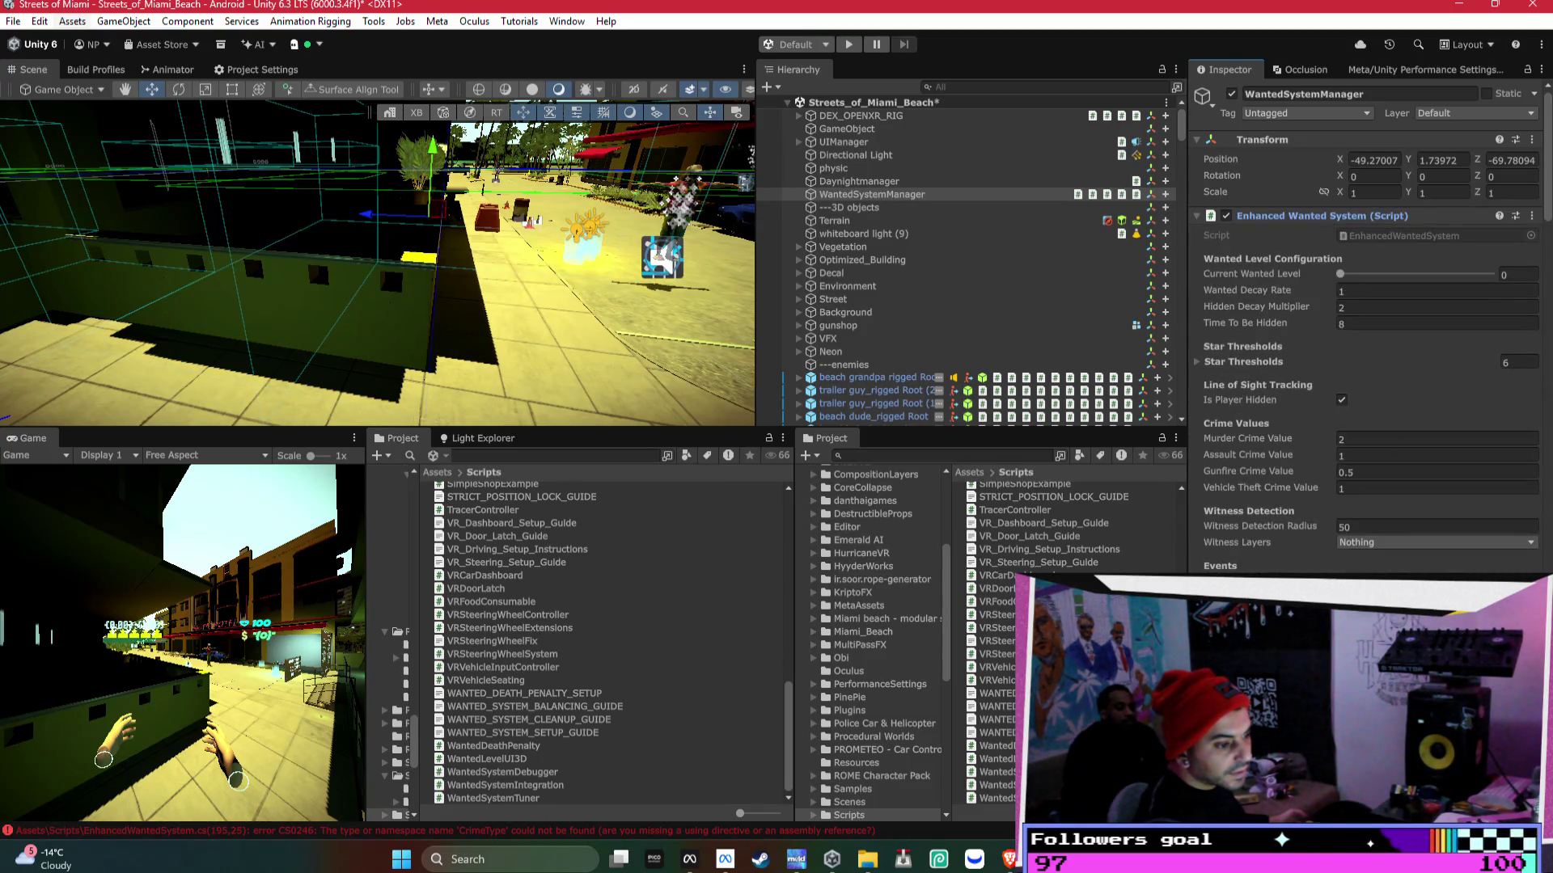
key("alt+Tab")
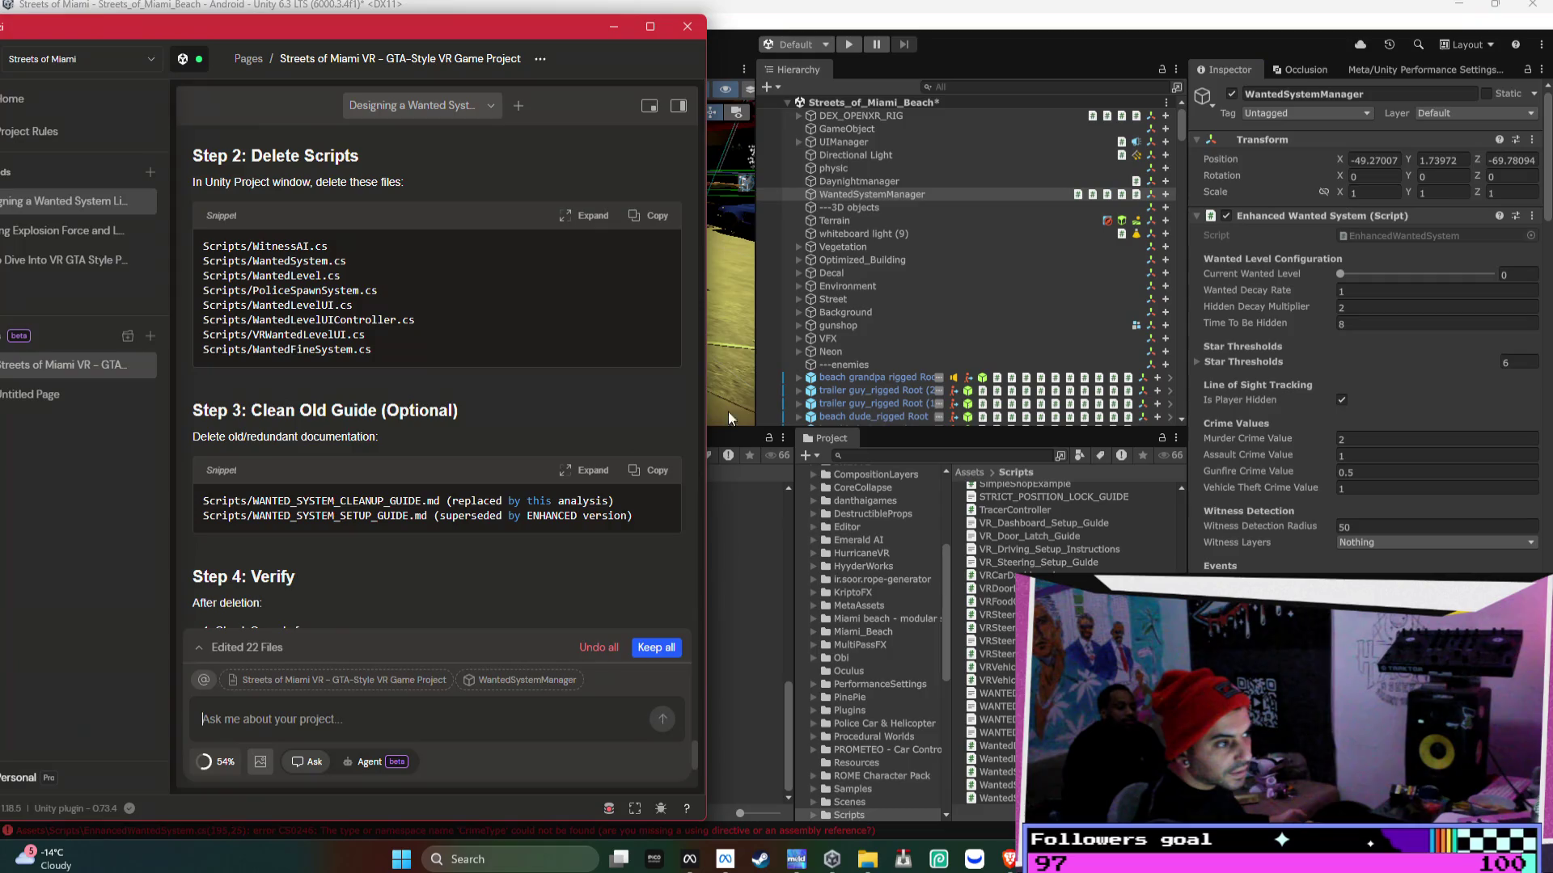
- Bring the Unity Editor back in front of the Bezi chat window
left_click(841, 194)
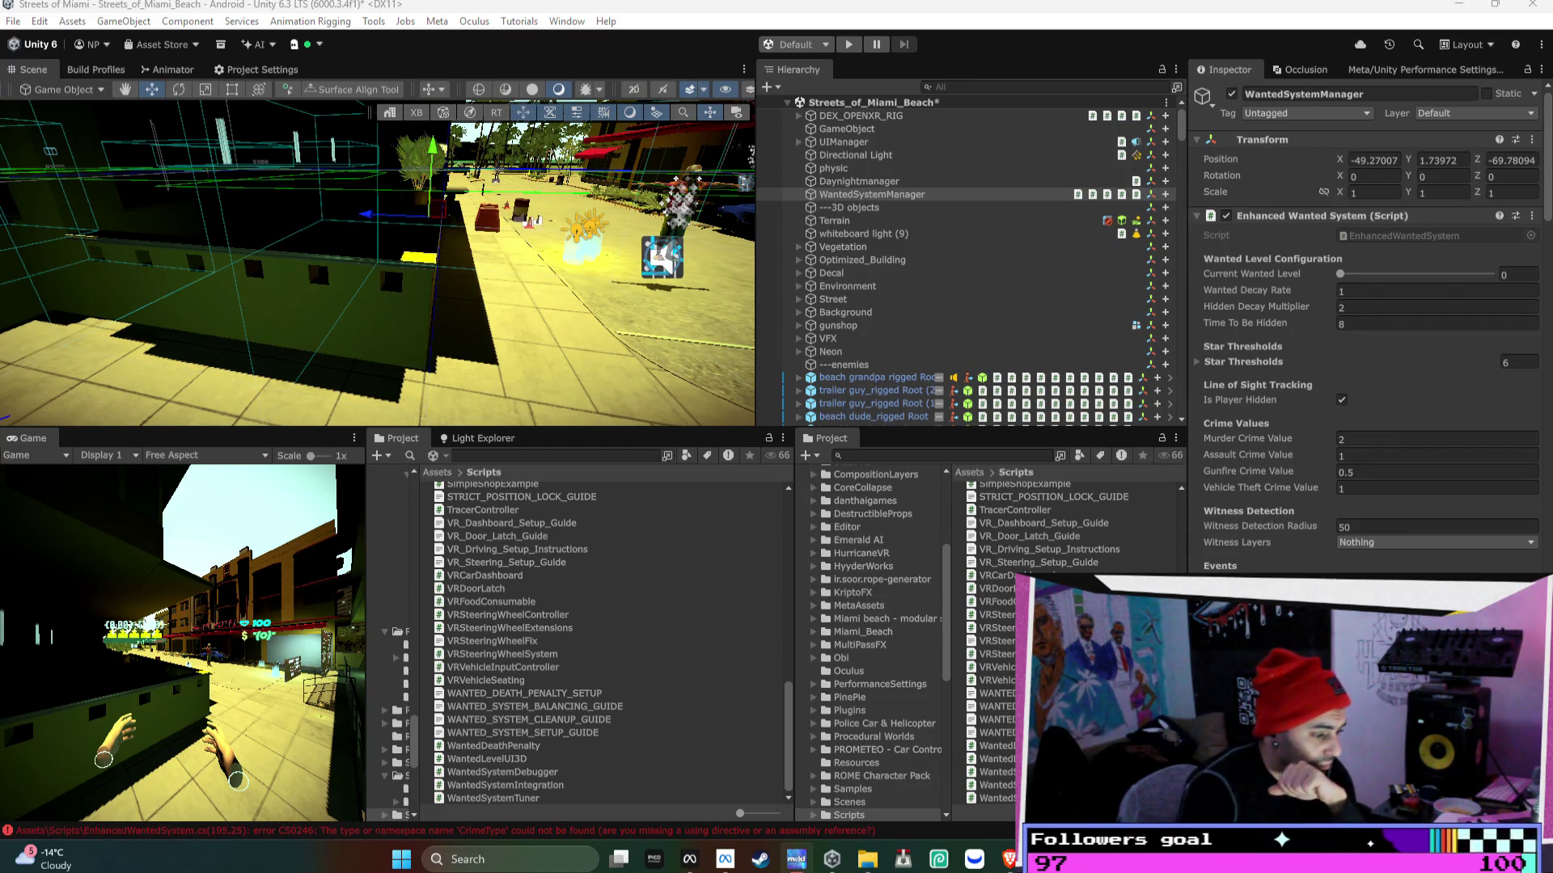
- Collapse Enhanced Wanted System, Crime Detector, Integration, Spawner and Death Penalty, then select Daynightmanager
mouse_move(1007, 859)
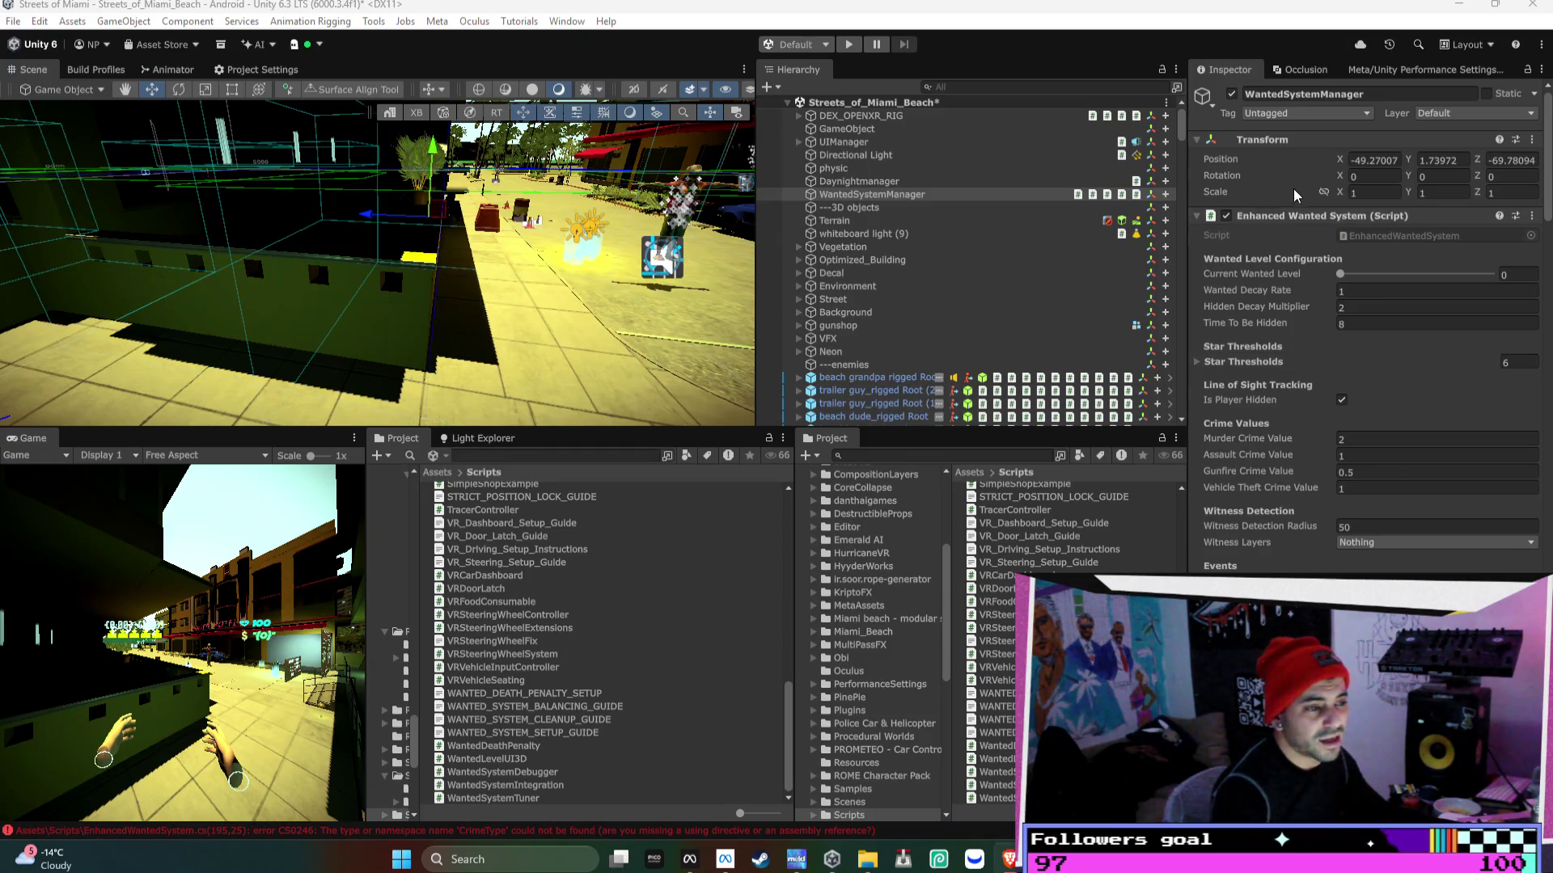
left_click(1296, 220)
left_click(1302, 231)
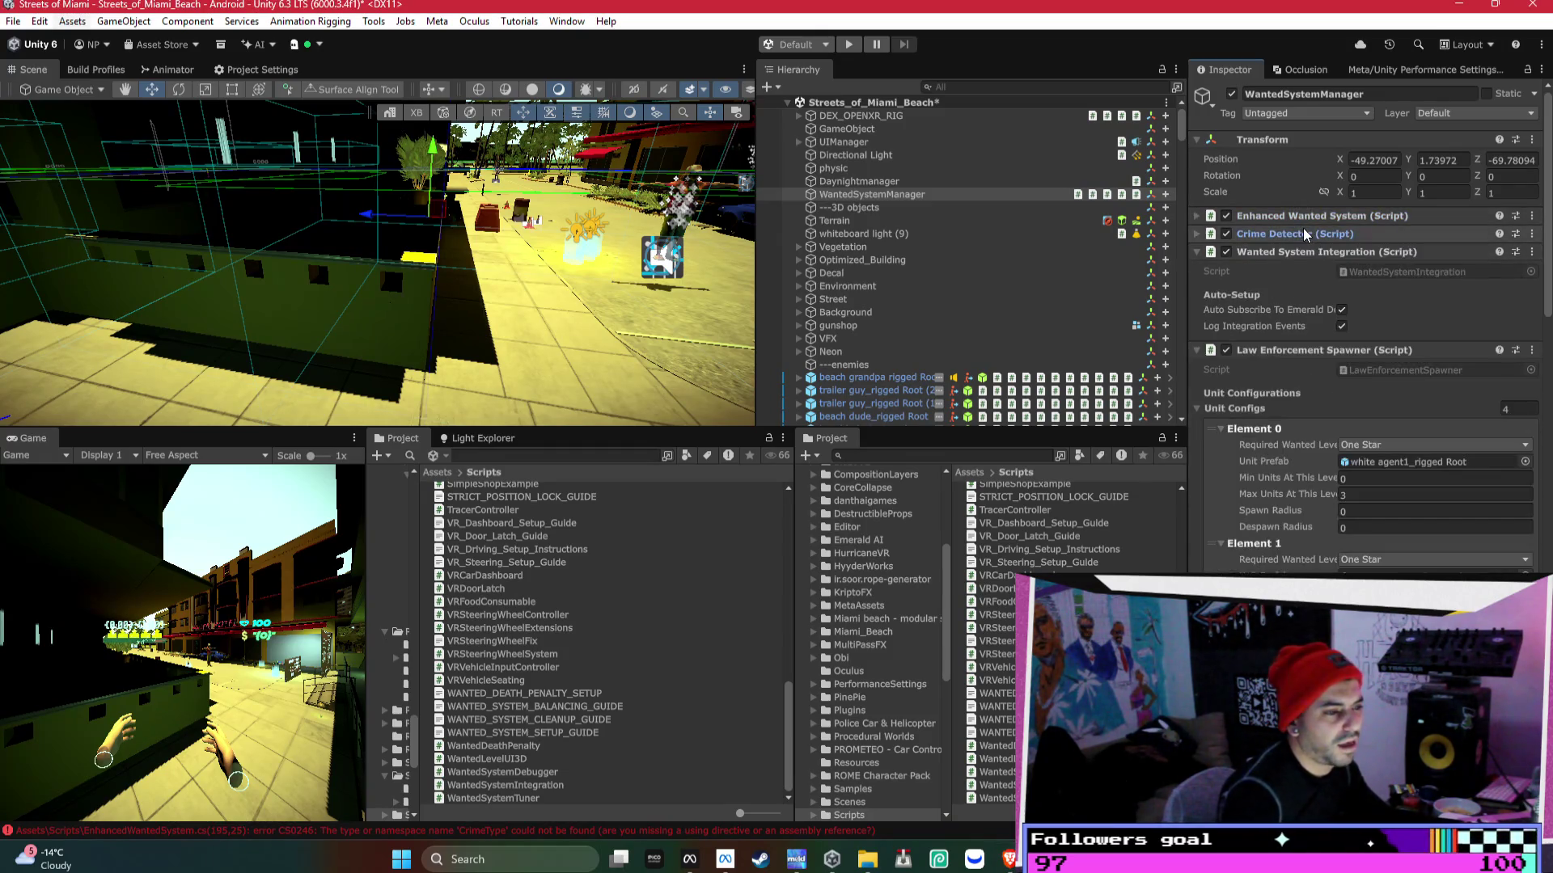
left_click(1293, 251)
left_click(1299, 270)
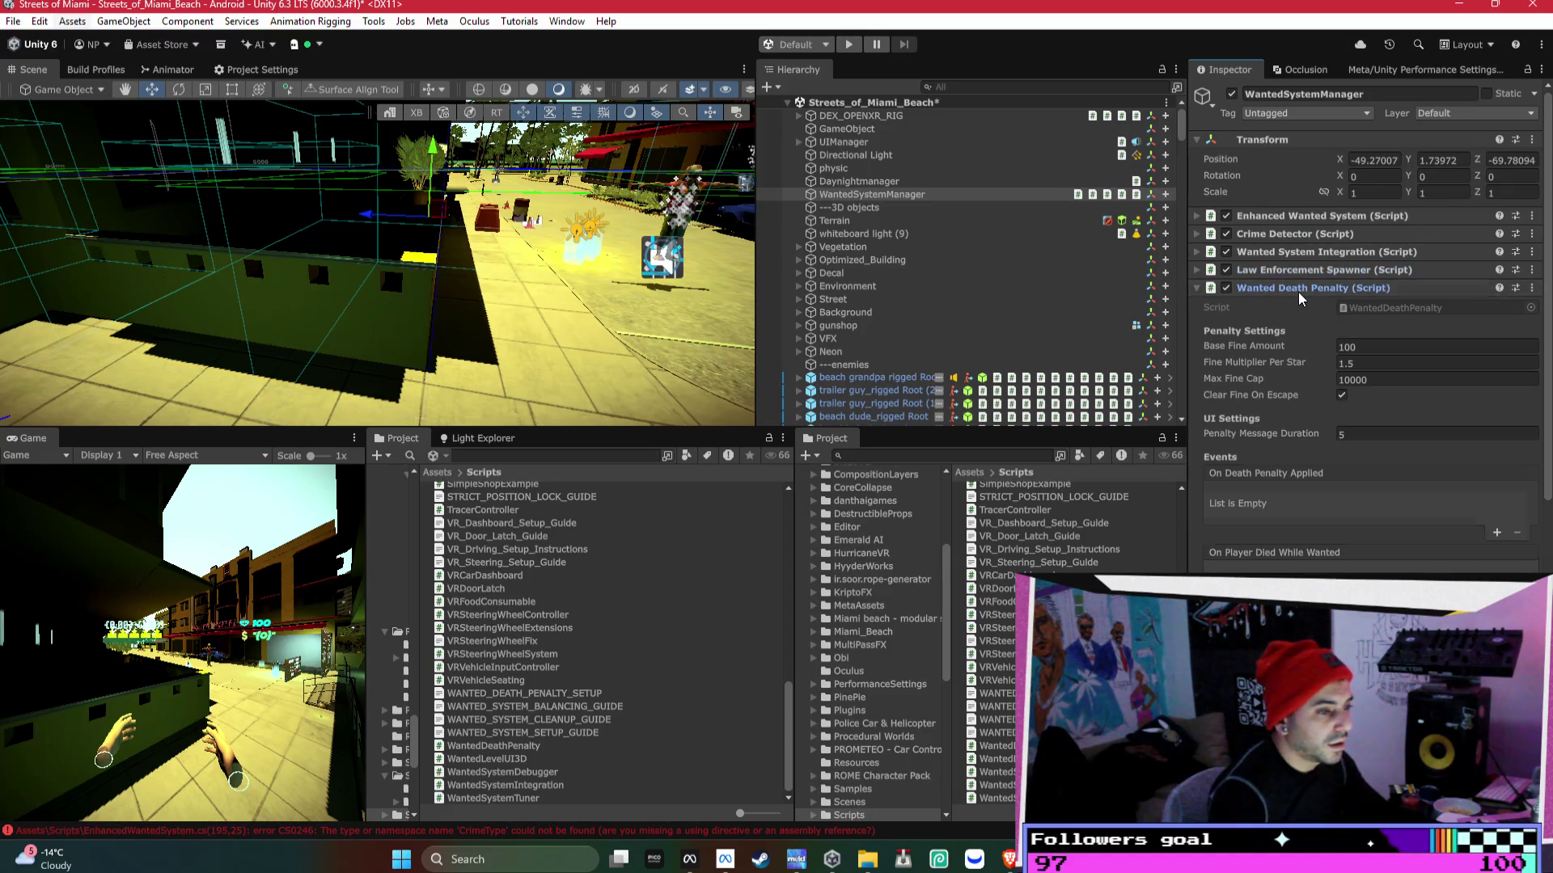
left_click(1297, 289)
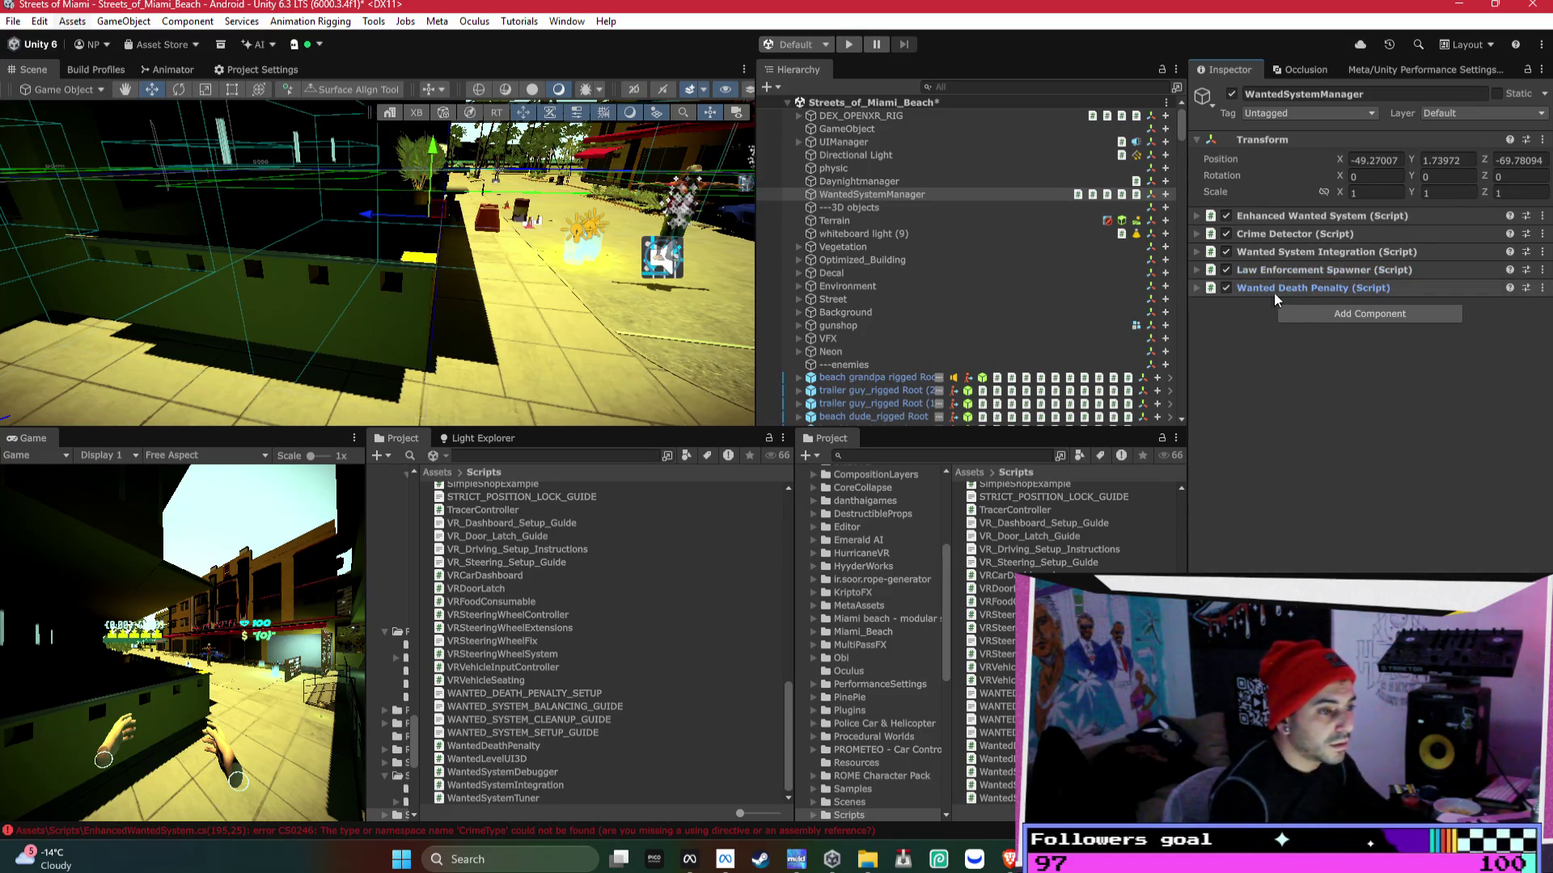
left_click(908, 181)
- Collapse Day Night Cycle, review Player and Android build settings, then fly down the street
left_click(1349, 217)
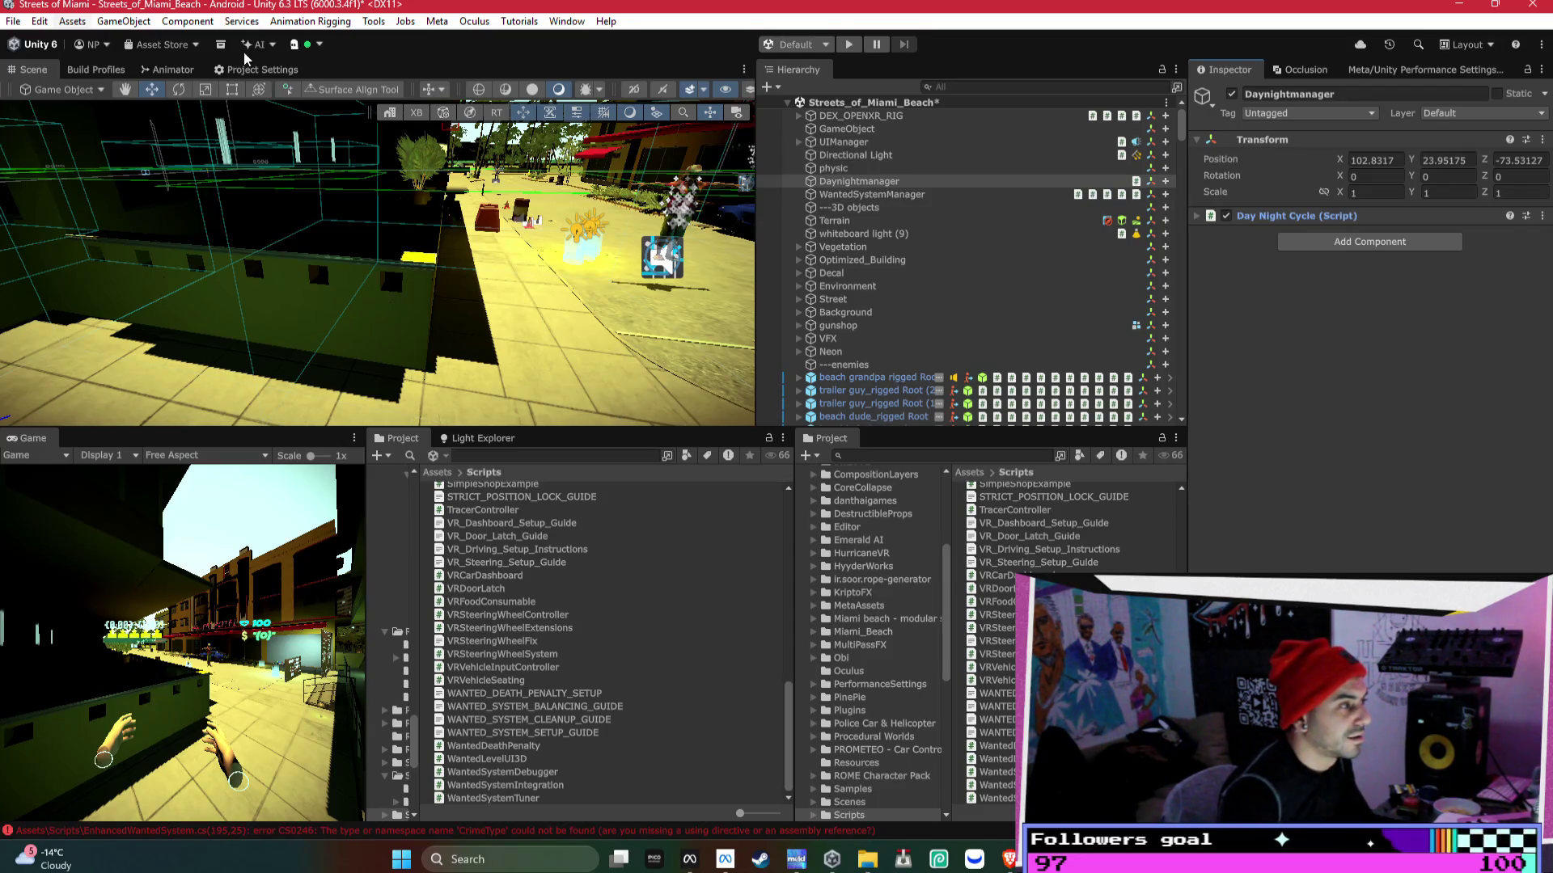
left_click(255, 71)
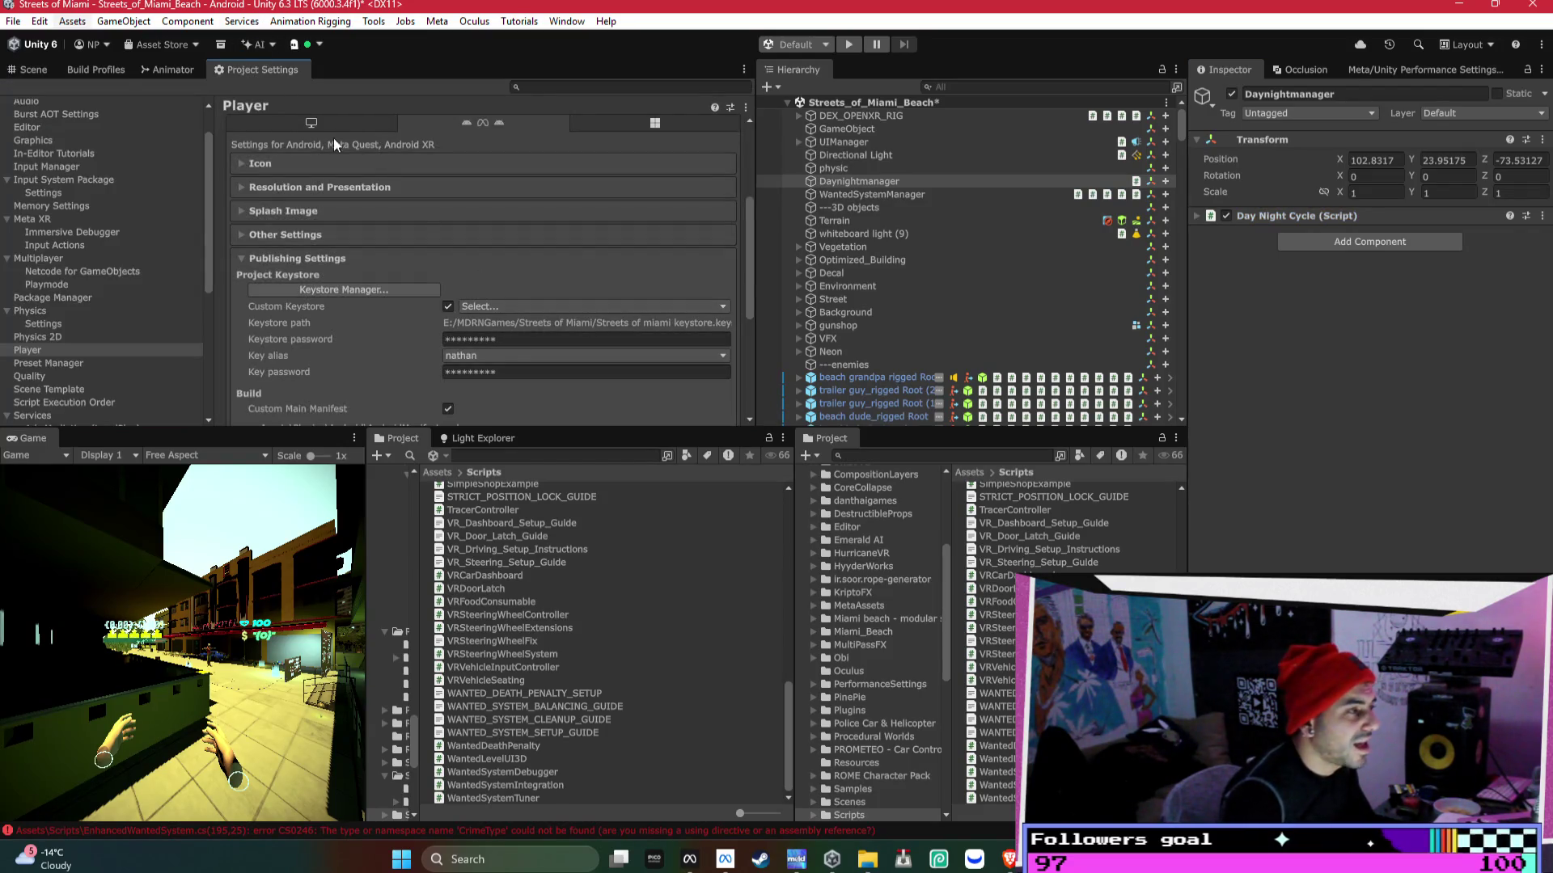
left_click(102, 72)
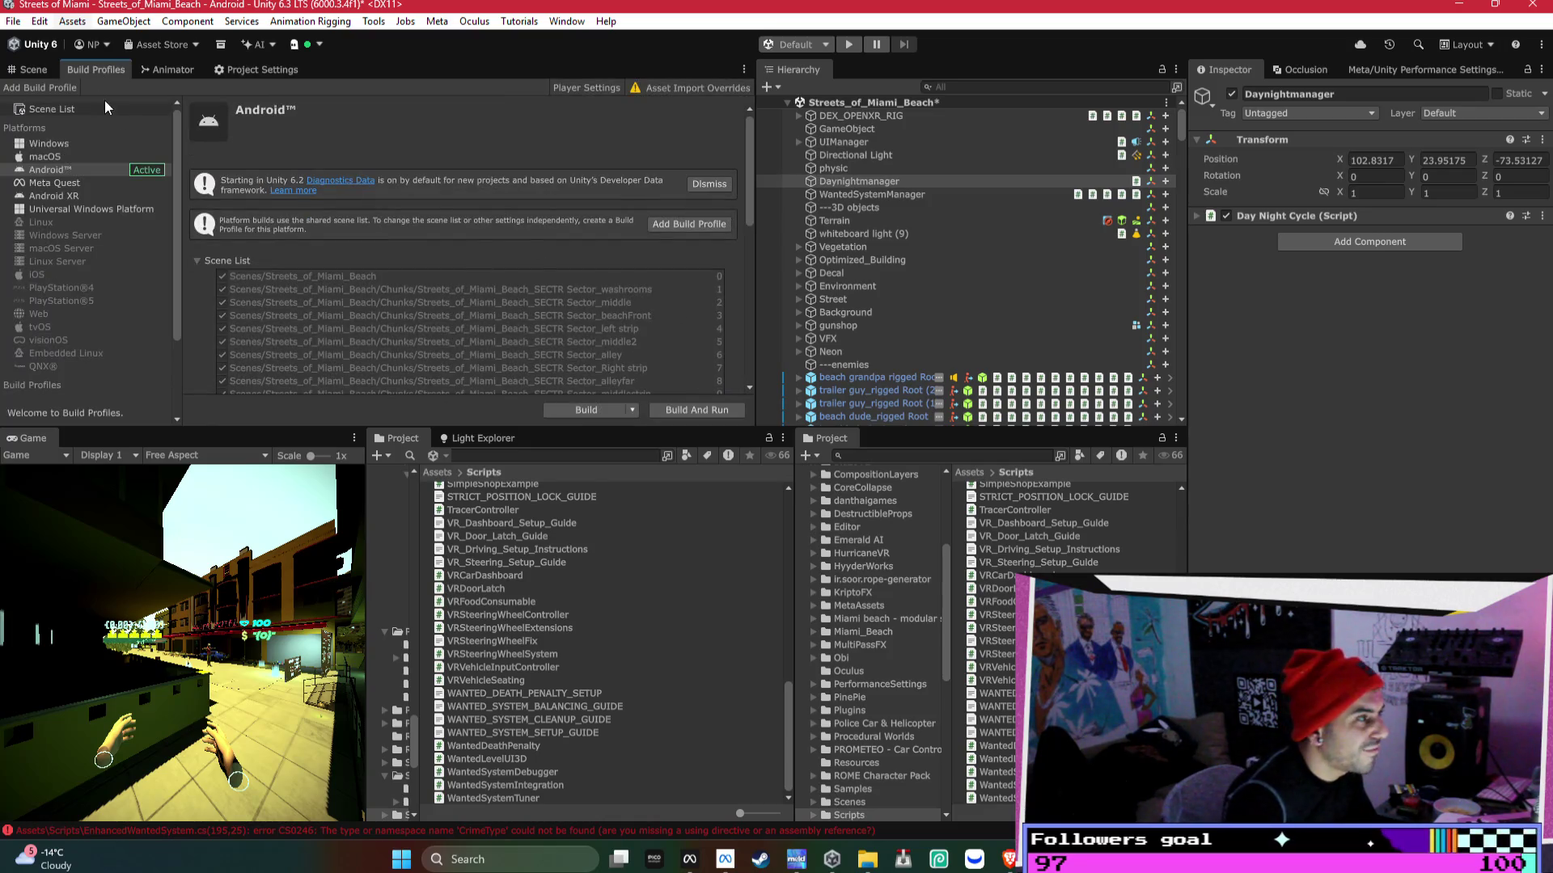
left_click(33, 70)
key("w")
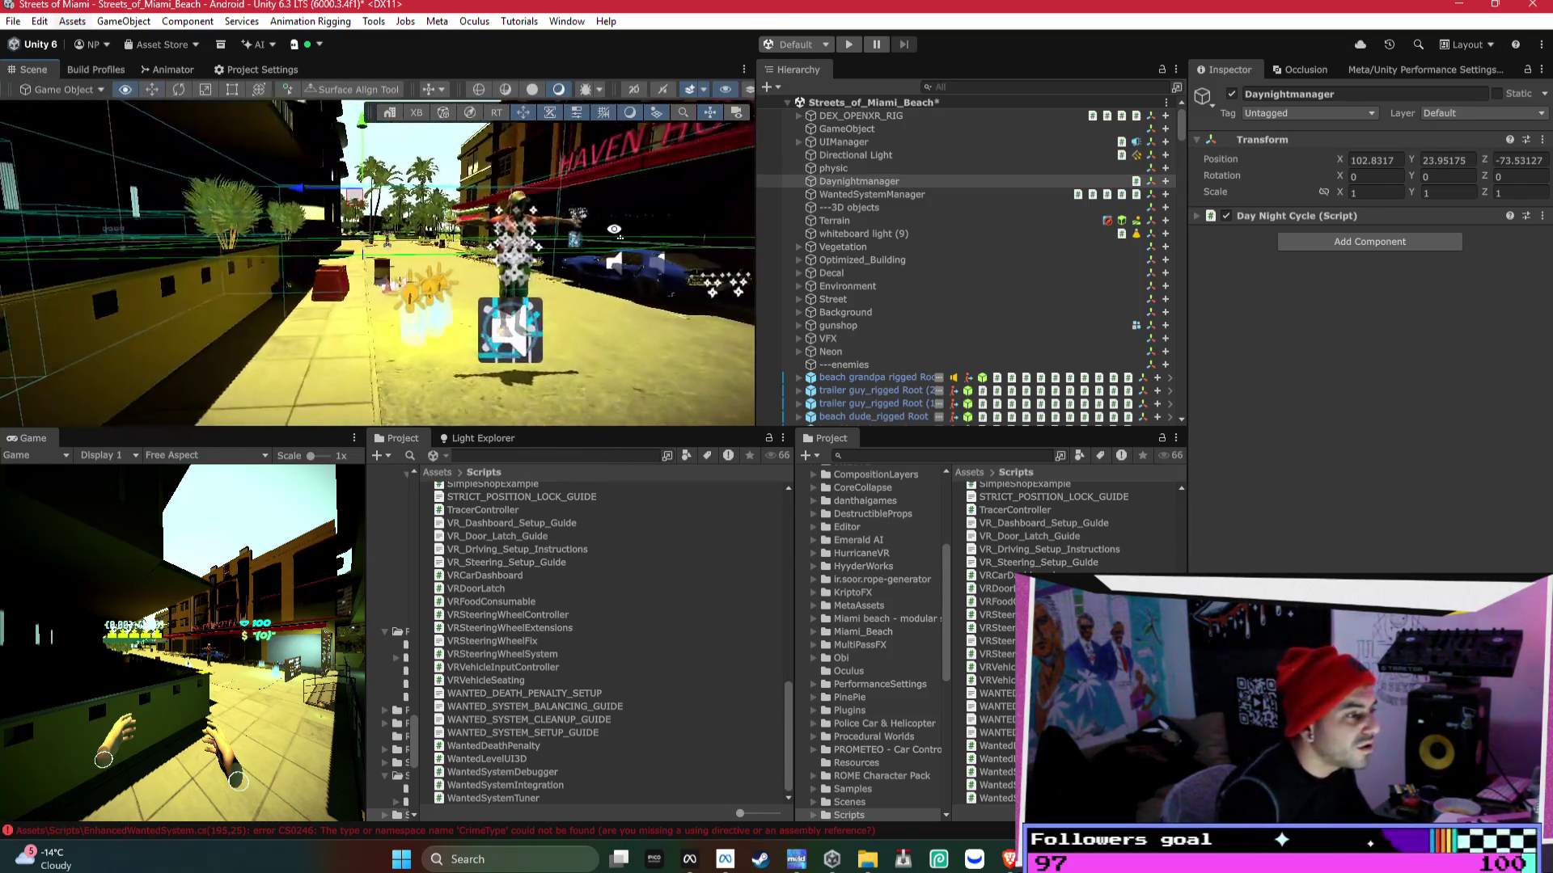
- Move beach grandpa rigged Root along X from −47.58 to −27.09, then view the Android build profile
left_click(483, 254)
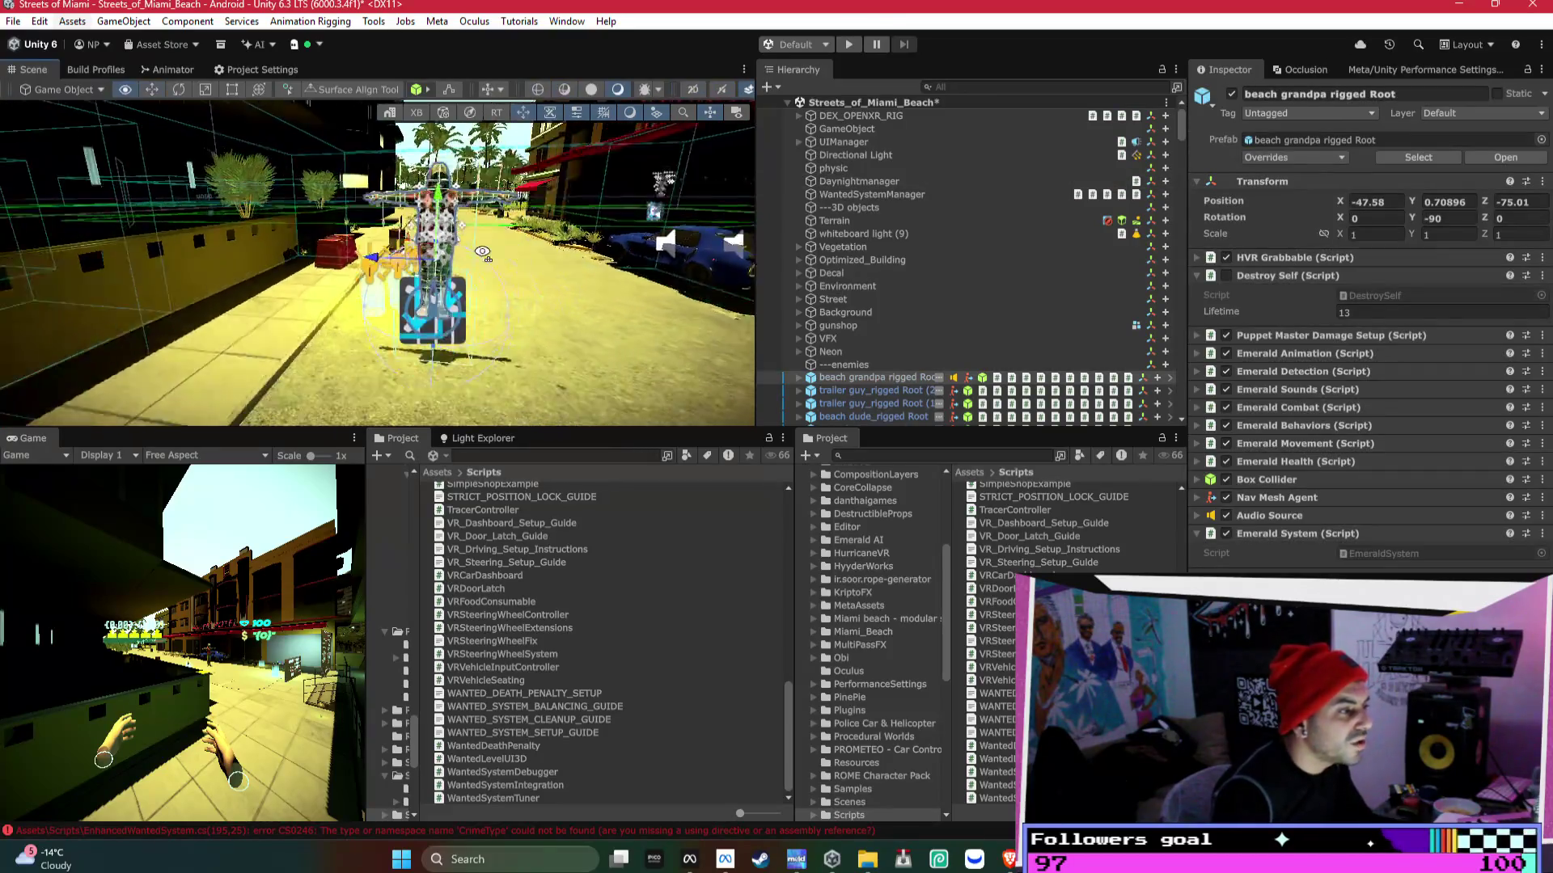
key("w")
left_click(477, 255)
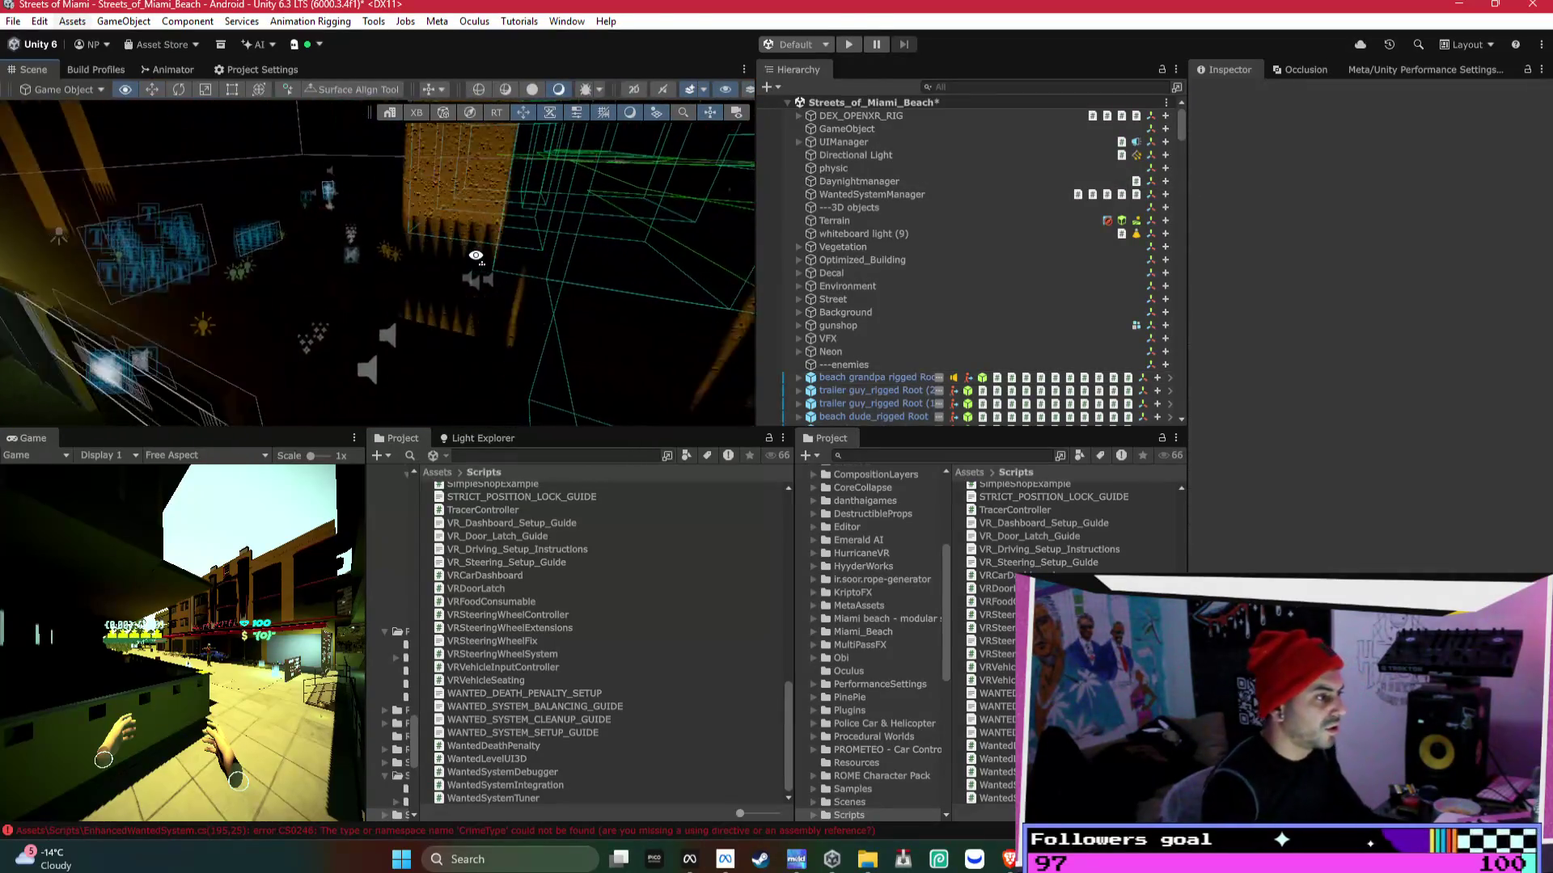
key("s")
left_click(379, 356)
mouse_move(378, 356)
left_mouse_down()
mouse_move(492, 382)
mouse_move(566, 355)
left_mouse_up()
left_click_drag(485, 312, 609, 329)
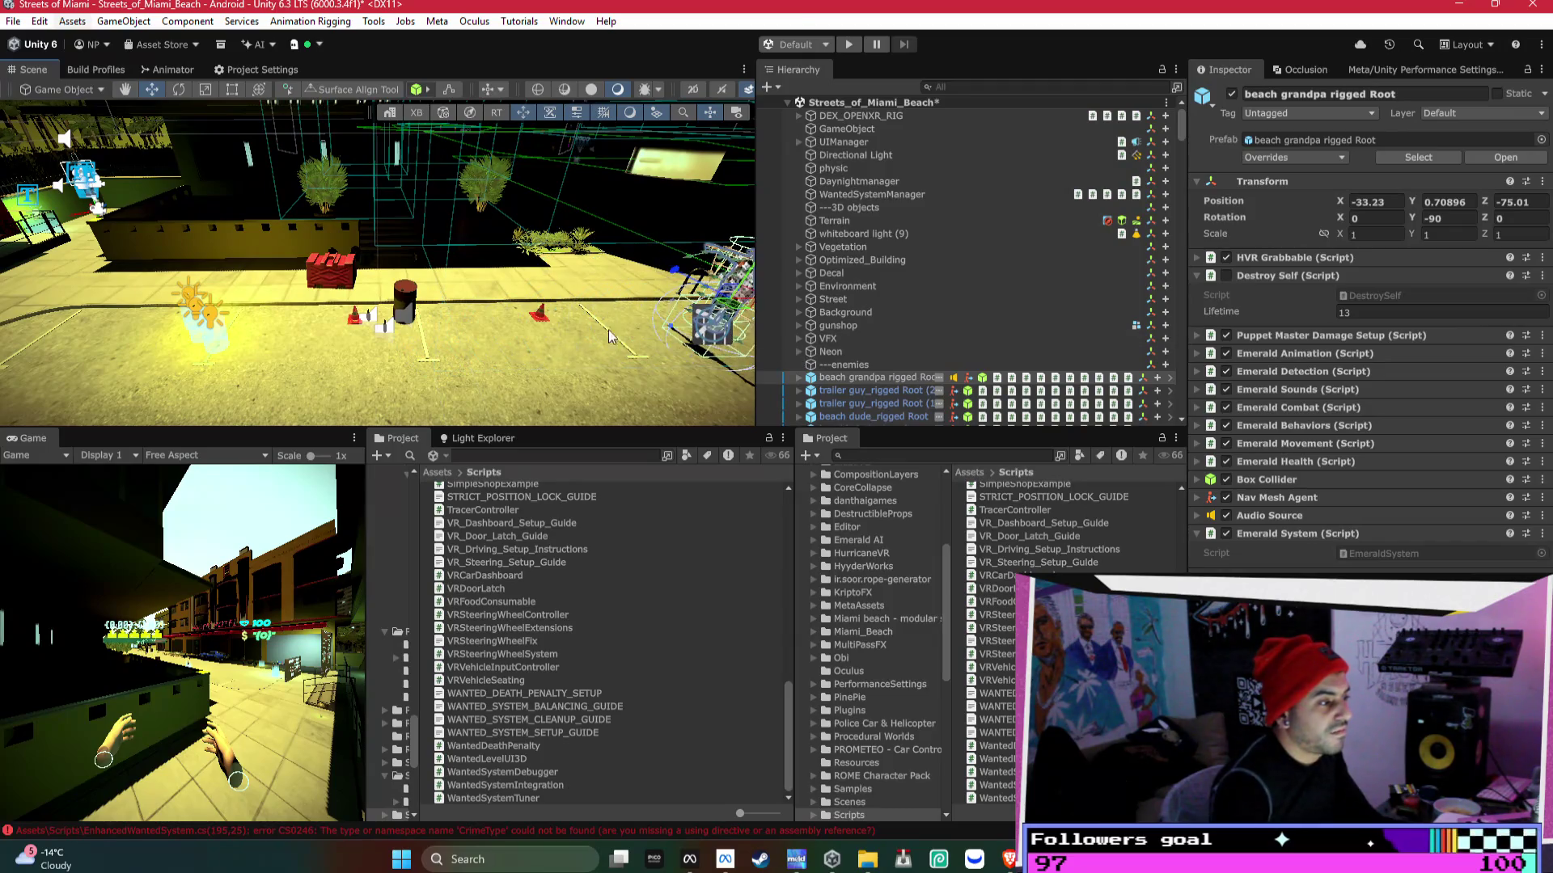
key("f")
mouse_move(483, 296)
left_mouse_down()
mouse_move(743, 312)
mouse_move(396, 286)
mouse_move(384, 354)
mouse_move(438, 307)
mouse_move(727, 211)
mouse_move(211, 89)
left_mouse_up()
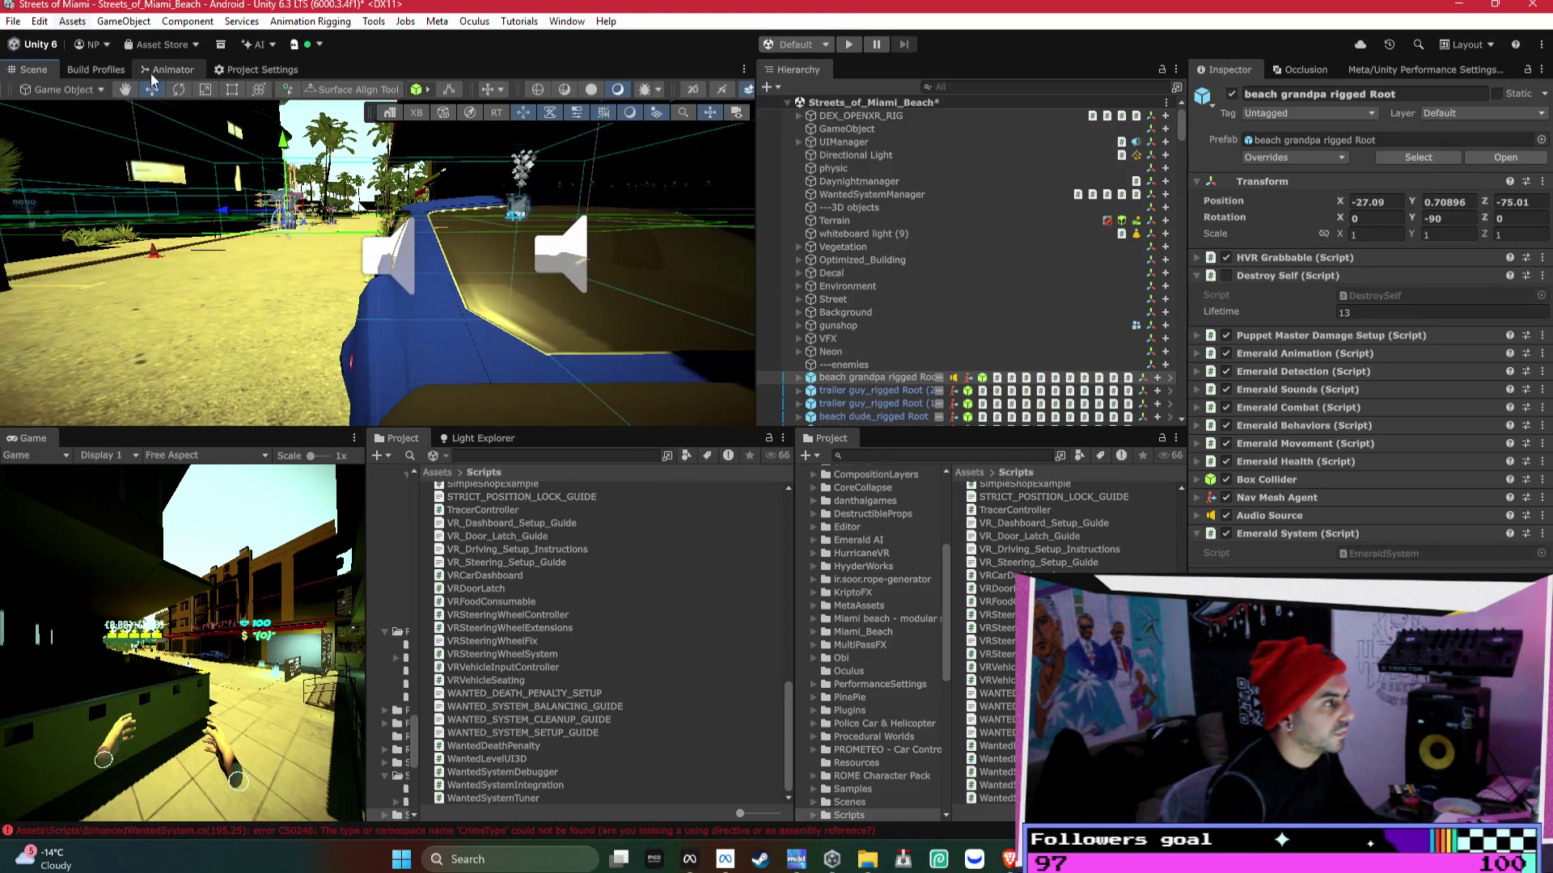
left_click(100, 71)
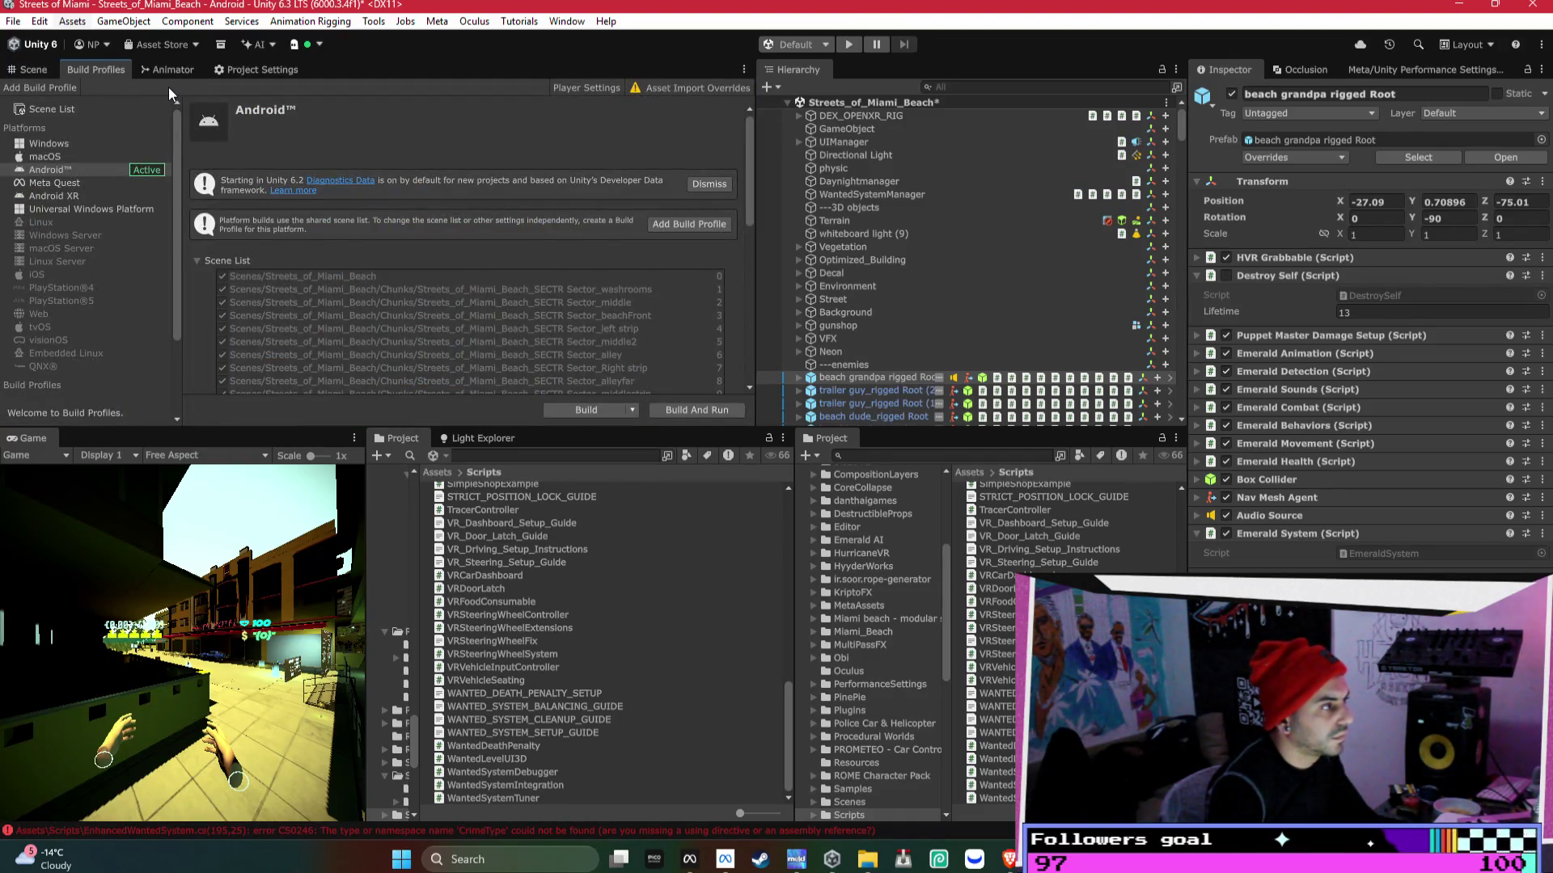
- Build the Android APK, overwriting Streets of Miami_alpha_test_DONOTRELEASE.apk
left_click(248, 70)
left_click(100, 70)
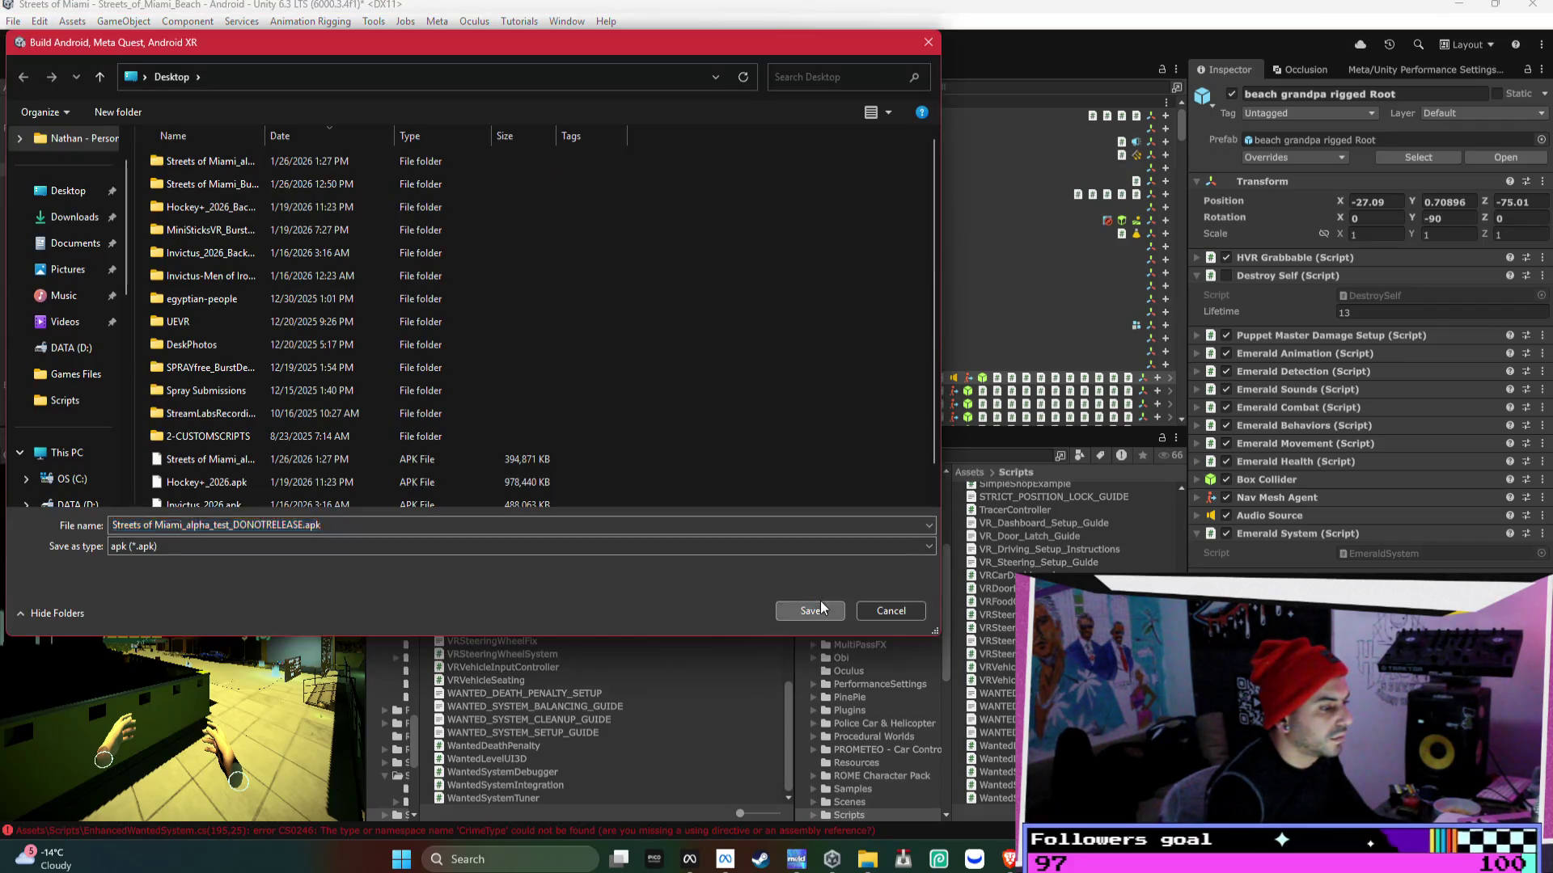
left_click(820, 600)
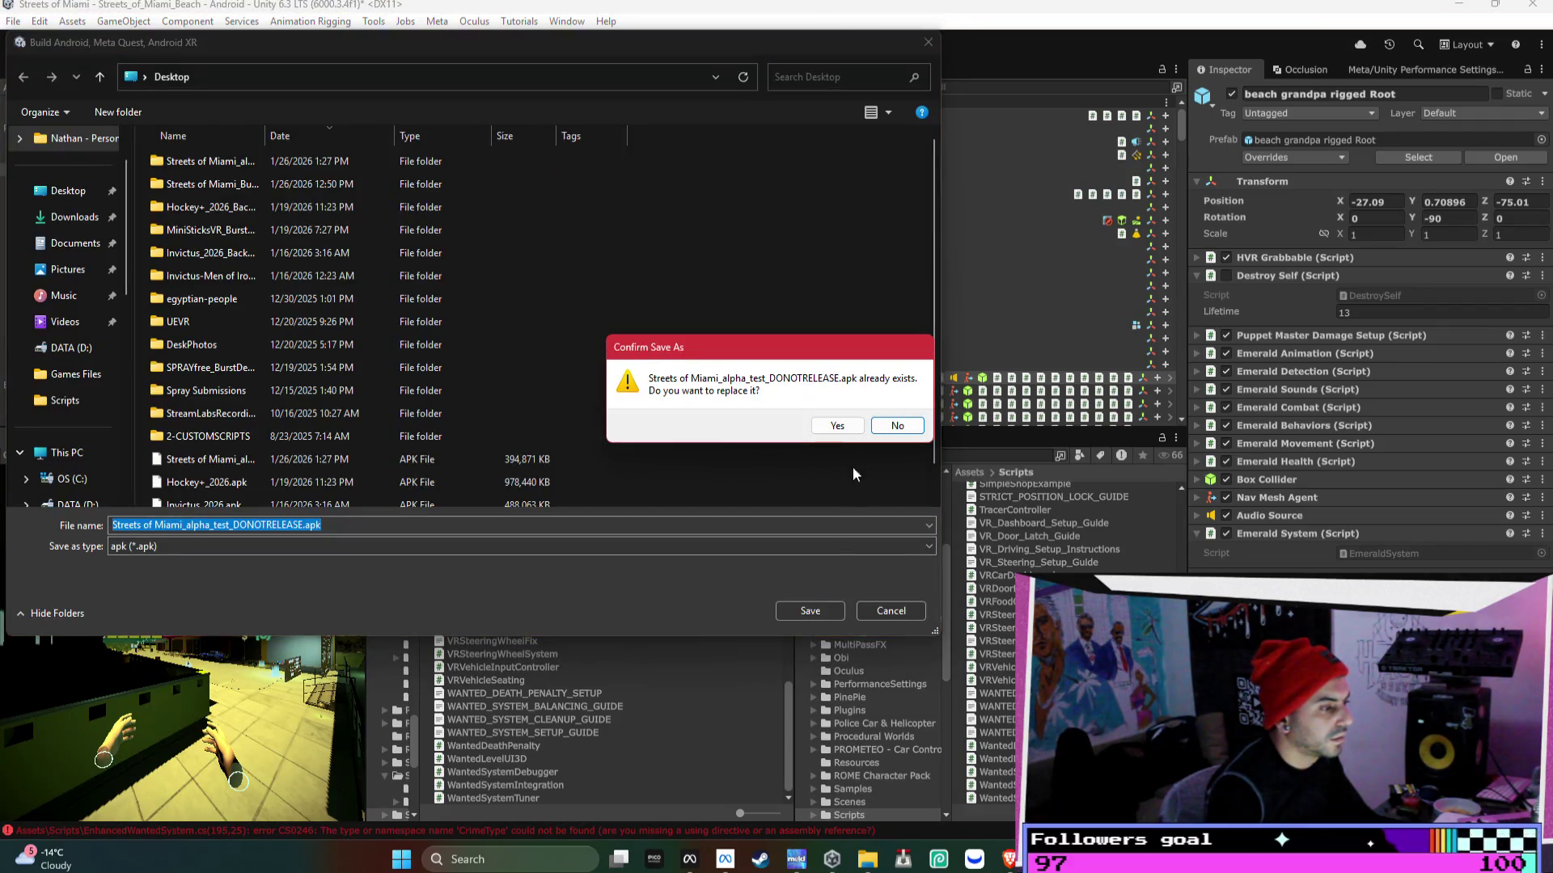
left_click(836, 423)
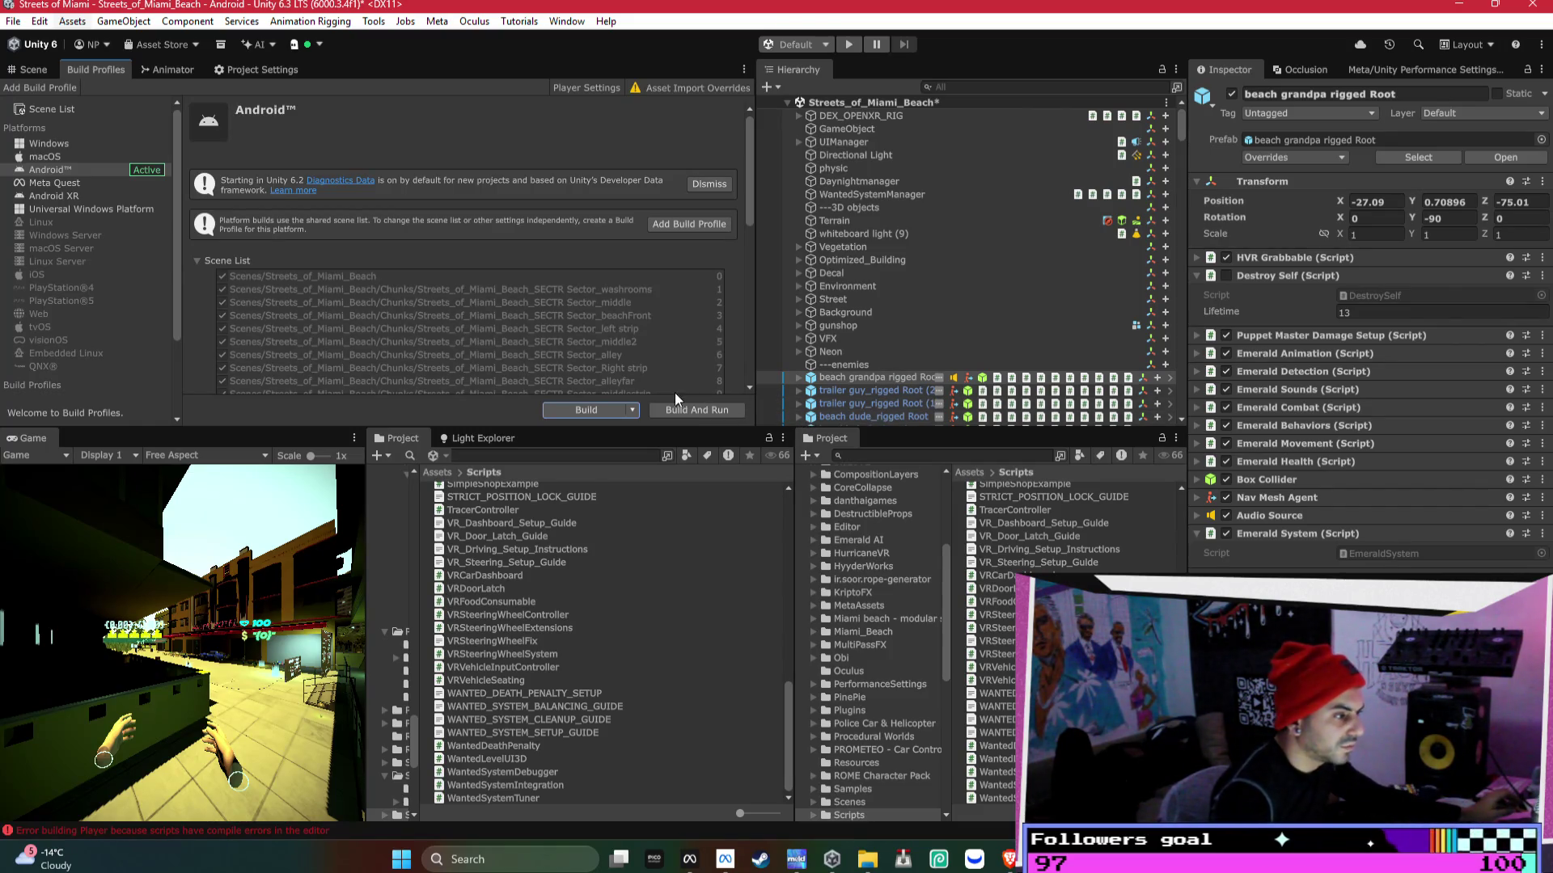
- Open the Console after the failed build and select all compile errors, then switch to Bezi
left_click(581, 410)
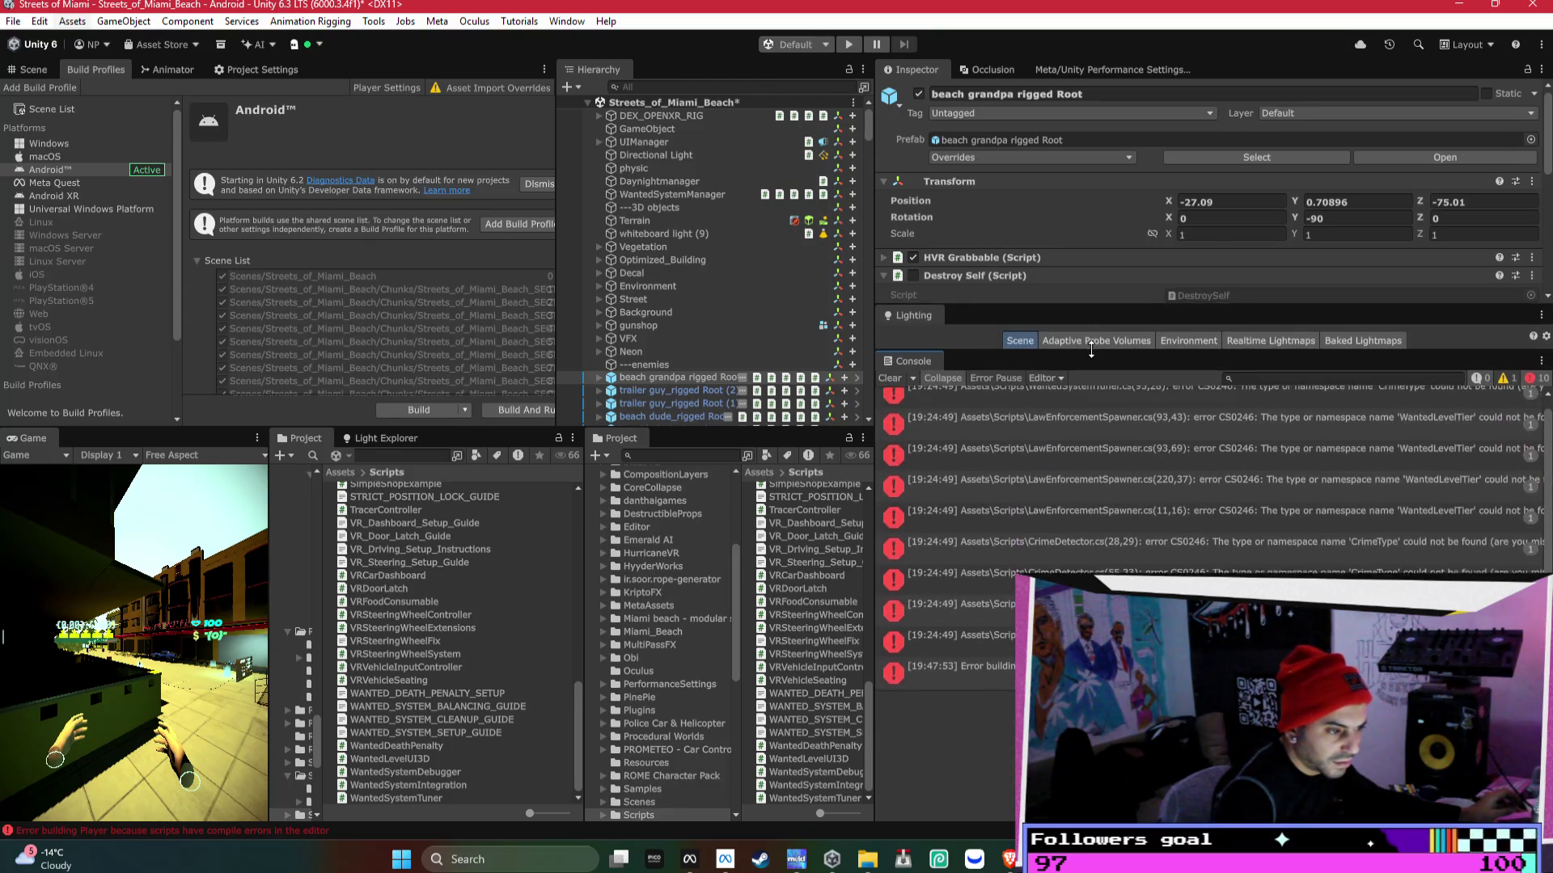
left_click(1051, 392)
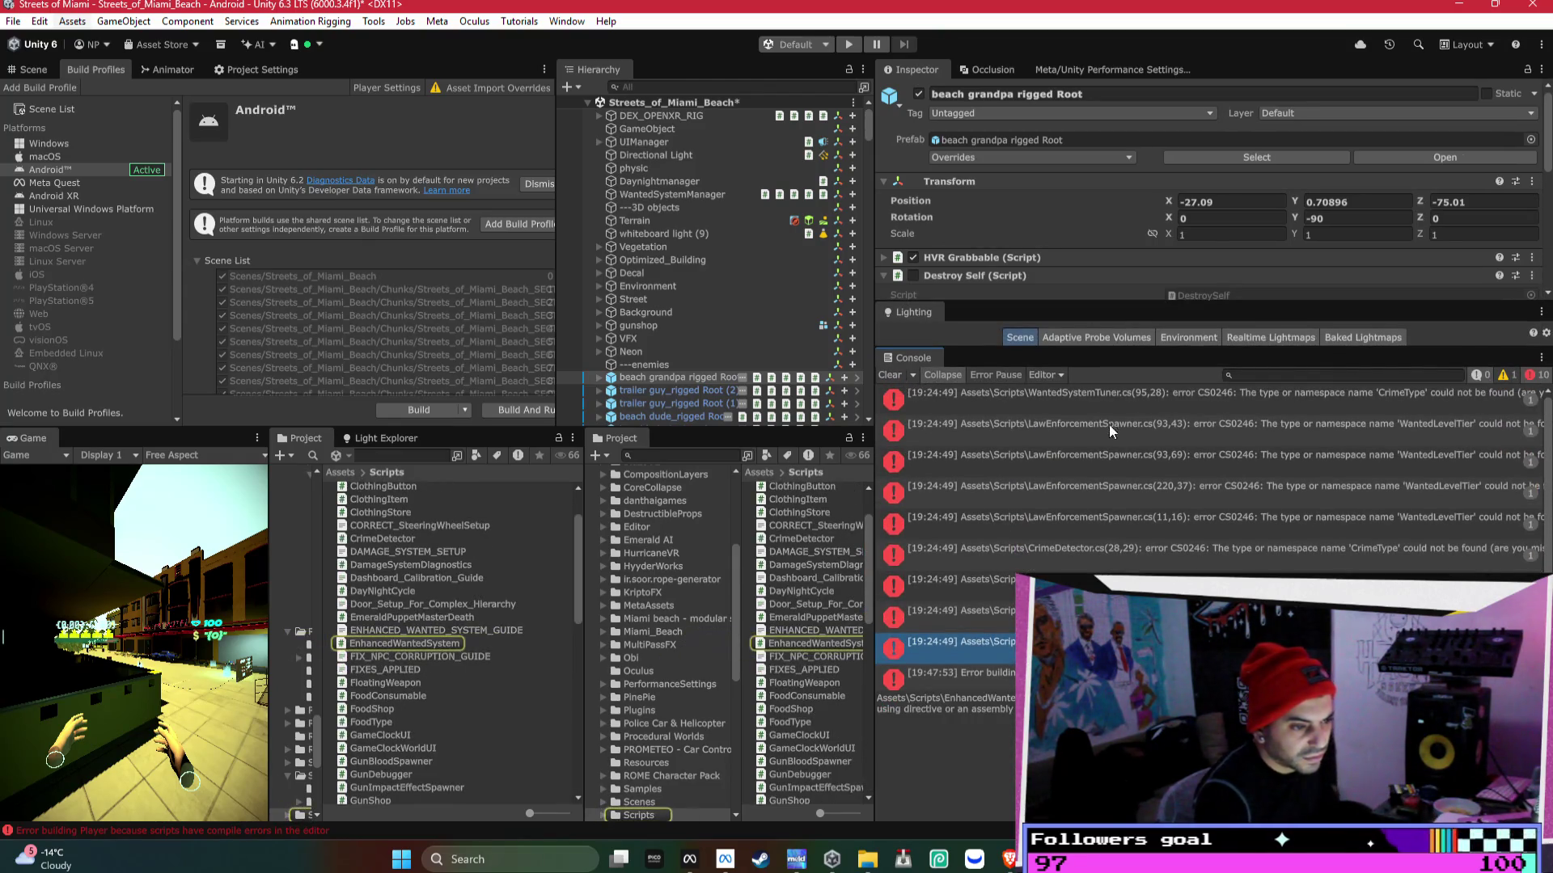
key("ctrl+a")
key("alt+Tab")
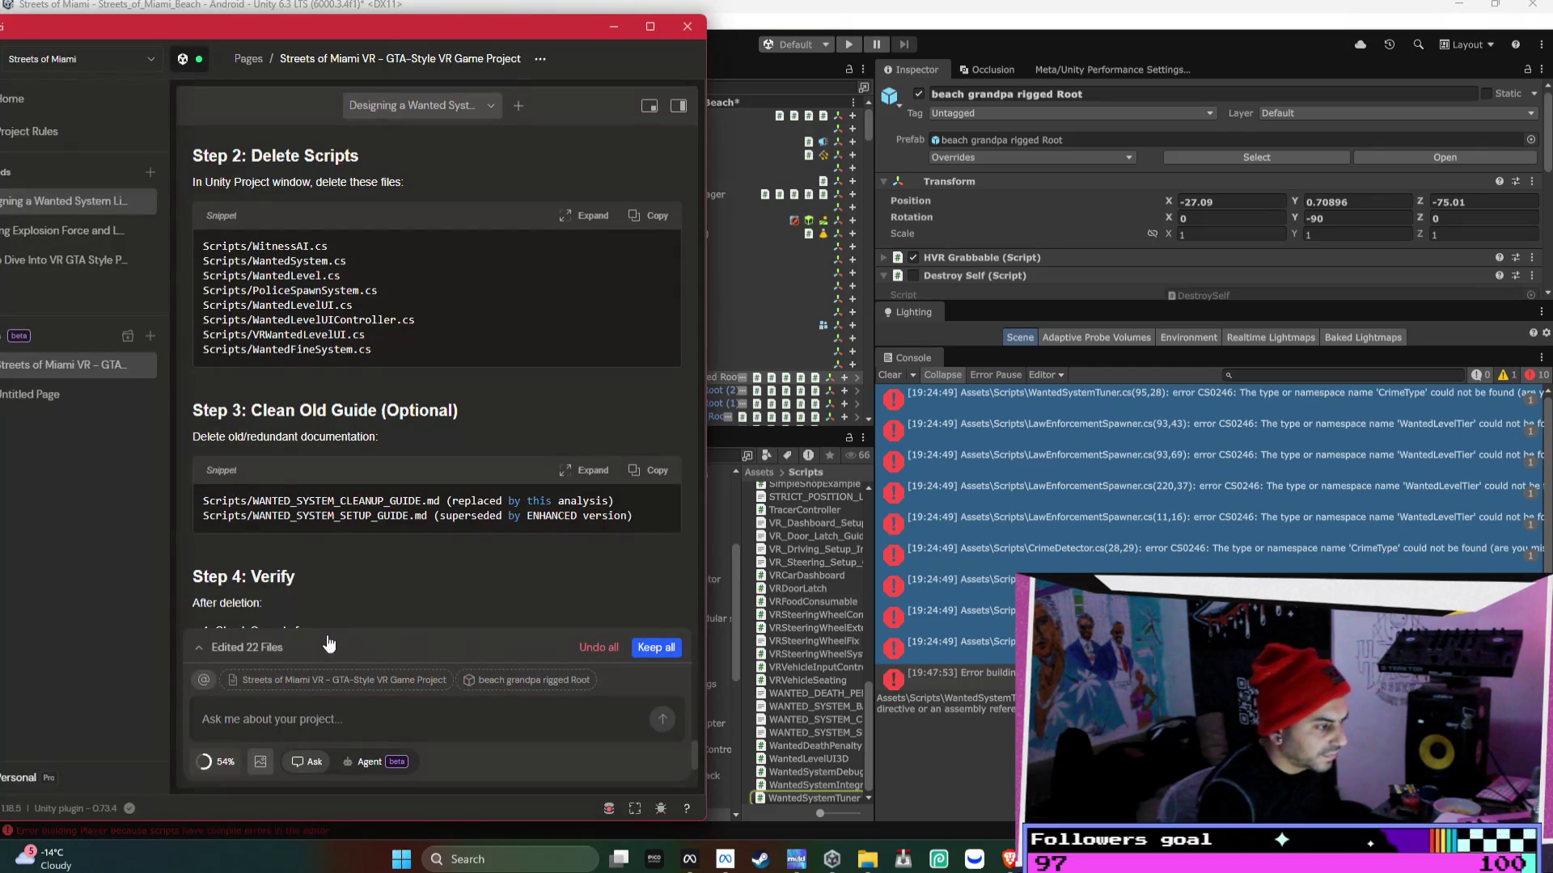
- In Agent mode, paste and send the CrimeType and WantedLevelTier compile errors to Bezi
left_click(363, 761)
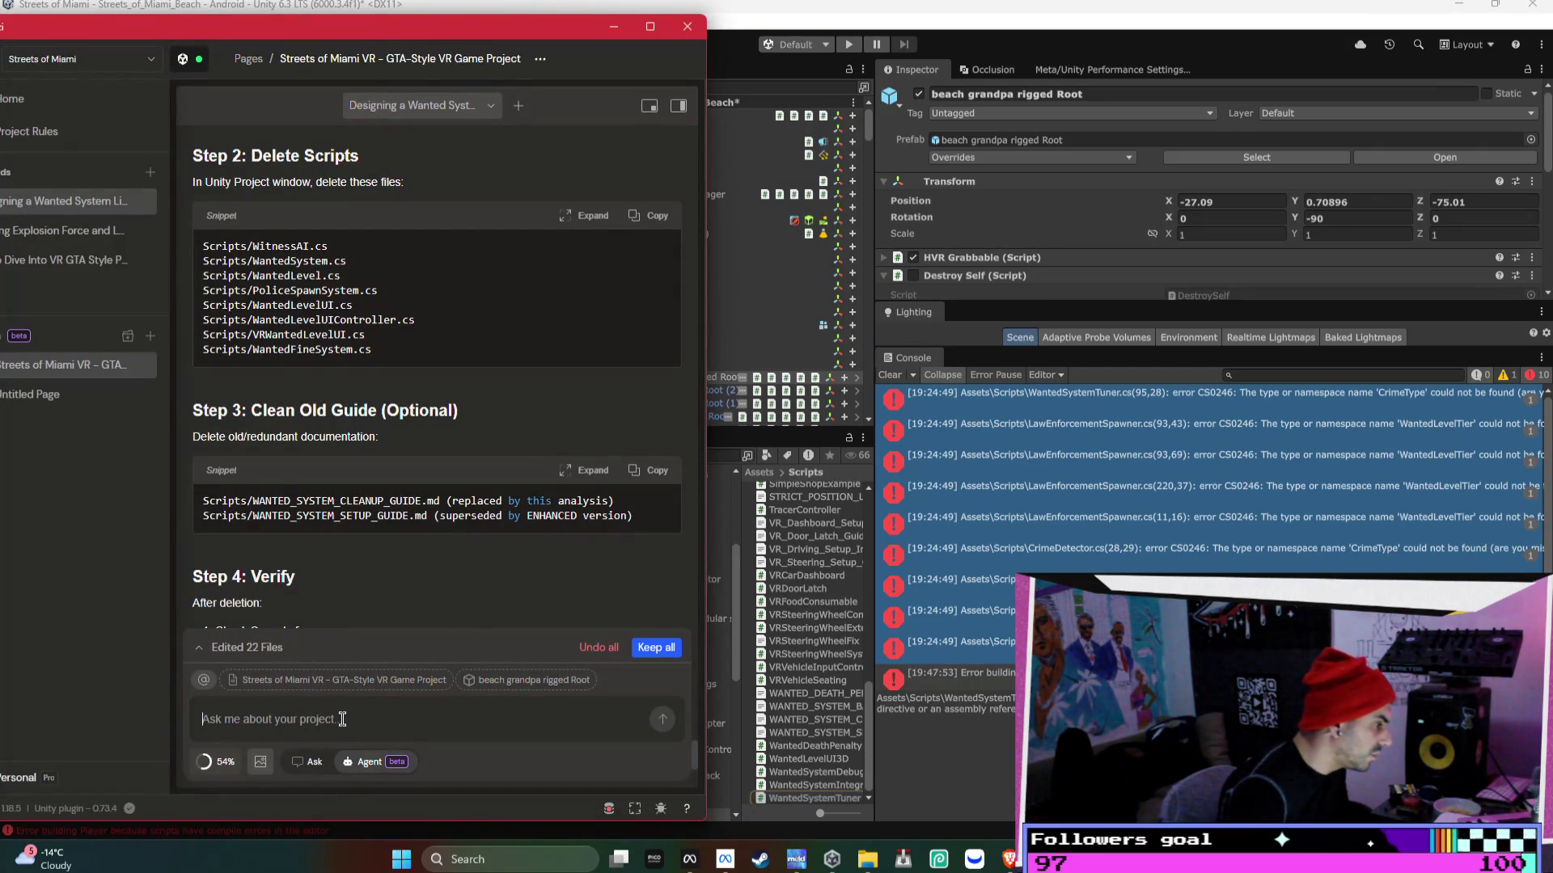
key("ctrl+v")
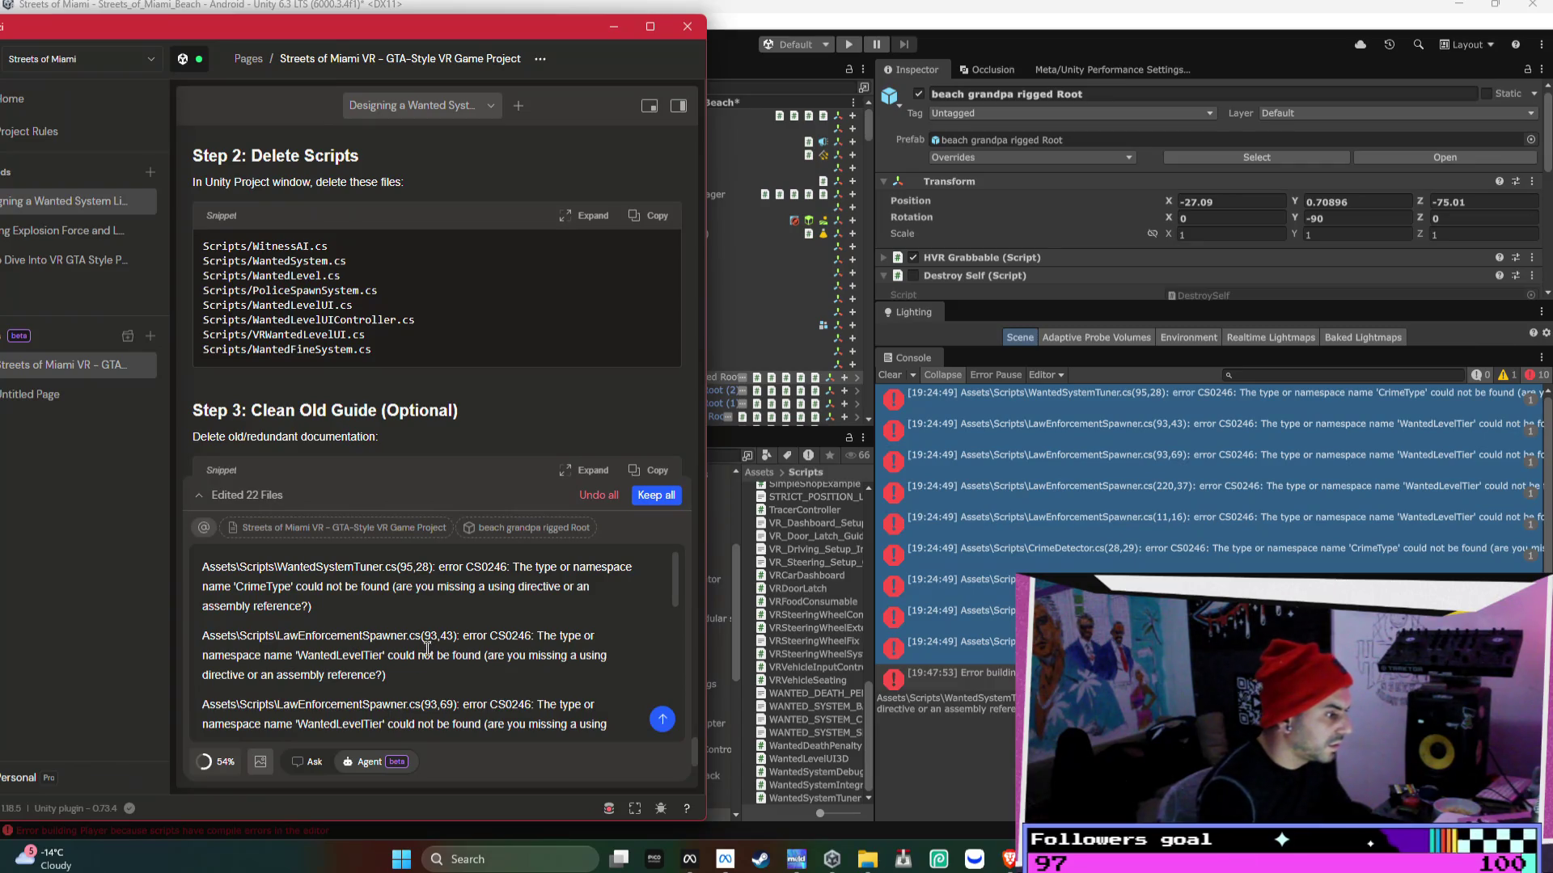
key("Return")
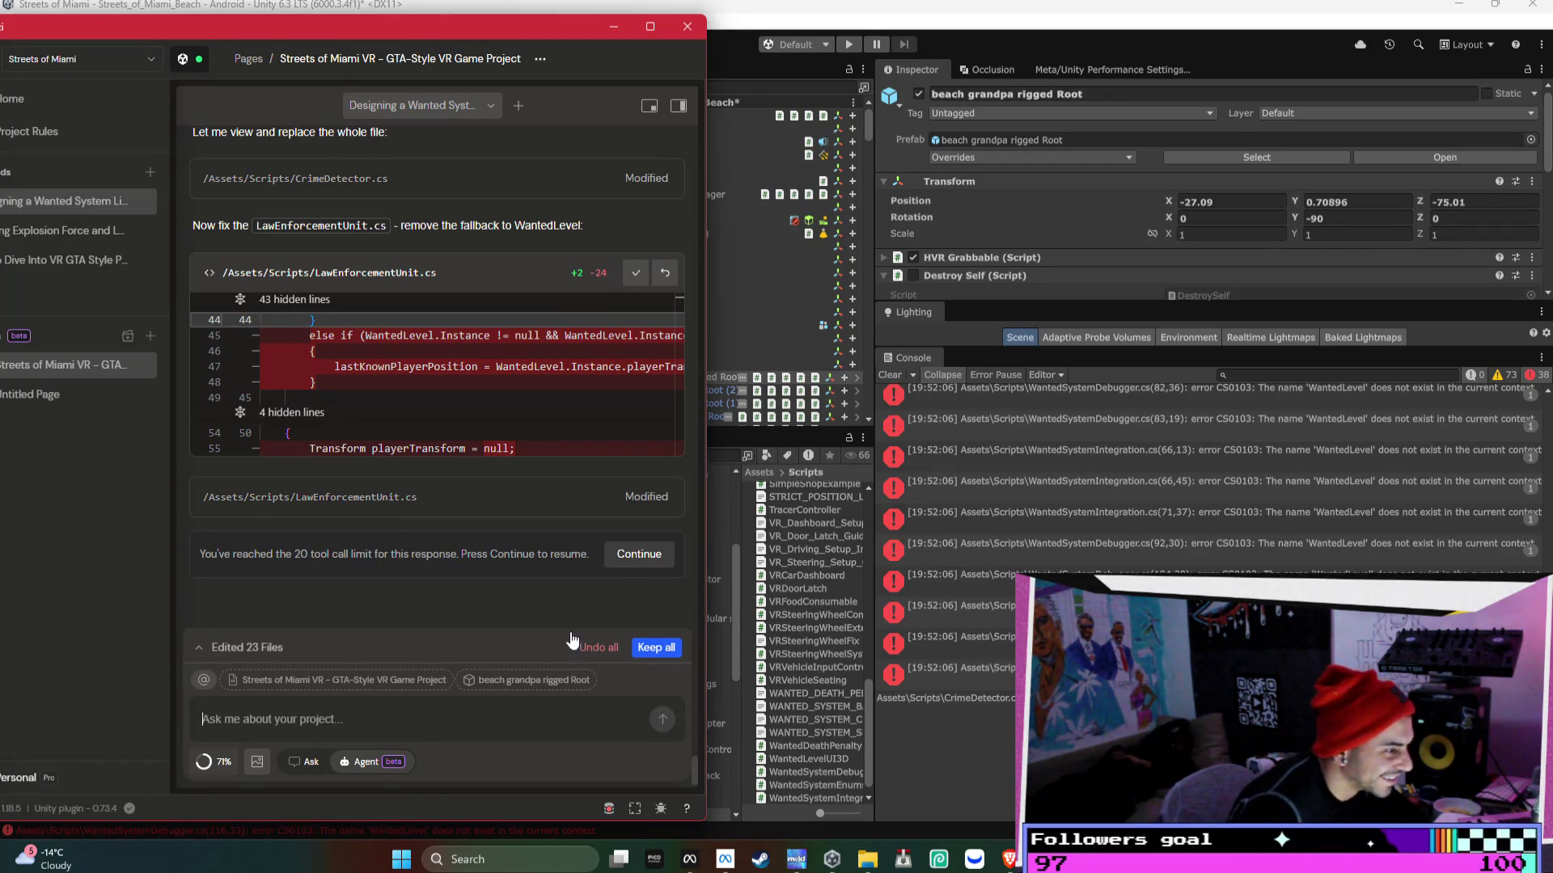
- Let the Bezi agent continue its script fixes past the 20 tool-call limit
left_click(635, 553)
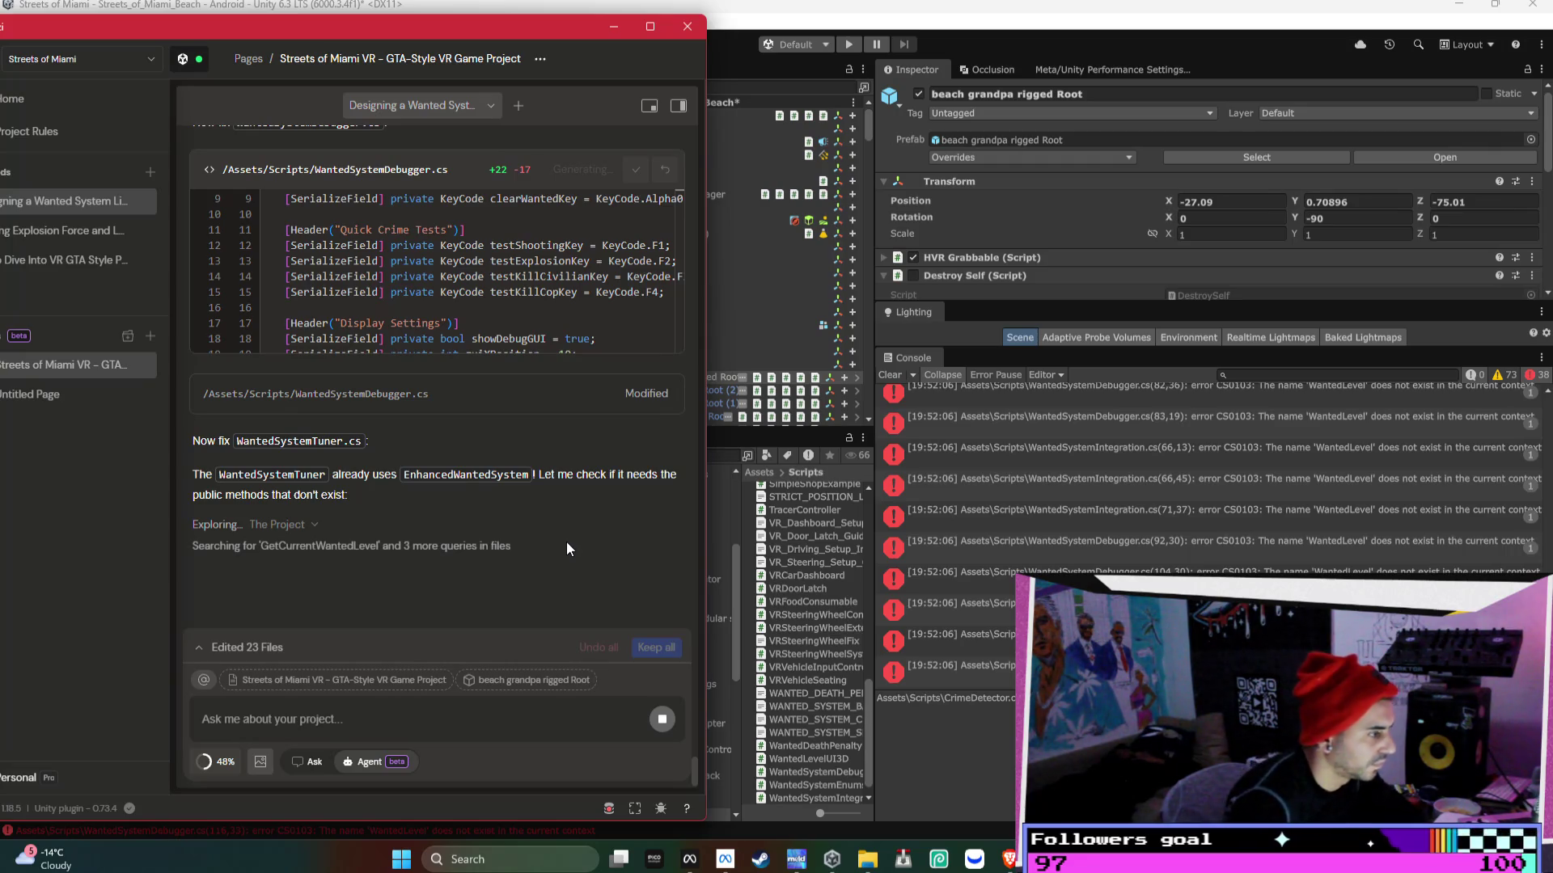
- Bring the Unity Editor in front of the Bezi window
left_click(1359, 504)
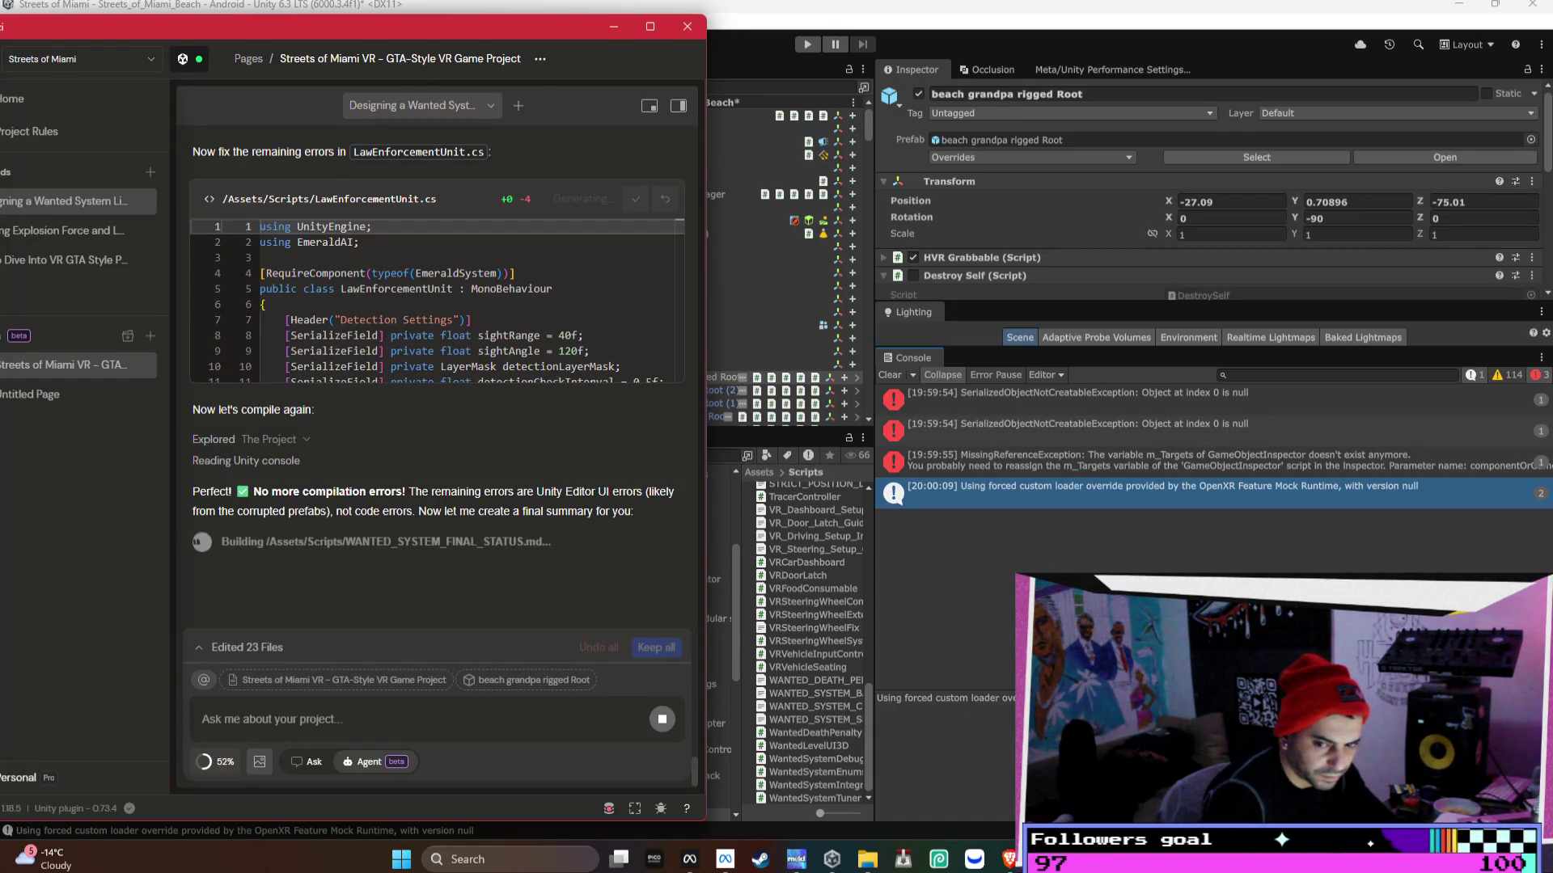
- Return to the Unity Editor window in front of the Bezi chat, which now reports no compile errors
left_click(826, 626)
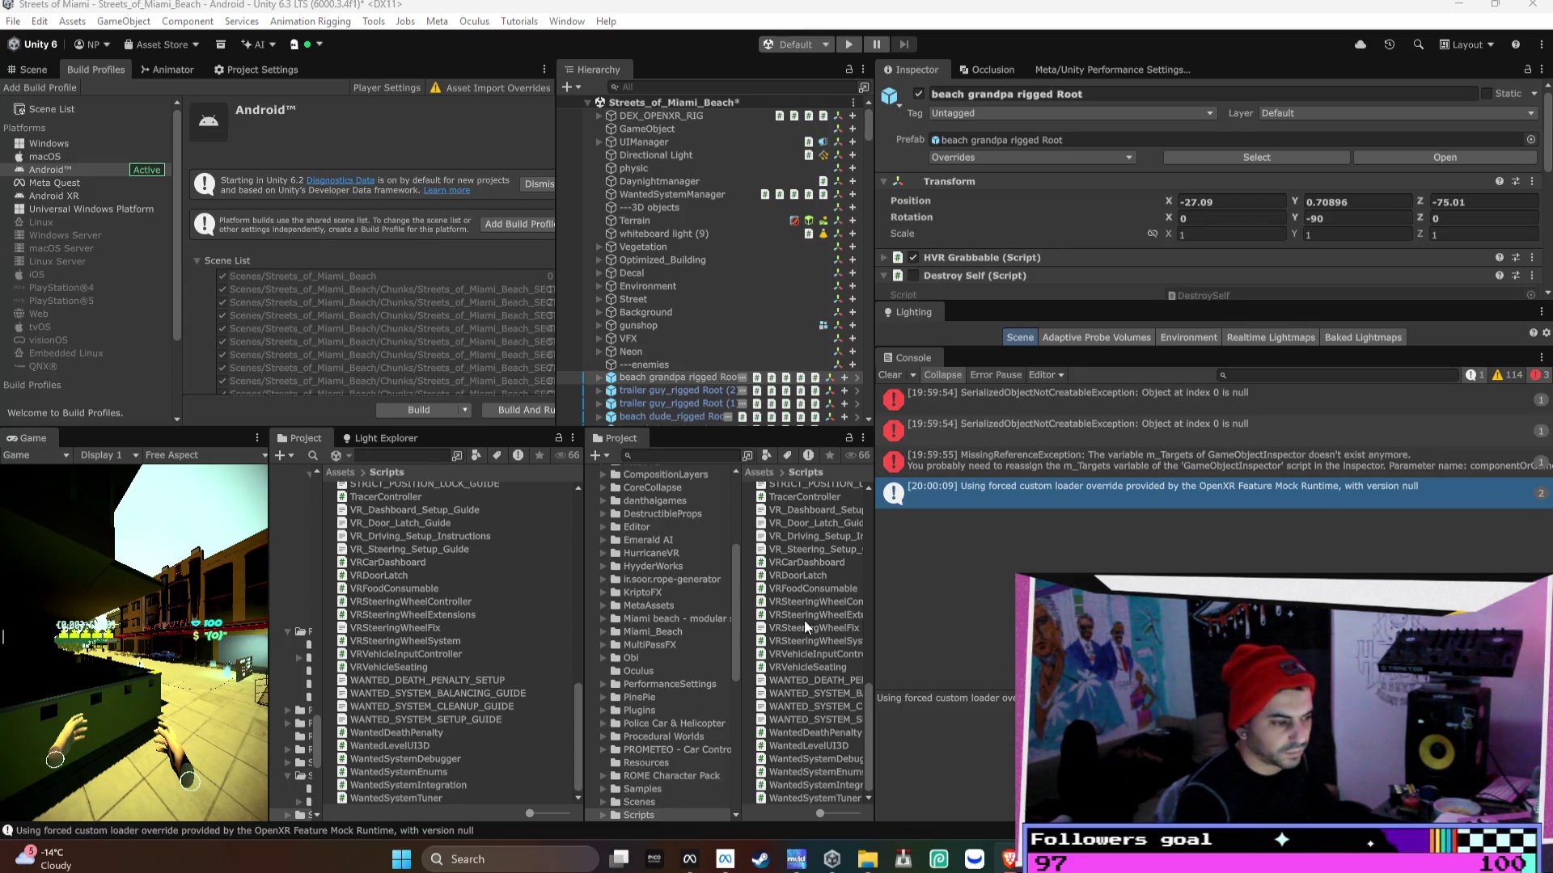
- Check the Bezi chat, then clear the serialization errors from the Unity console
key("alt+Tab")
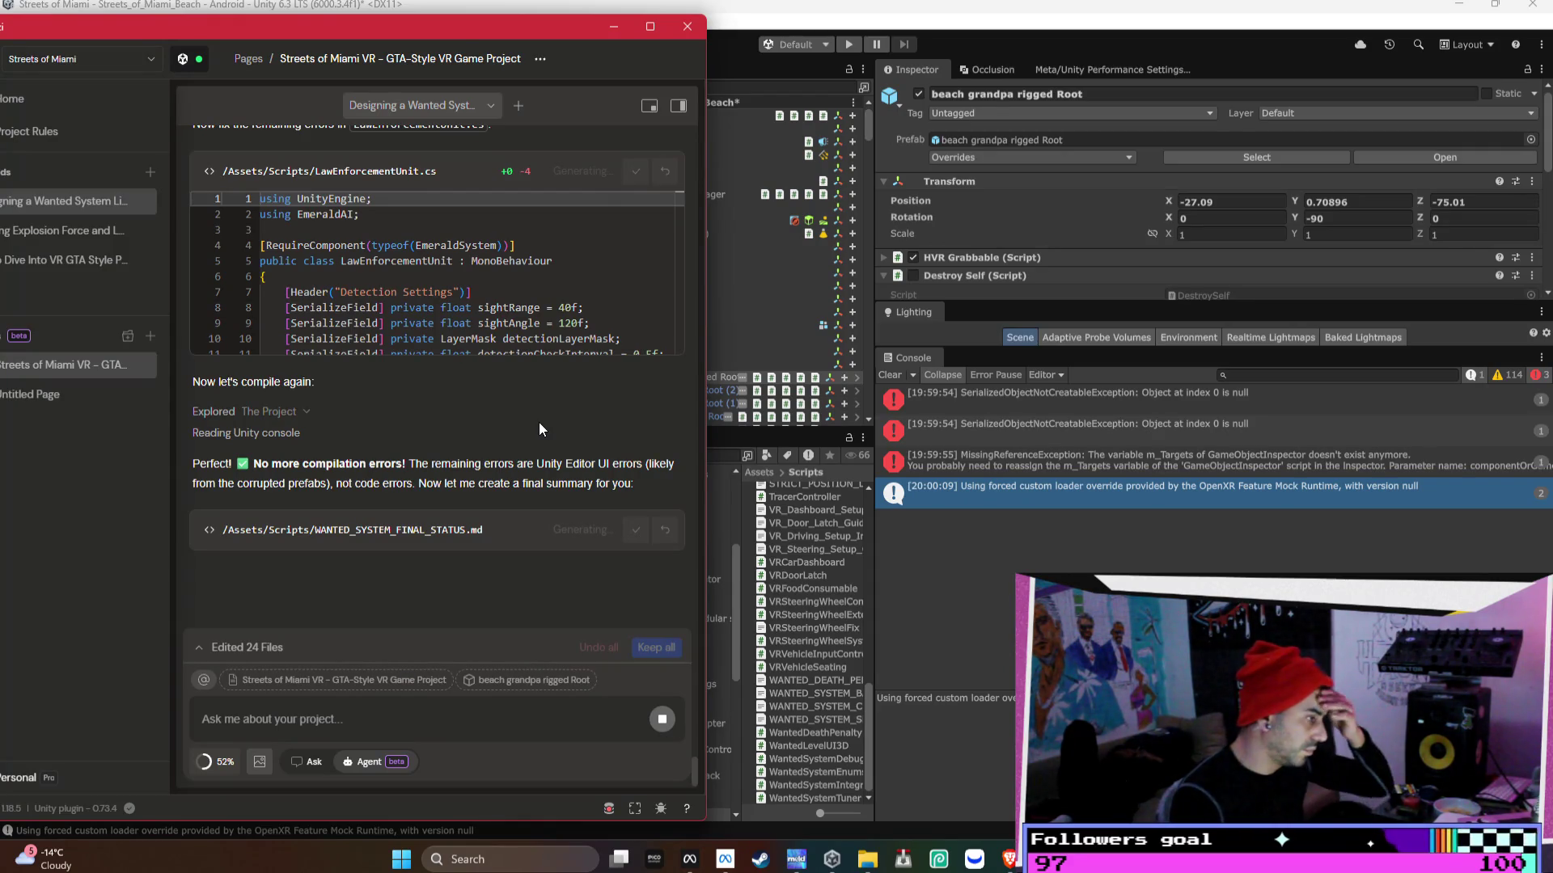
left_click(1072, 433)
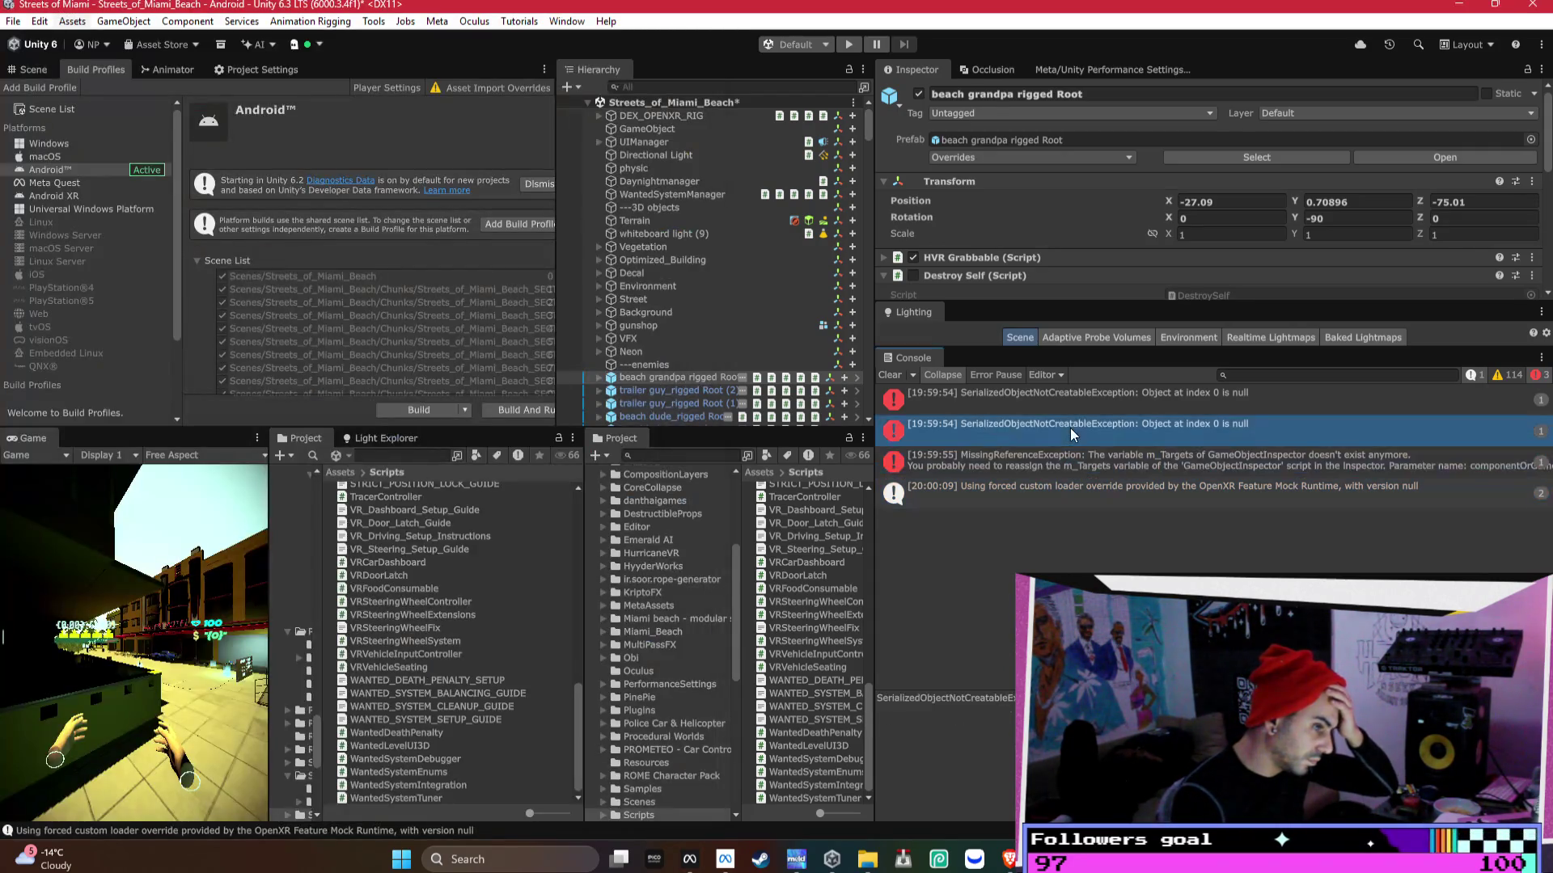
left_click(953, 397)
left_click(899, 376)
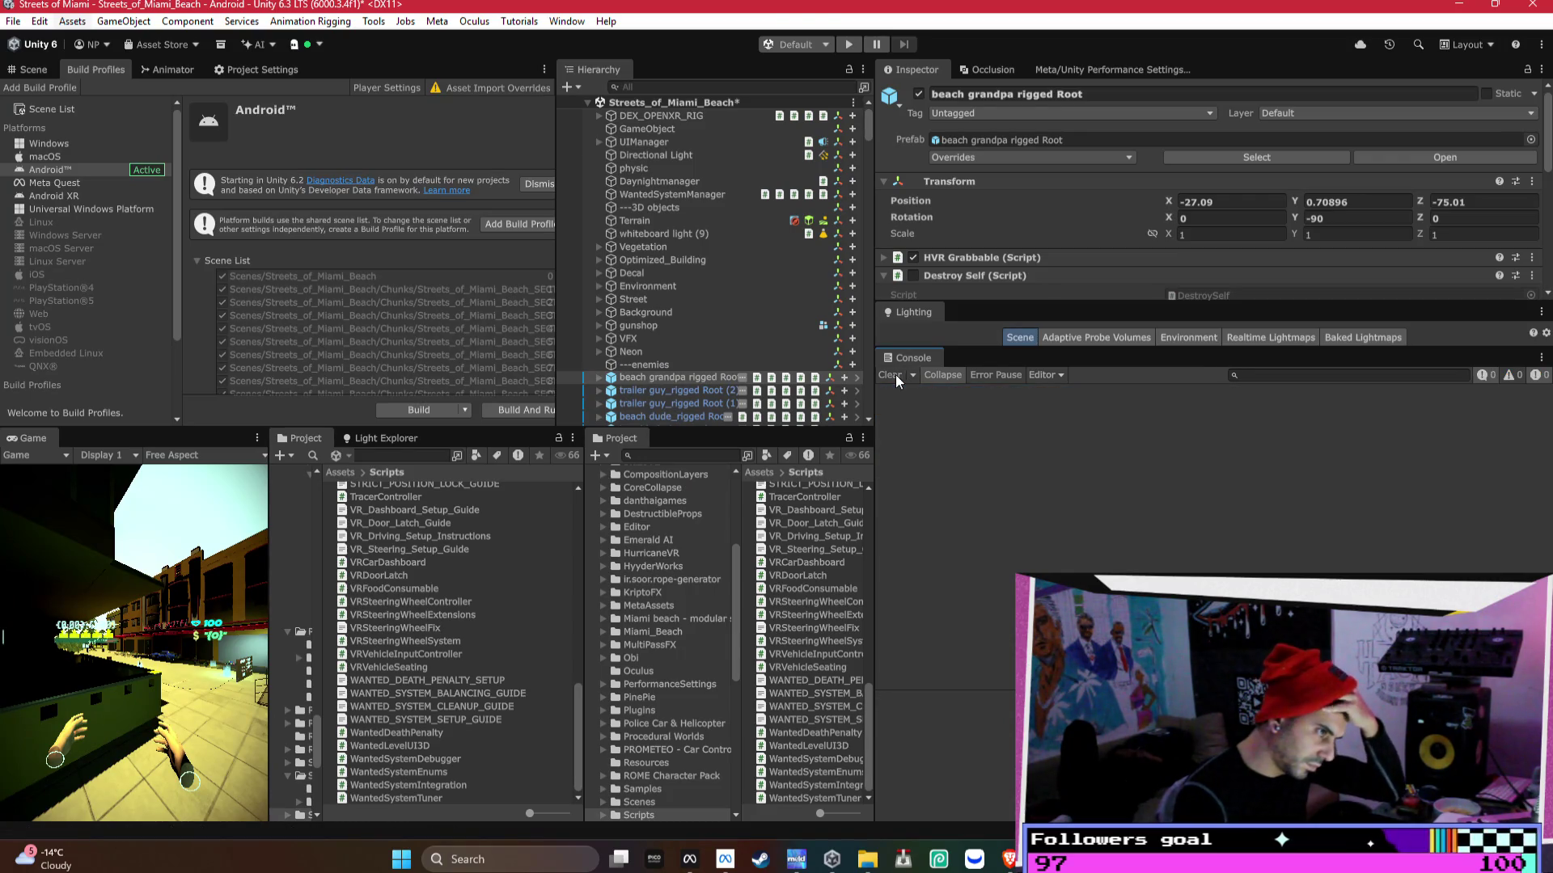
- Bring up the Brave window on the Facebook Marketplace tab and maximize it
mouse_move(1007, 859)
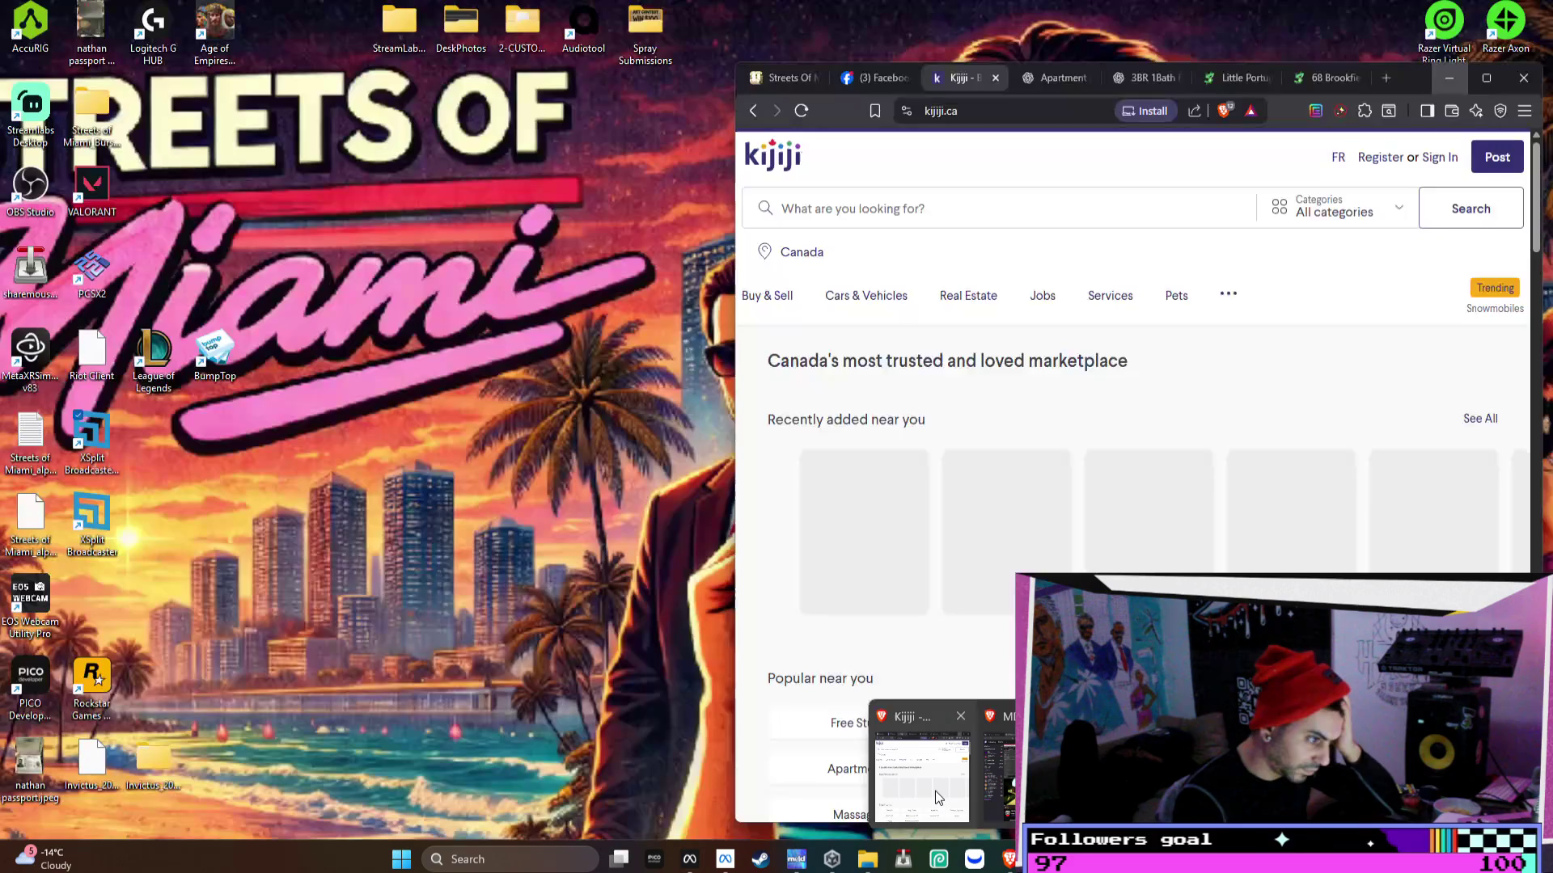
left_click(935, 790)
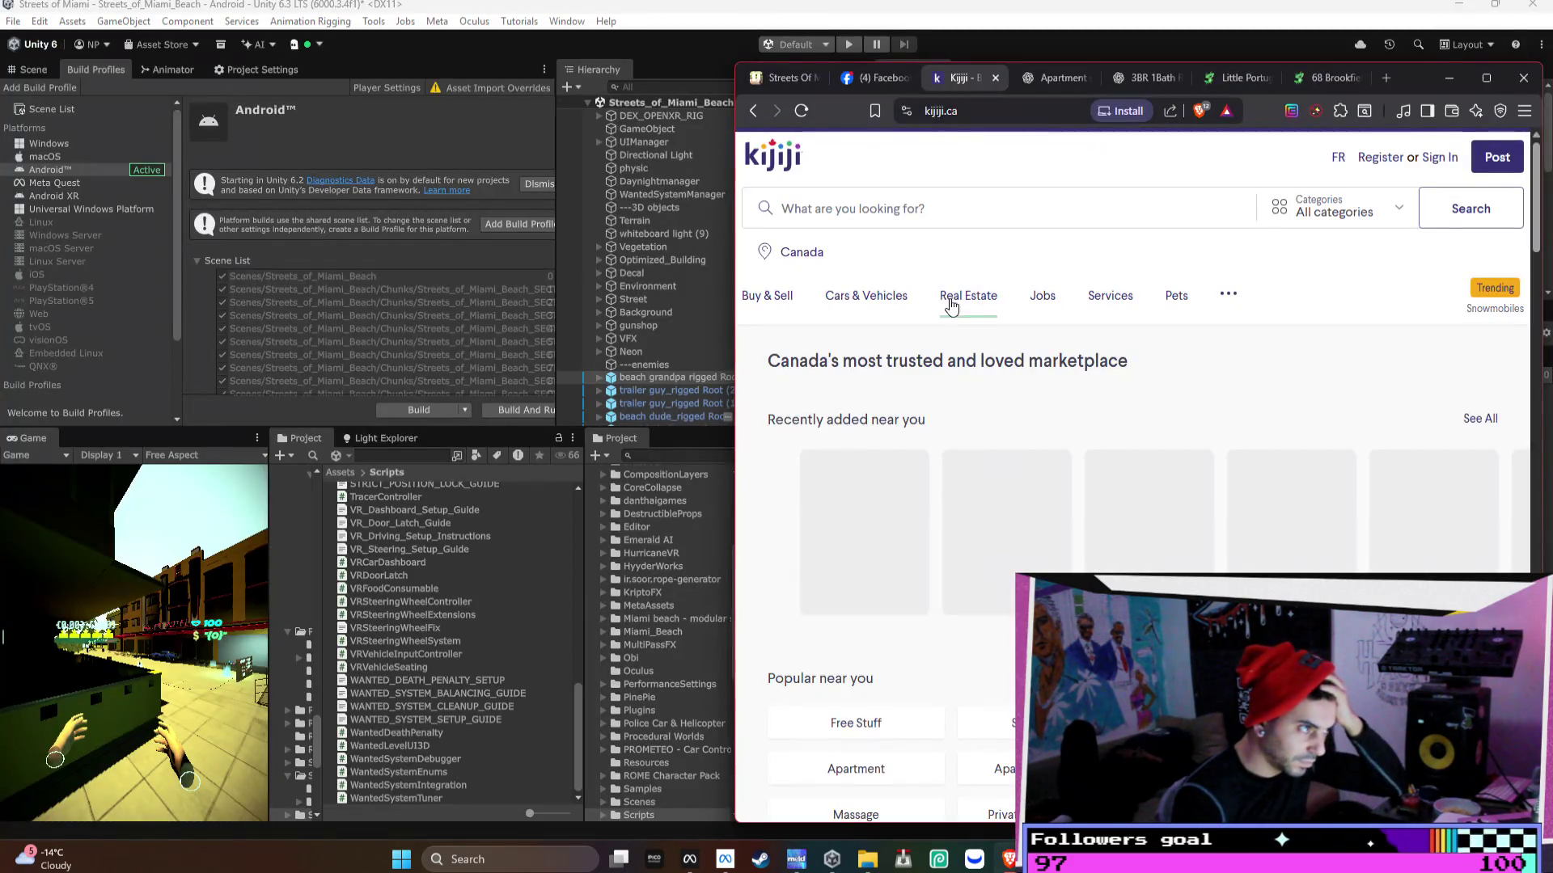
left_click(788, 79)
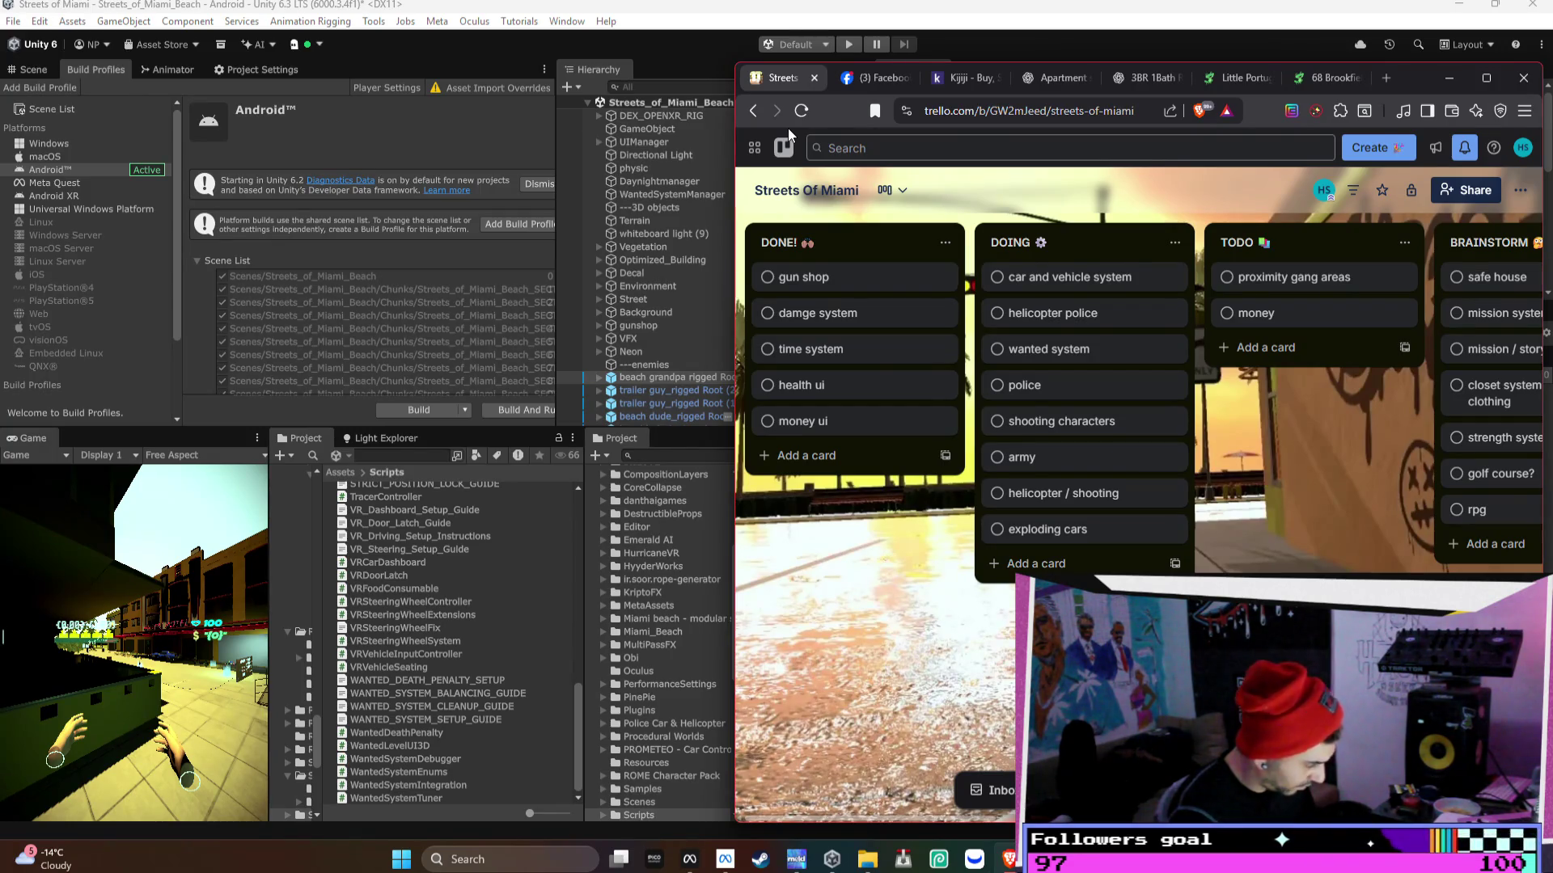
left_click(864, 81)
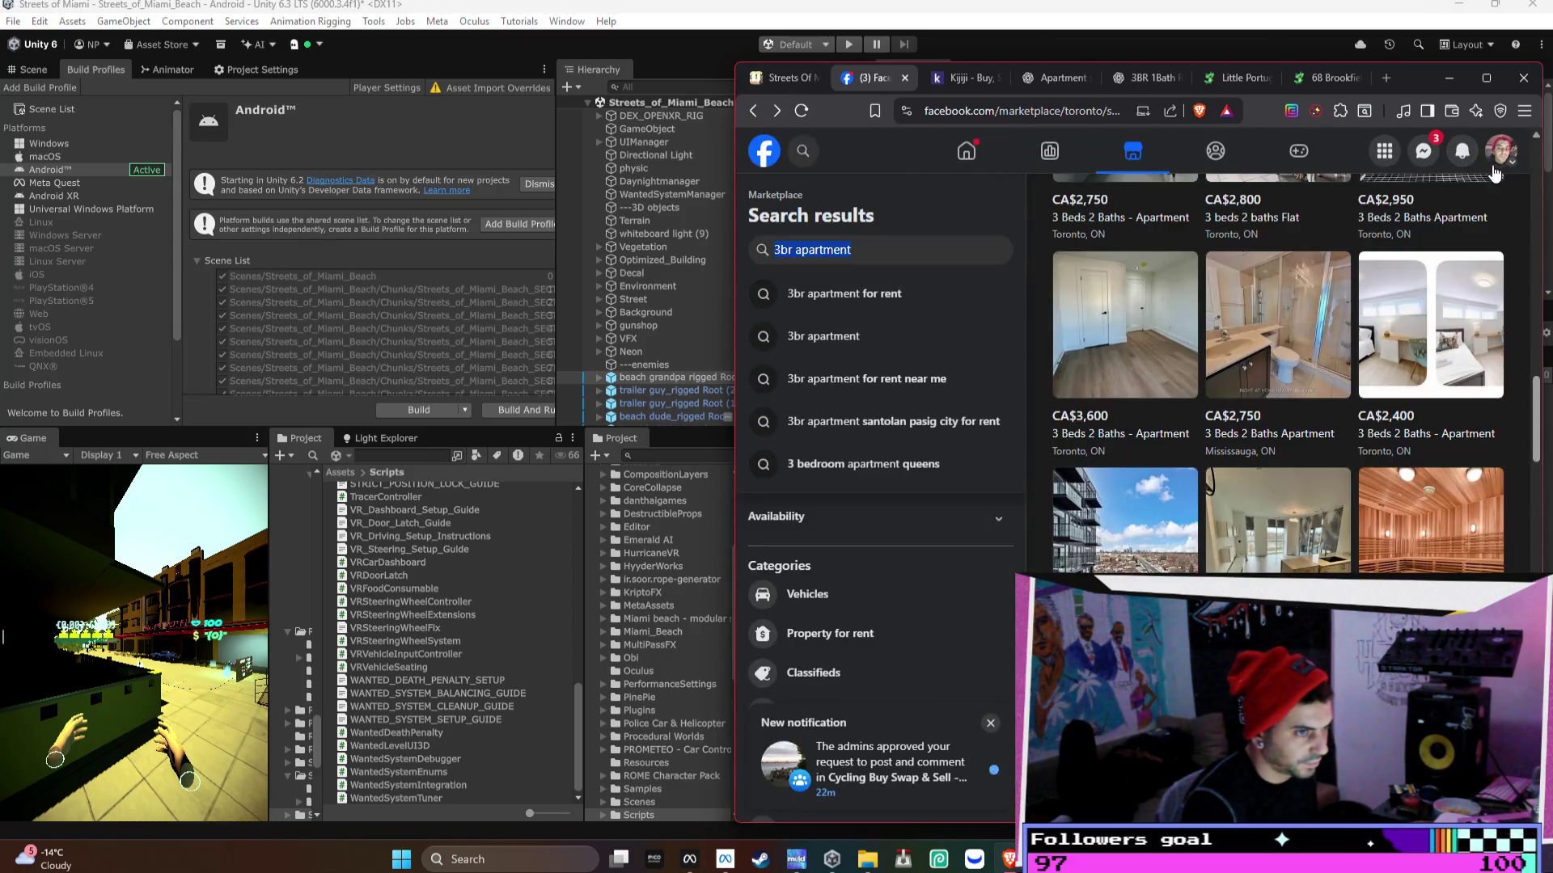
left_click(1487, 77)
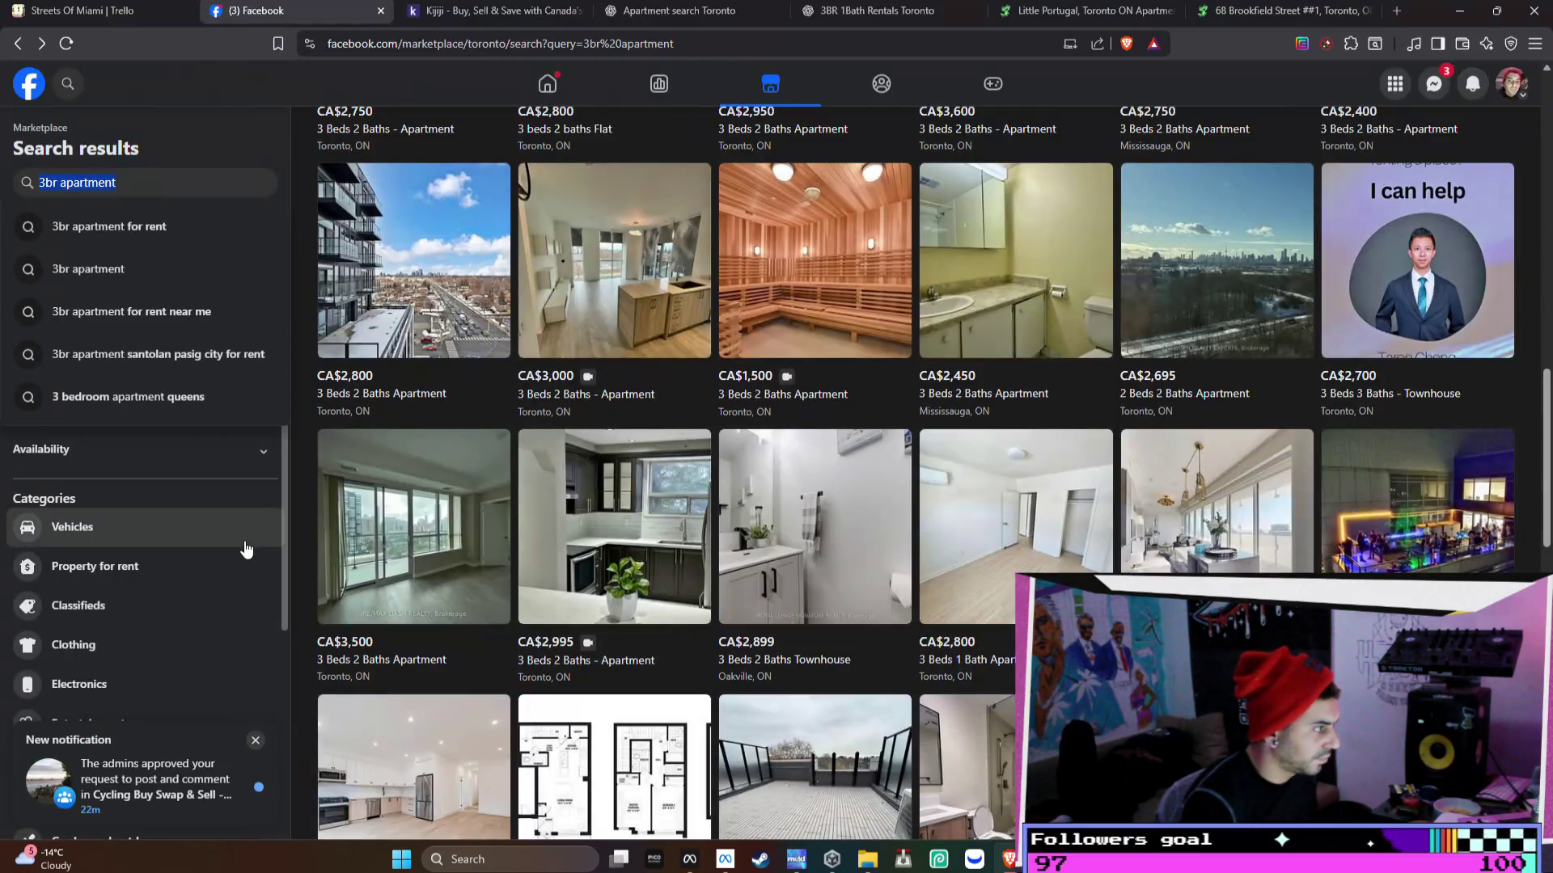
- Go back to the Marketplace home page and open the Selling page with your listings
left_click(18, 45)
left_click(18, 44)
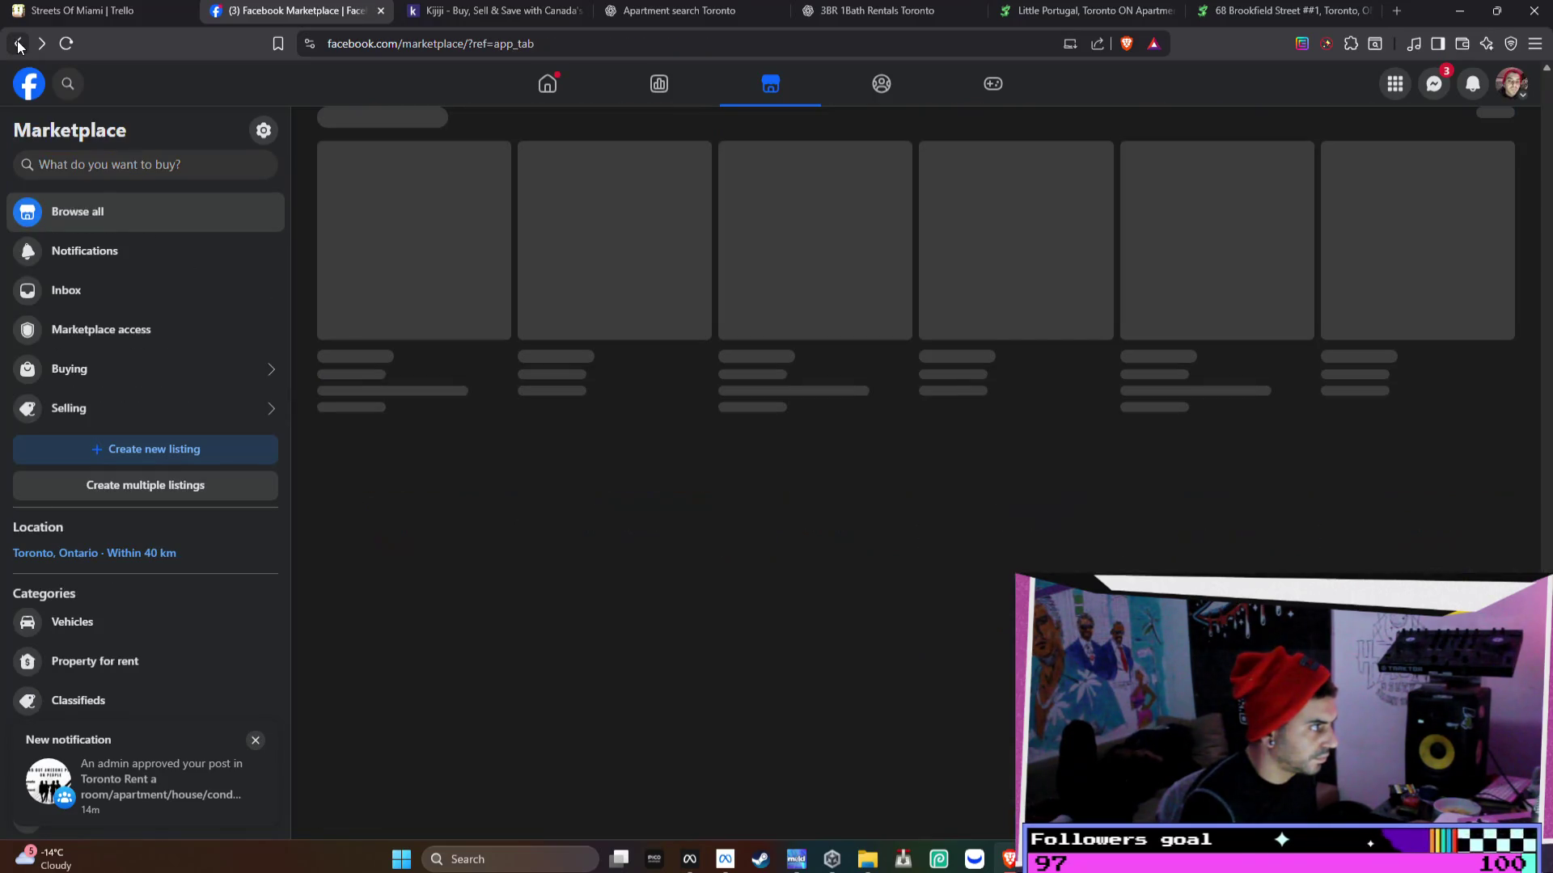
left_click(132, 406)
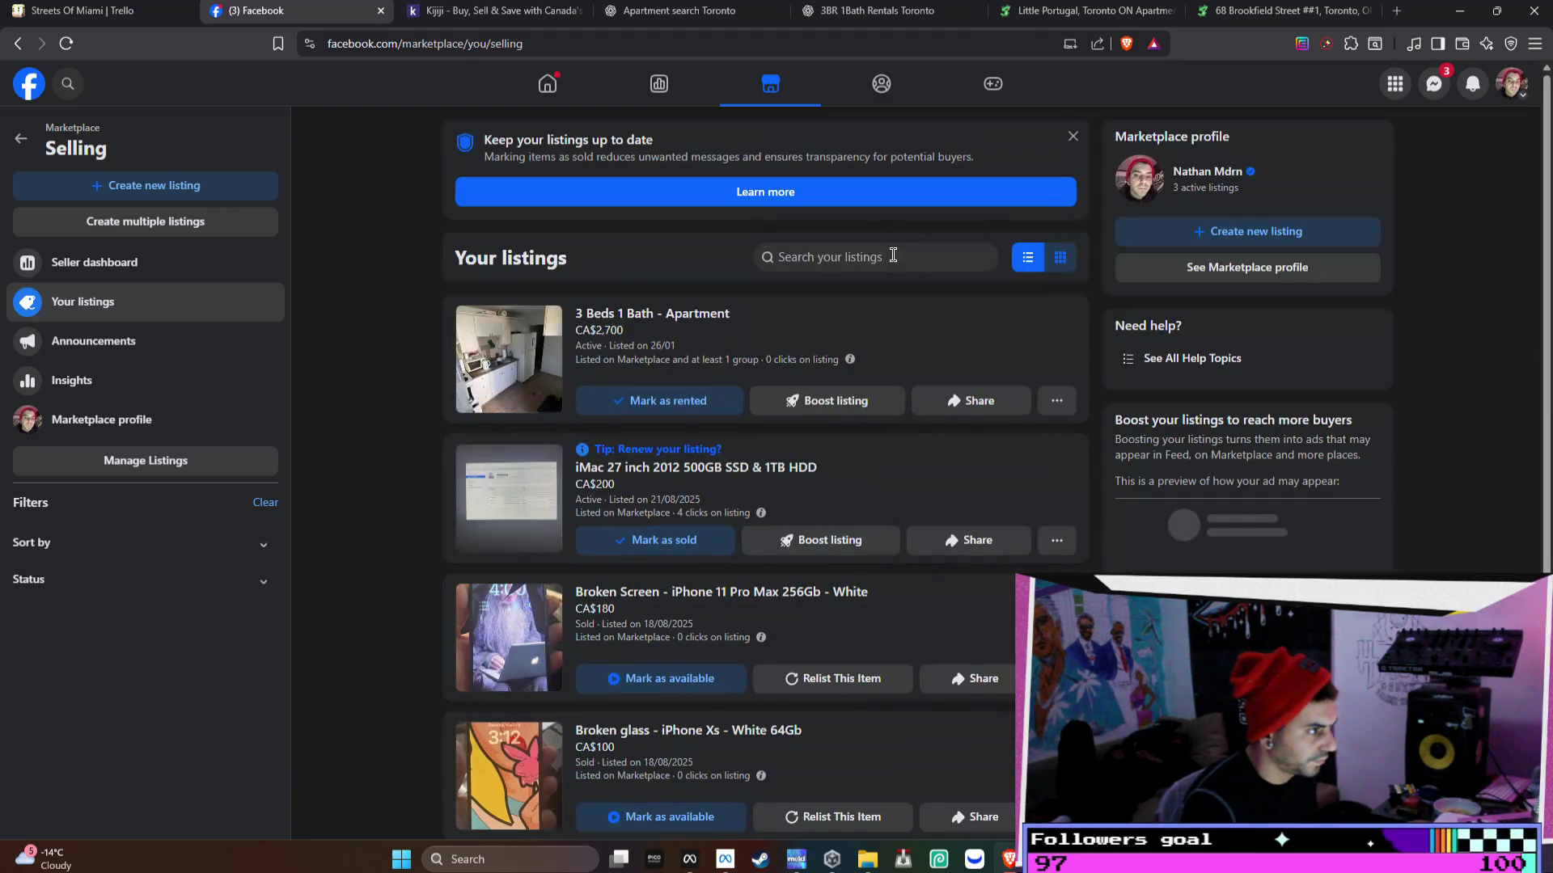
- Start editing the 3 Beds 1 Bath apartment listing
left_click(1056, 404)
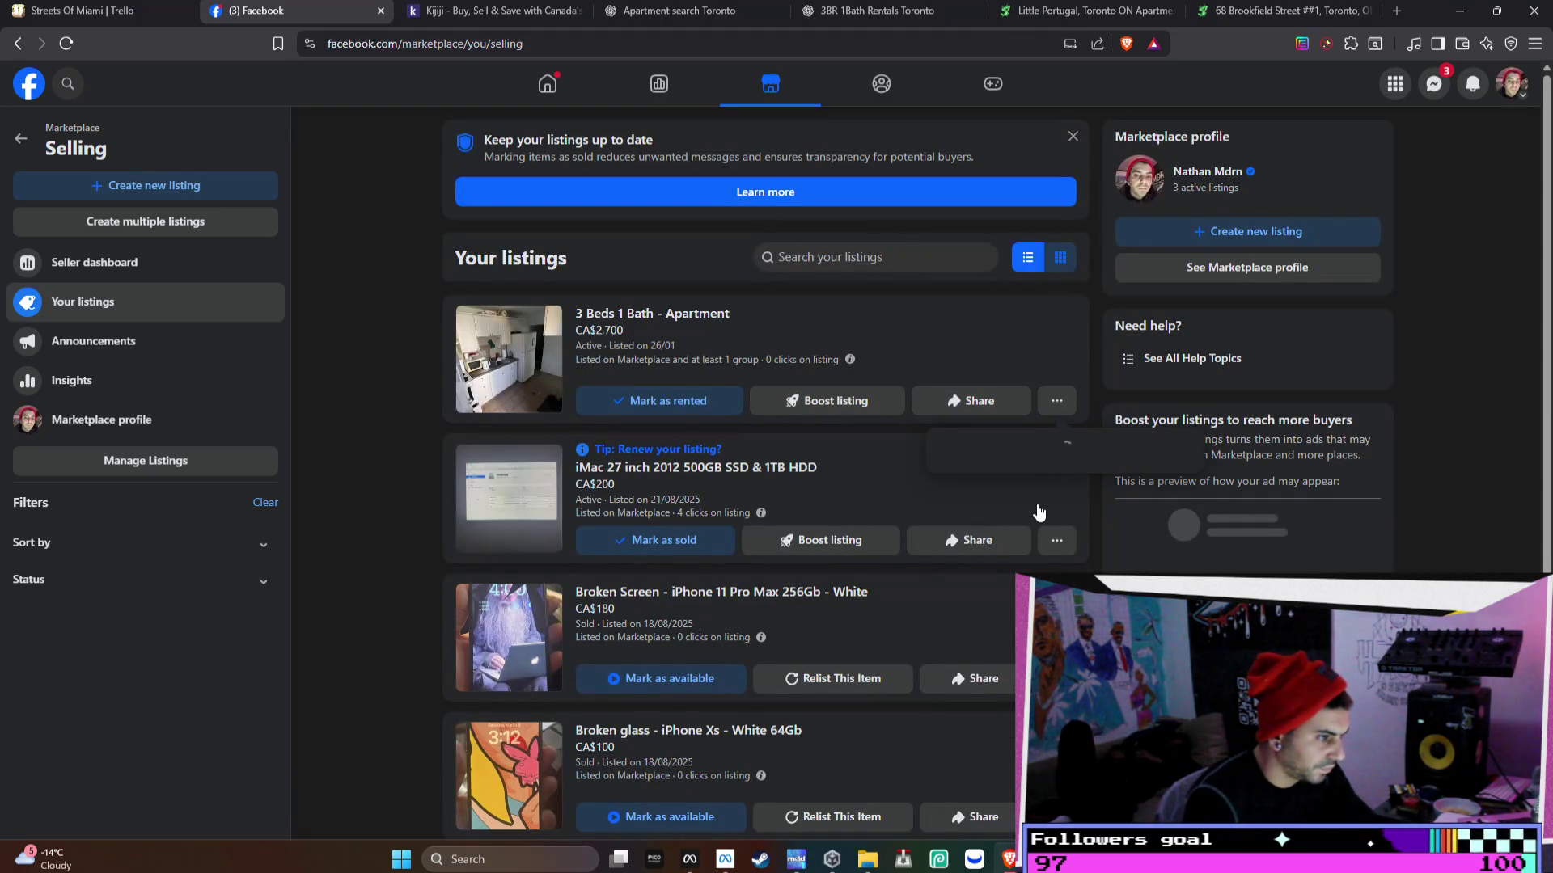
left_click(1056, 540)
left_click(997, 554)
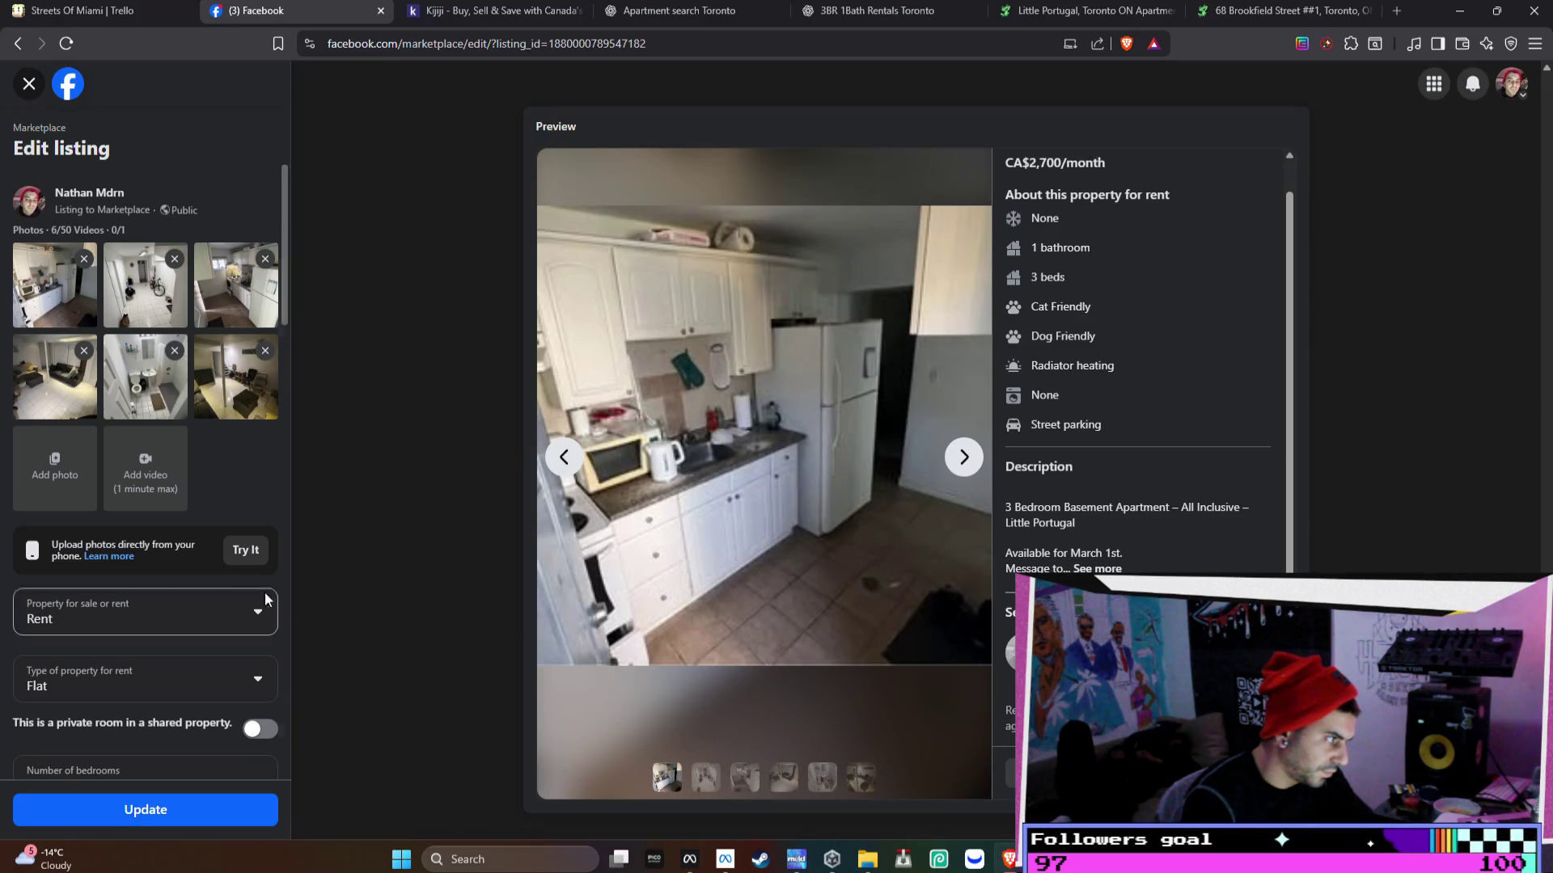
- Remove the Credit check requirement from the listing description
scroll(129, 619, "down", 10)
scroll(130, 619, "down", 3)
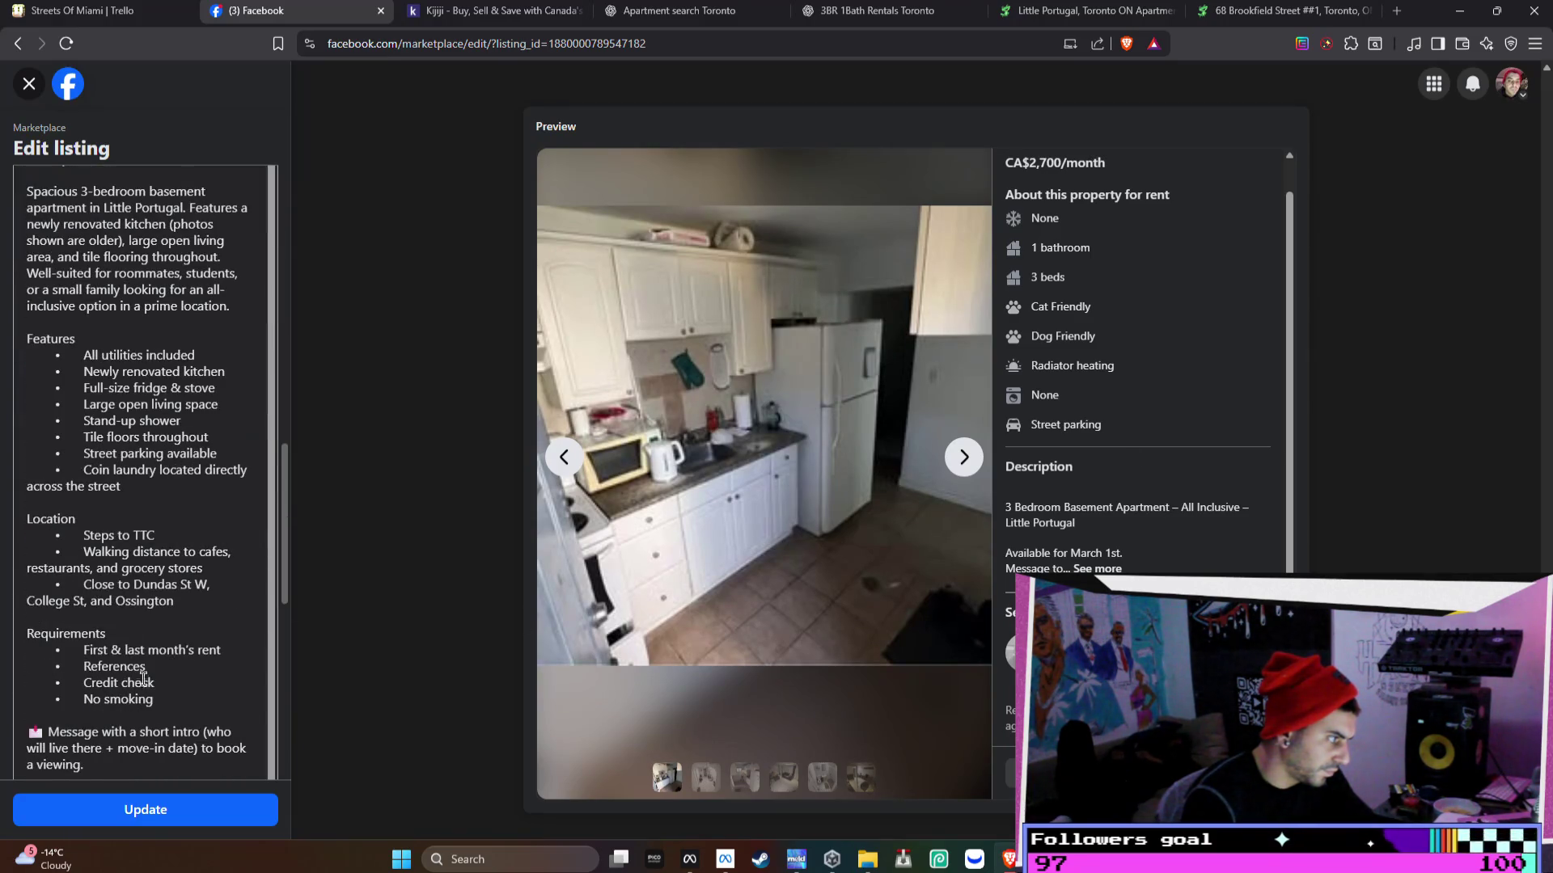
left_click(165, 699)
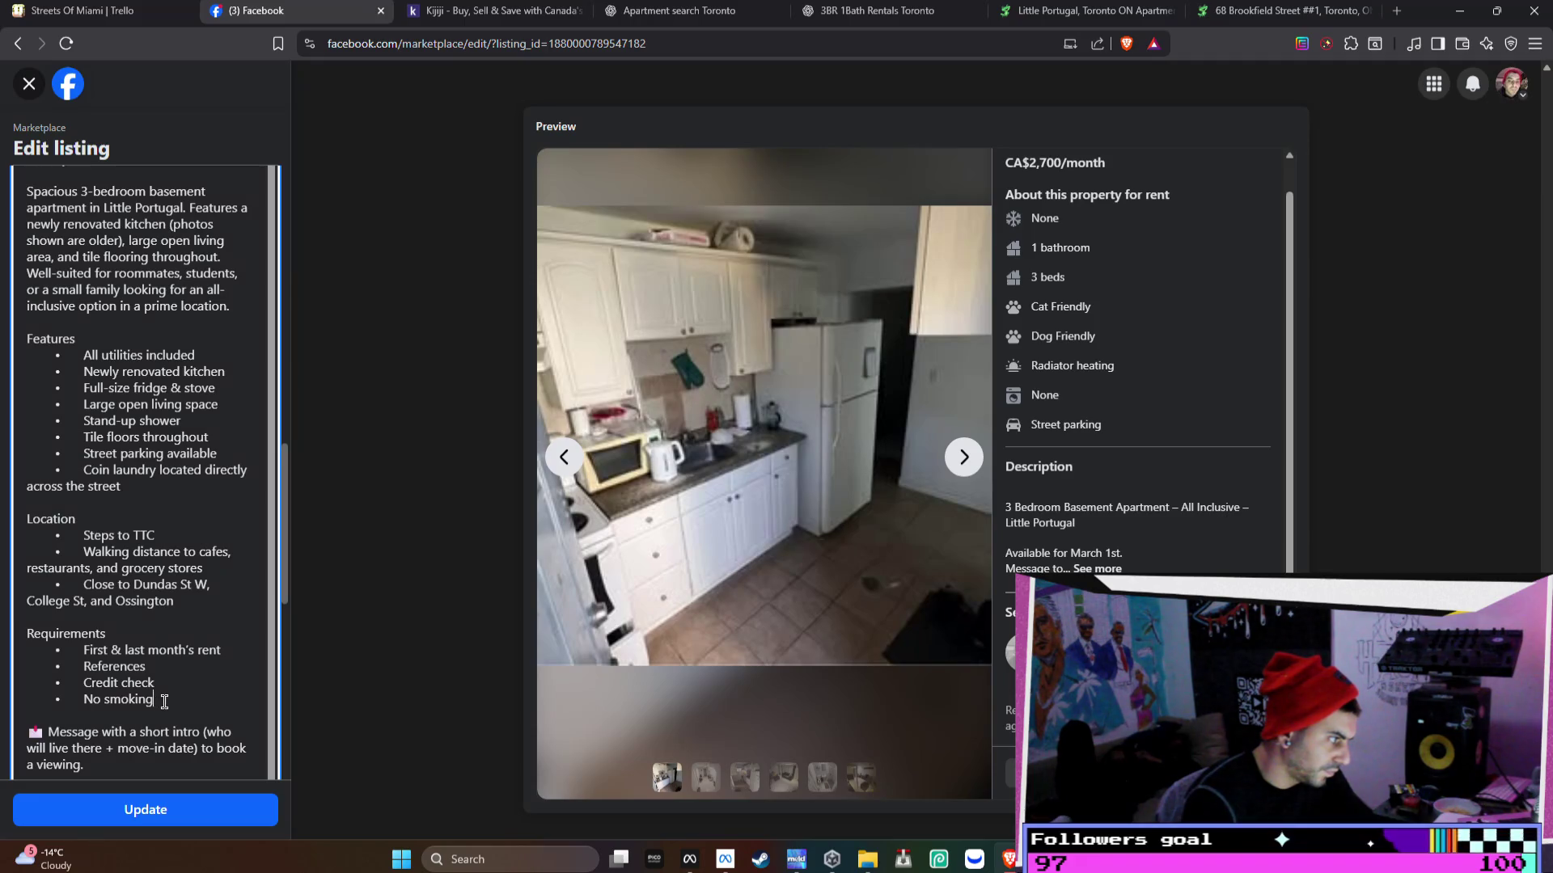
left_click_drag(168, 697, 43, 686)
left_click(166, 684)
key("BackSpace")
key("BackSpace")
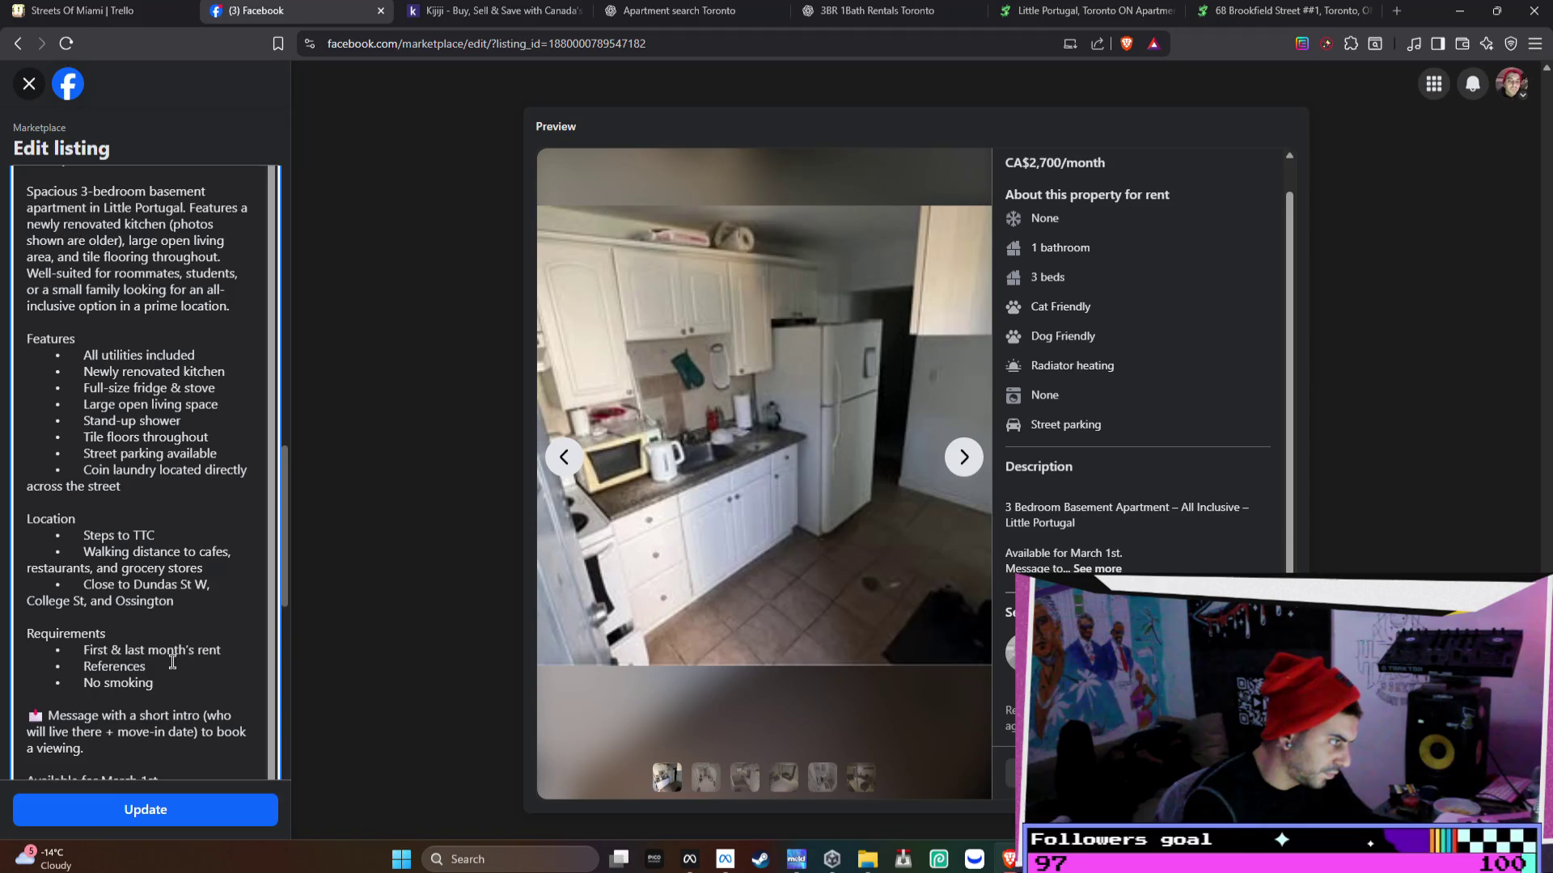
scroll(174, 671, "down", 2)
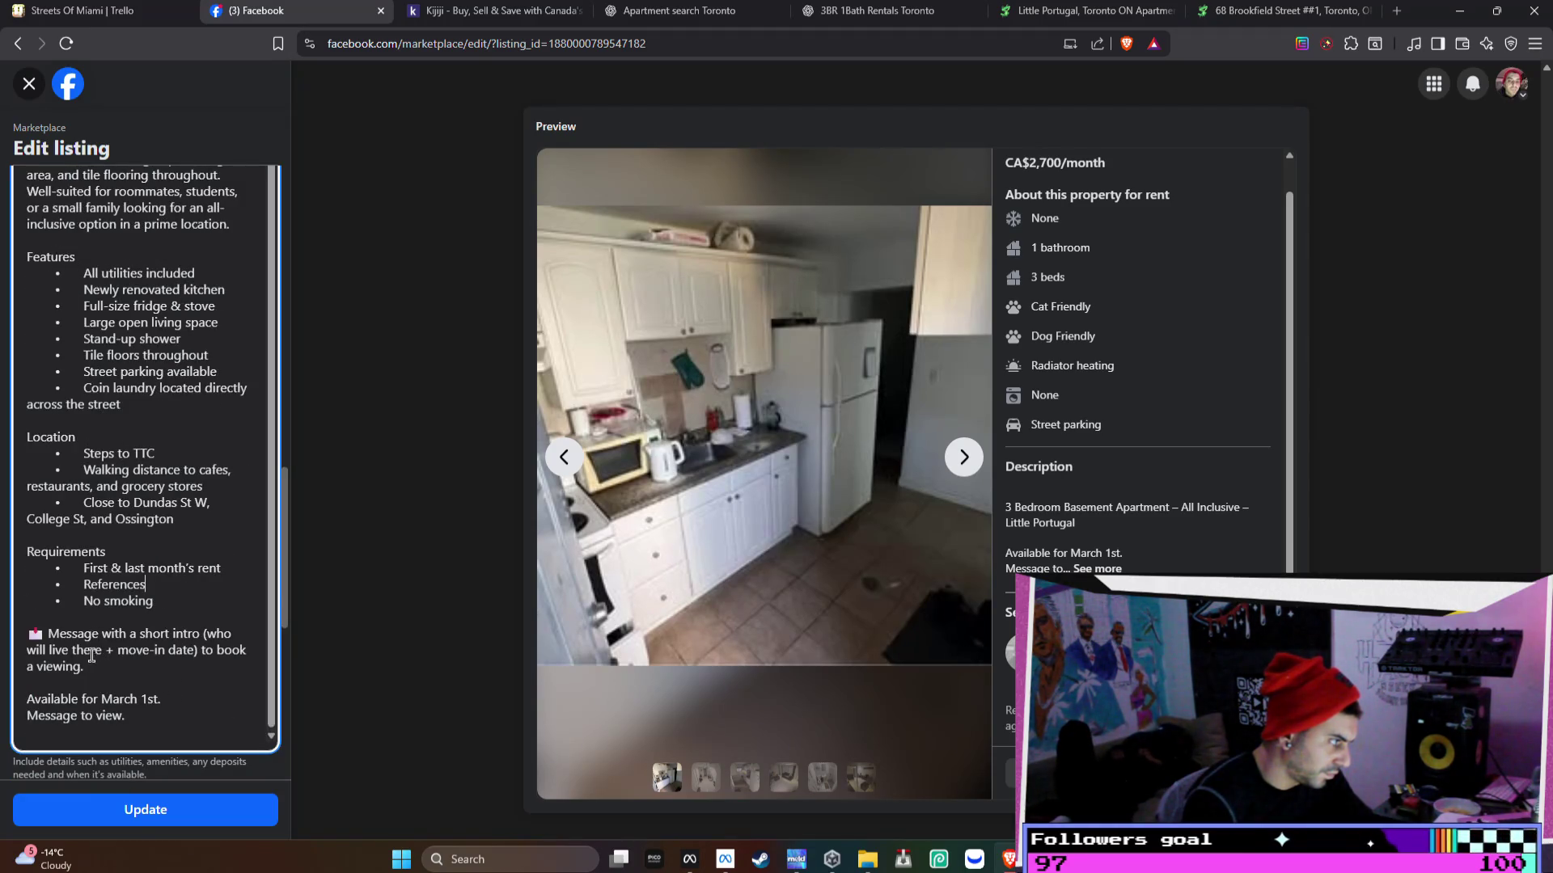
left_click_drag(54, 633, 84, 668)
left_click(174, 700)
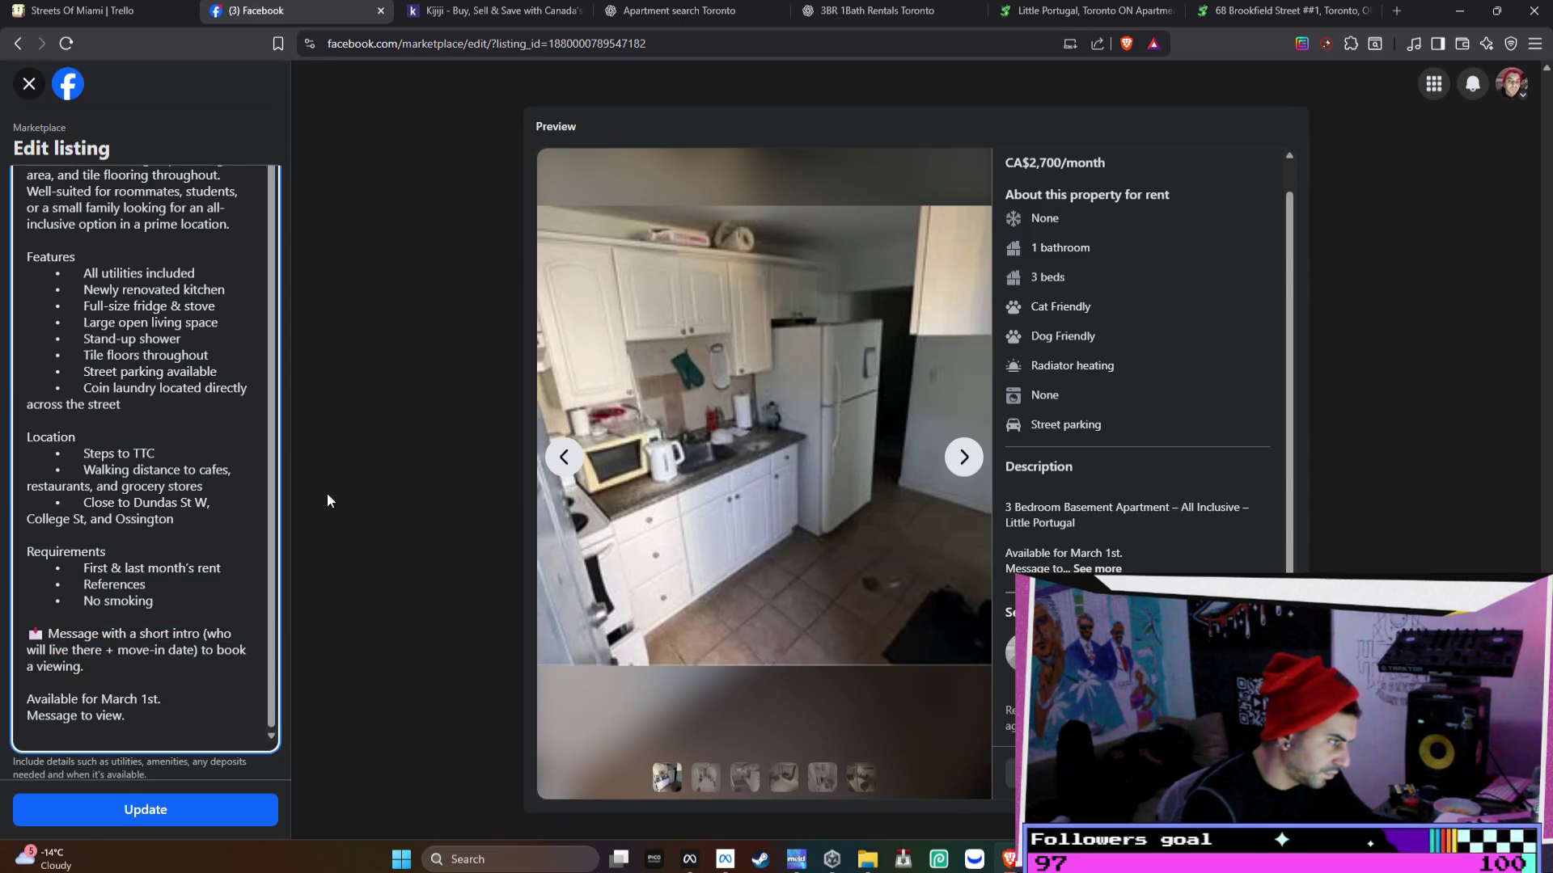
- Save the updated listing and dismiss the boost offer
scroll(225, 651, "down", 6)
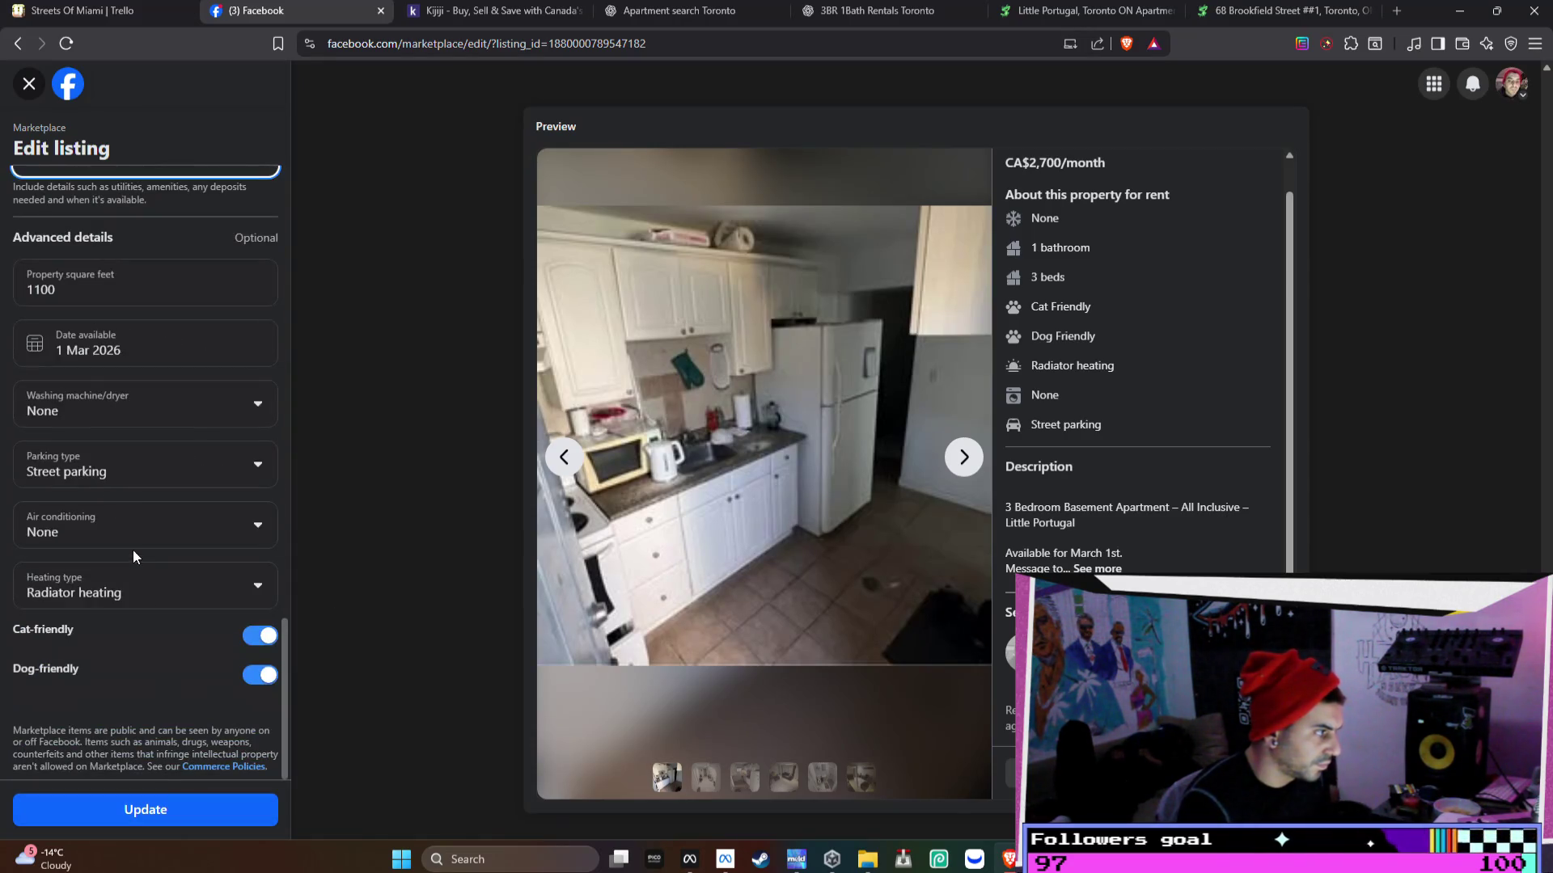
left_click(123, 812)
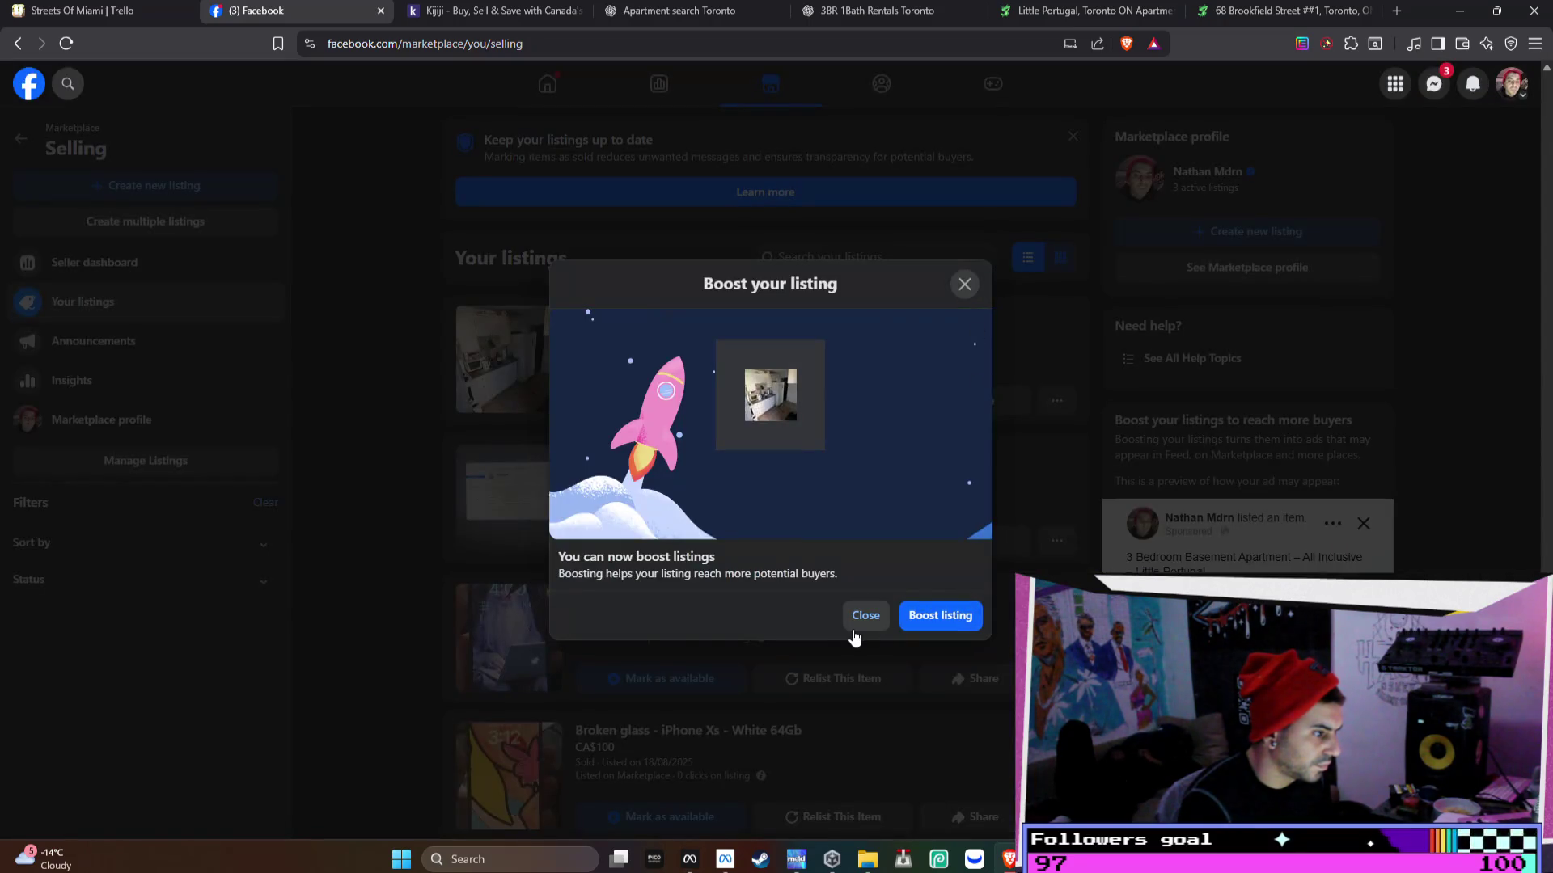
left_click(862, 619)
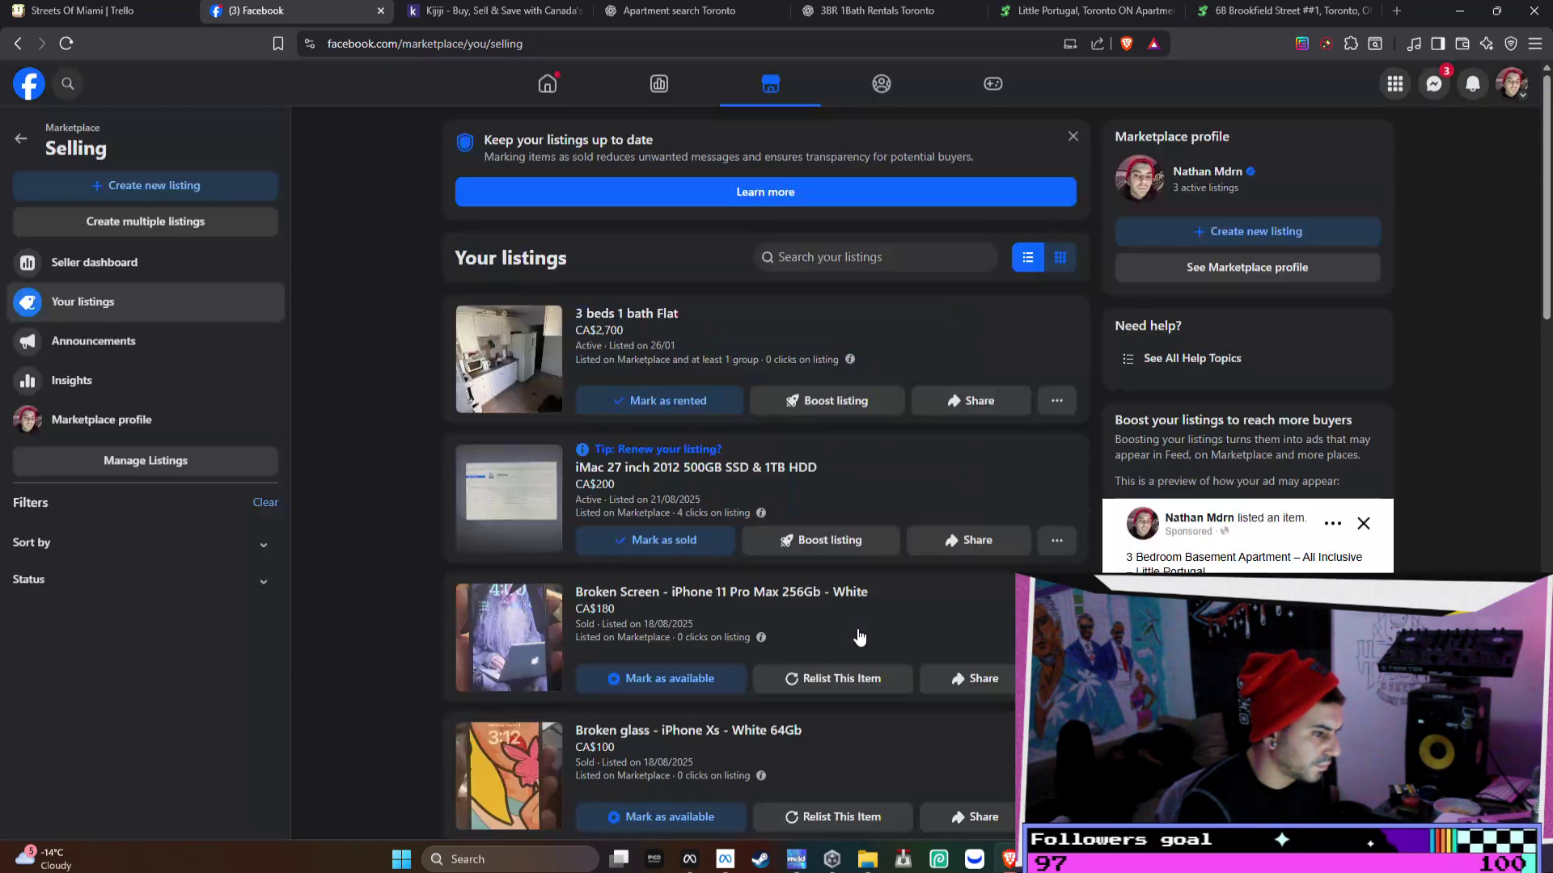
- Close the Facebook, Kijiji and PadMapper rental-search tabs with Ctrl+W
key("ctrl+w")
scroll(850, 340, "down", 4)
scroll(930, 508, "up", 5)
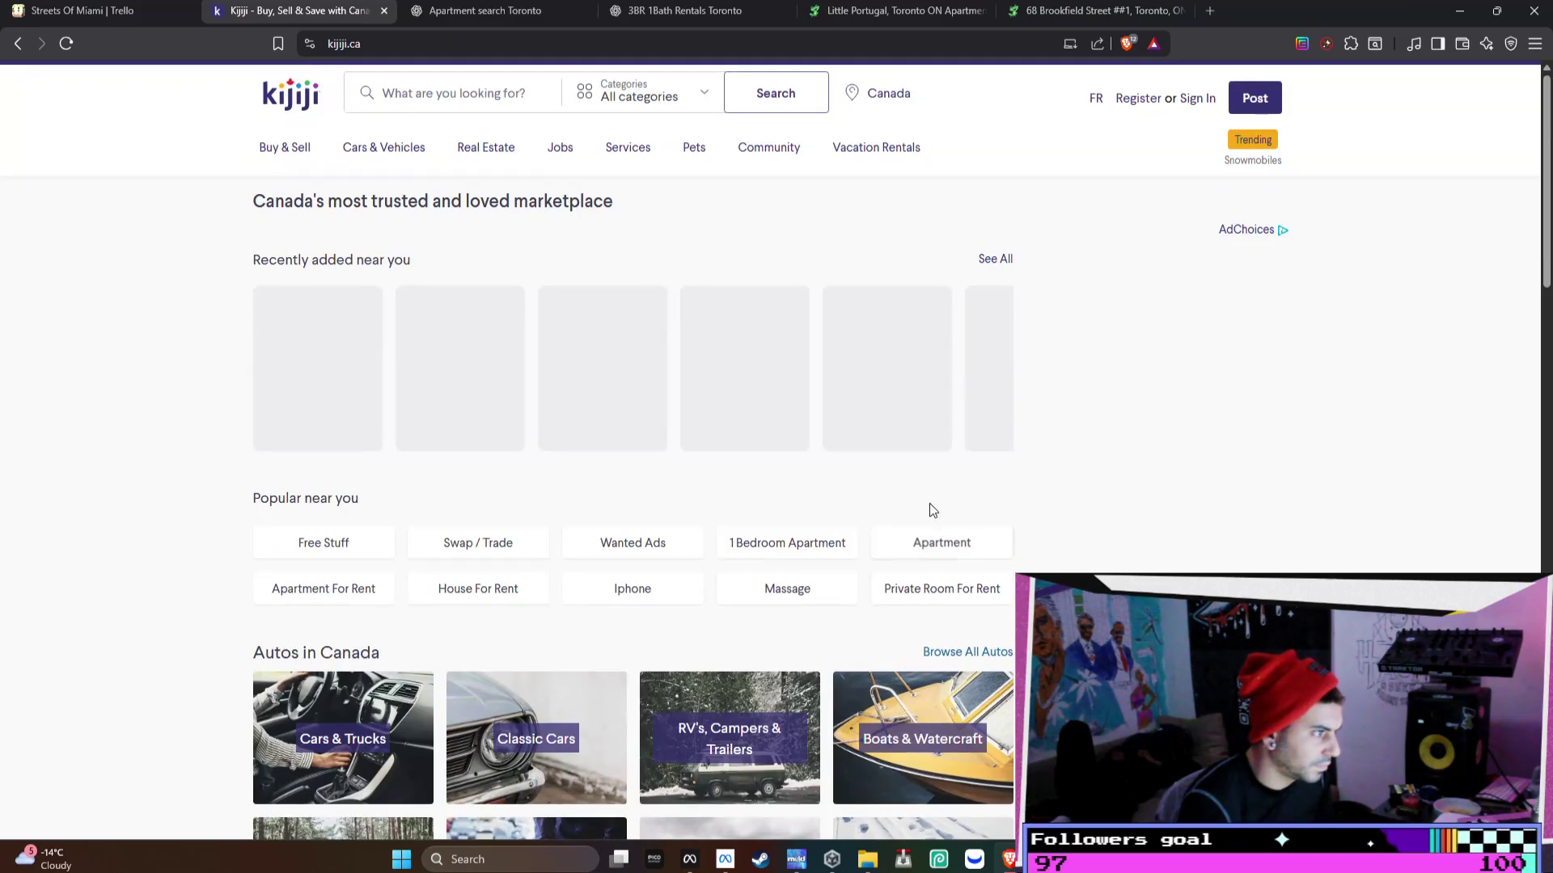
left_click(449, 94)
key("ctrl+w")
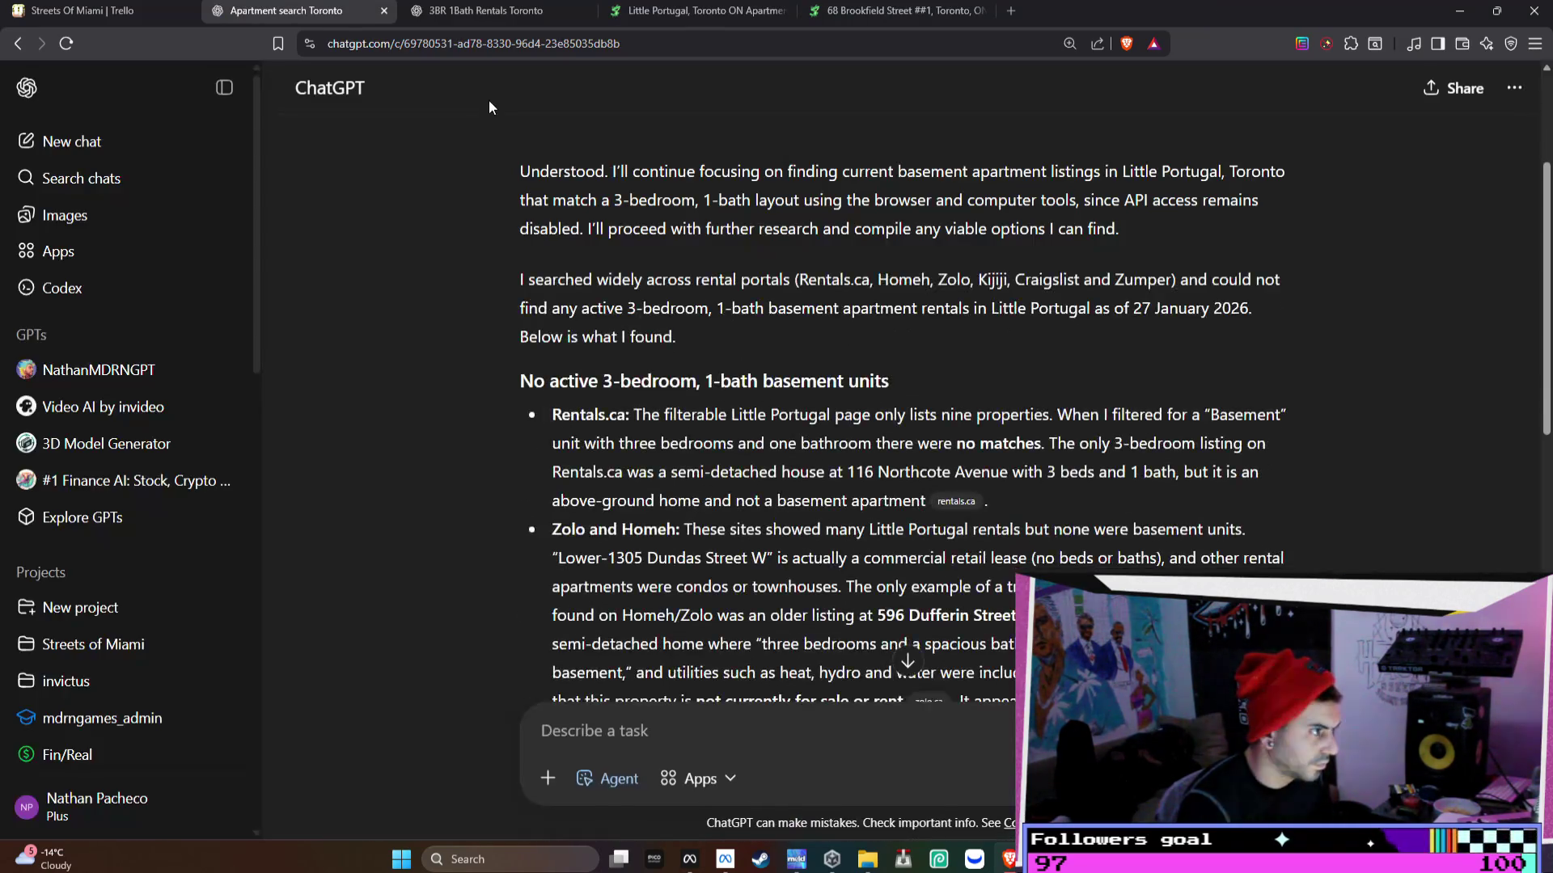
key("ctrl+w")
key("ctrl+w")
key("ctrl+w")
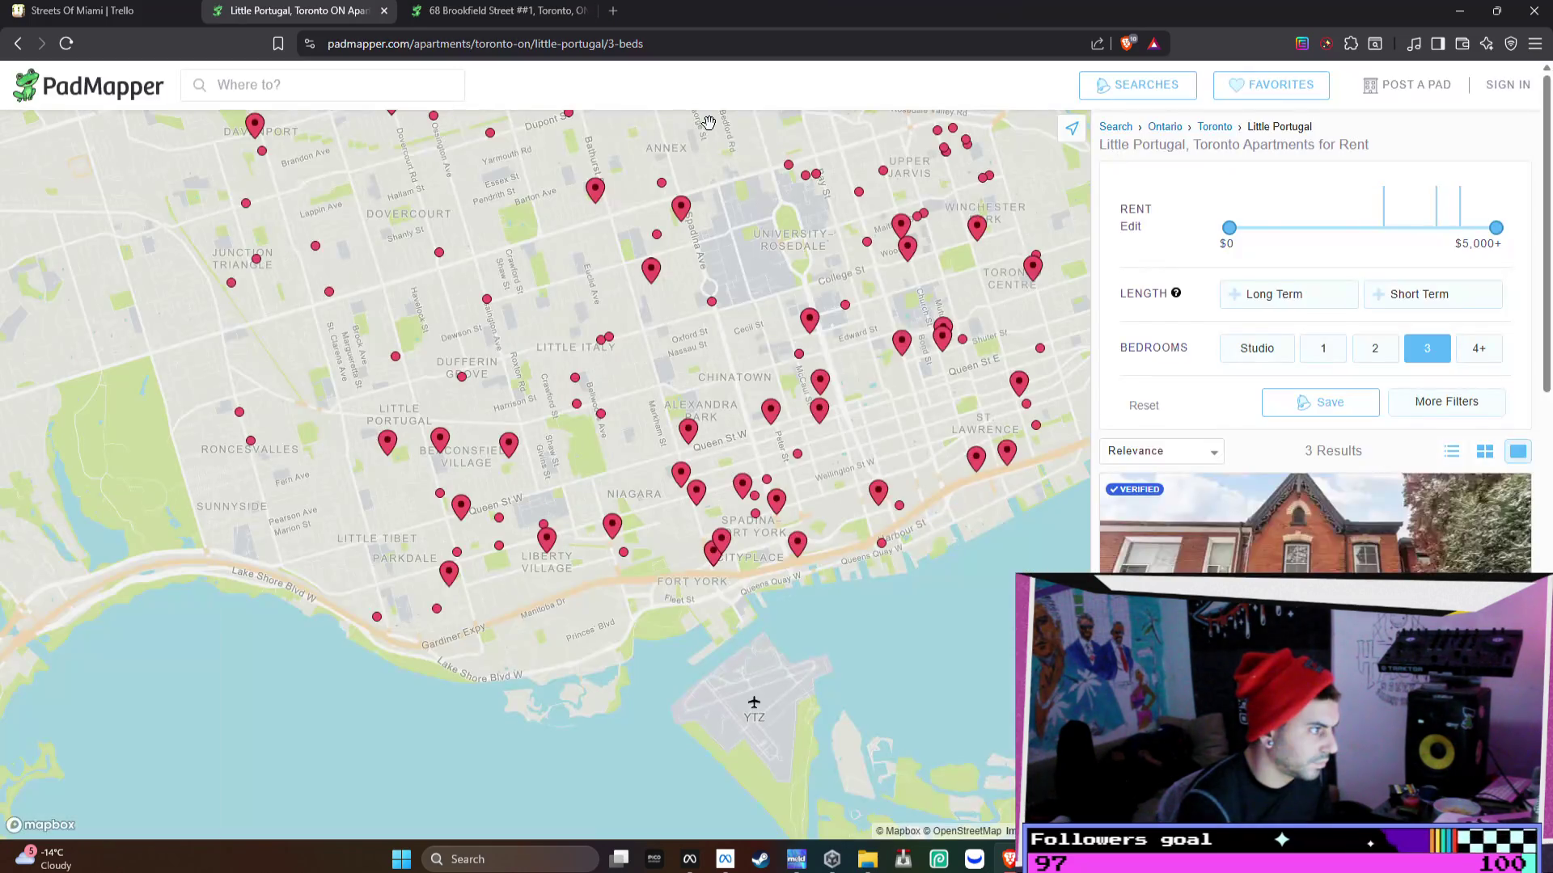
key("ctrl+w")
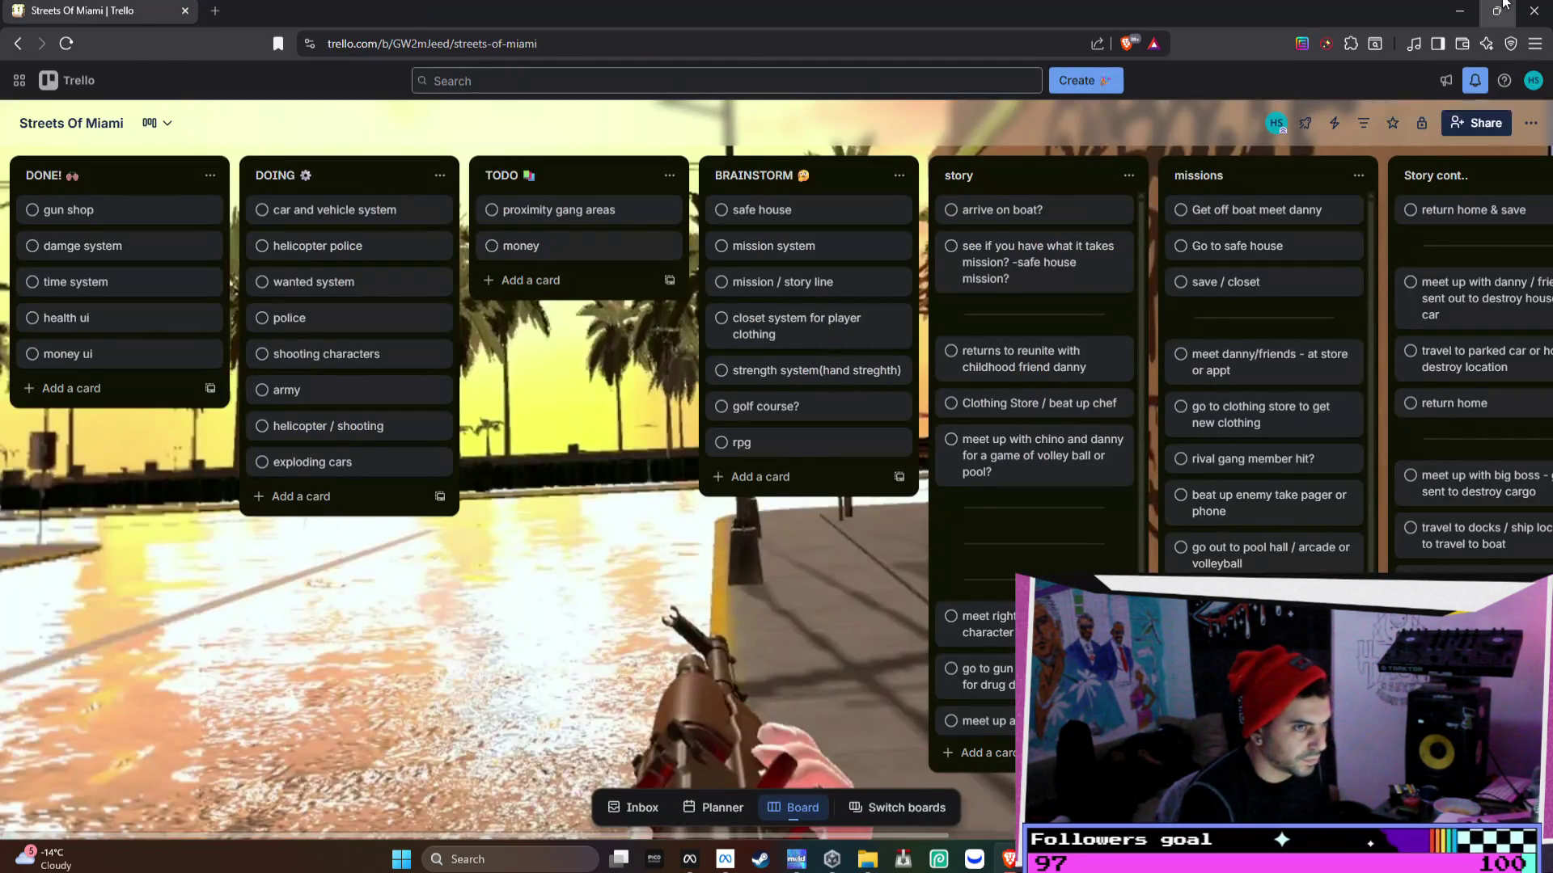
- Restore the browser down, move Bezi to the right, and return to the Unity editor
key("super+Down")
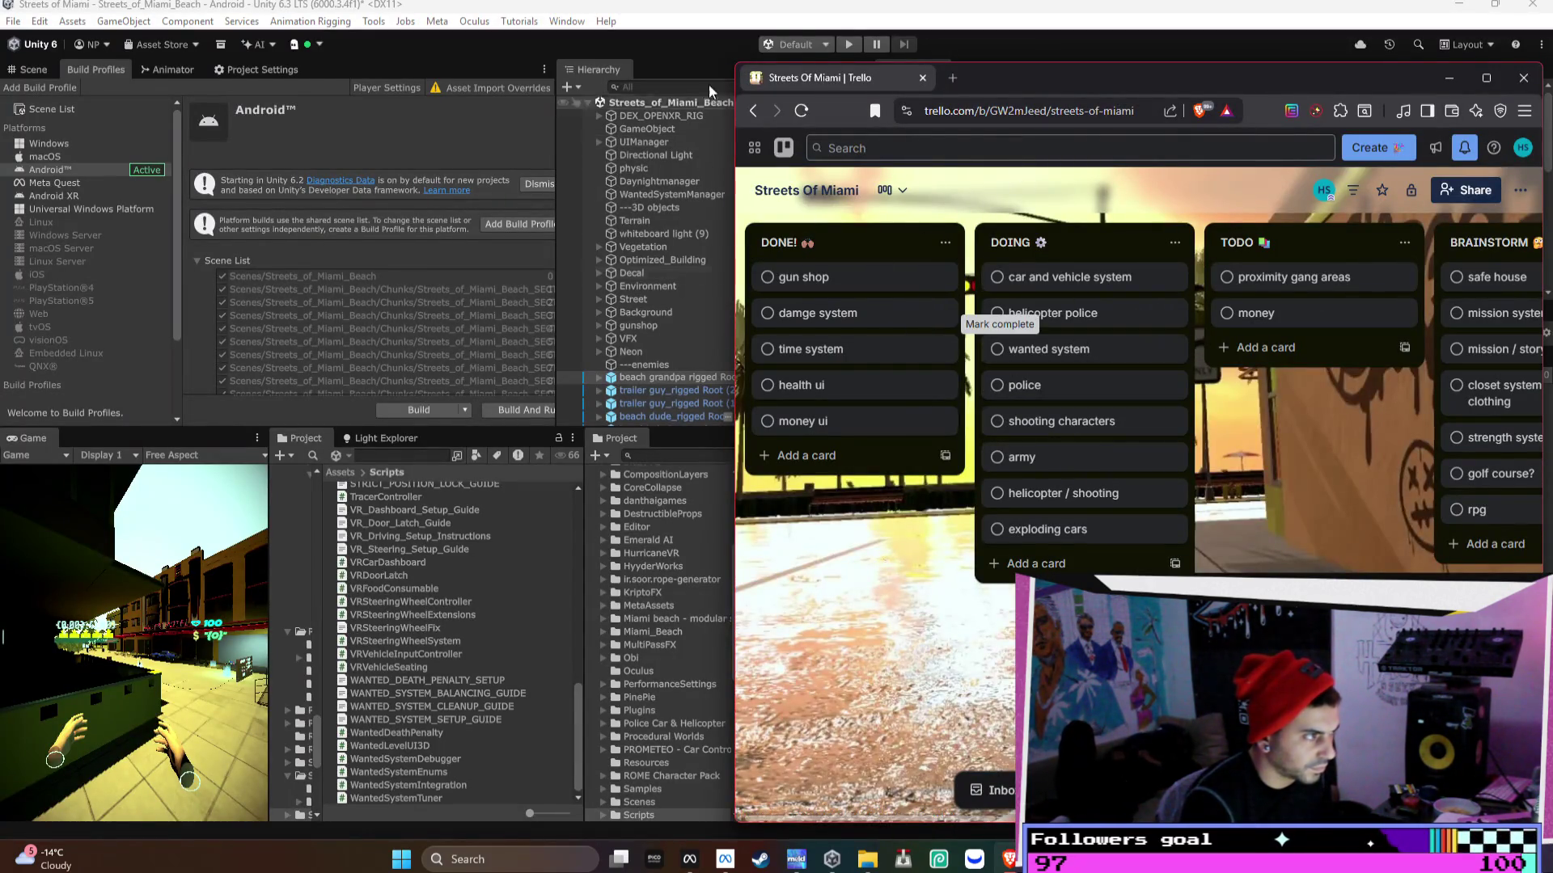
key("alt+Tab")
mouse_move(343, 26)
left_mouse_down()
mouse_move(572, 49)
mouse_move(484, 42)
mouse_move(427, 13)
left_mouse_up()
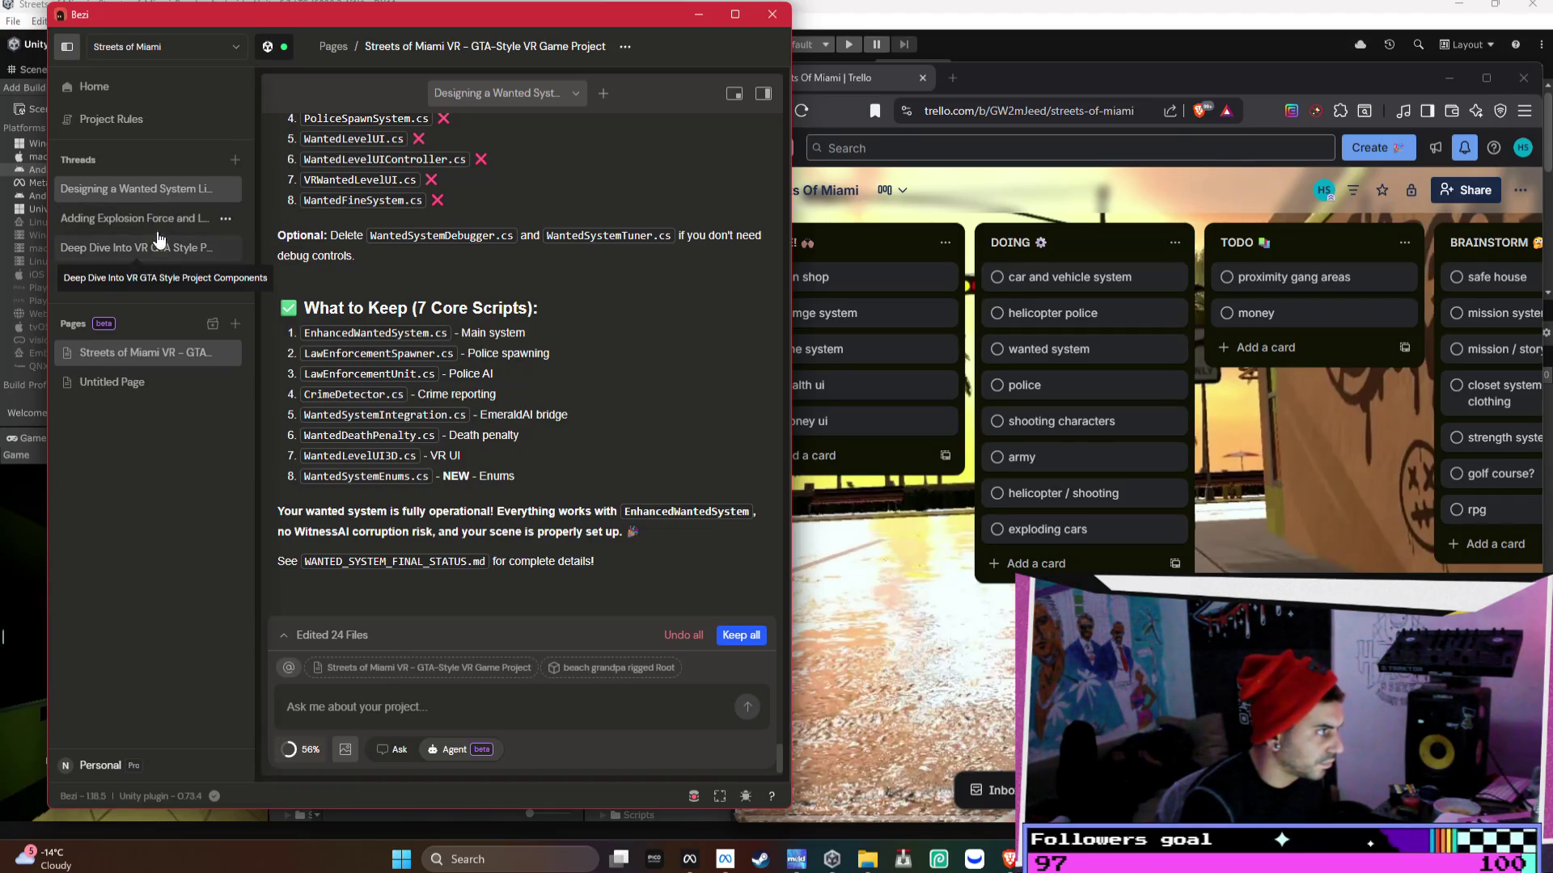
key("alt+Tab")
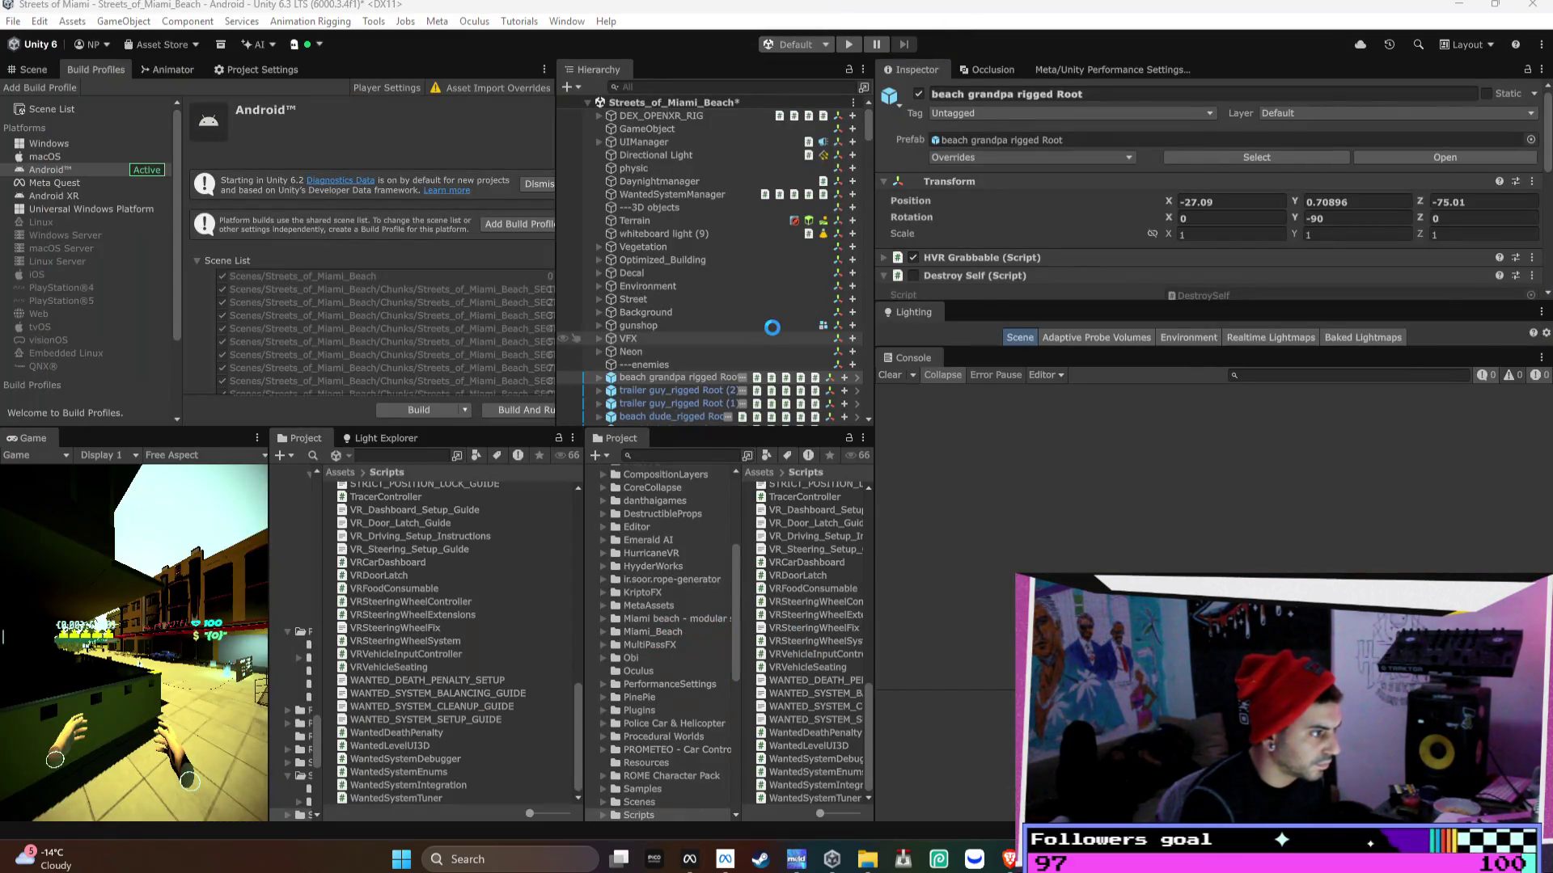
scroll(772, 328, "down", 10)
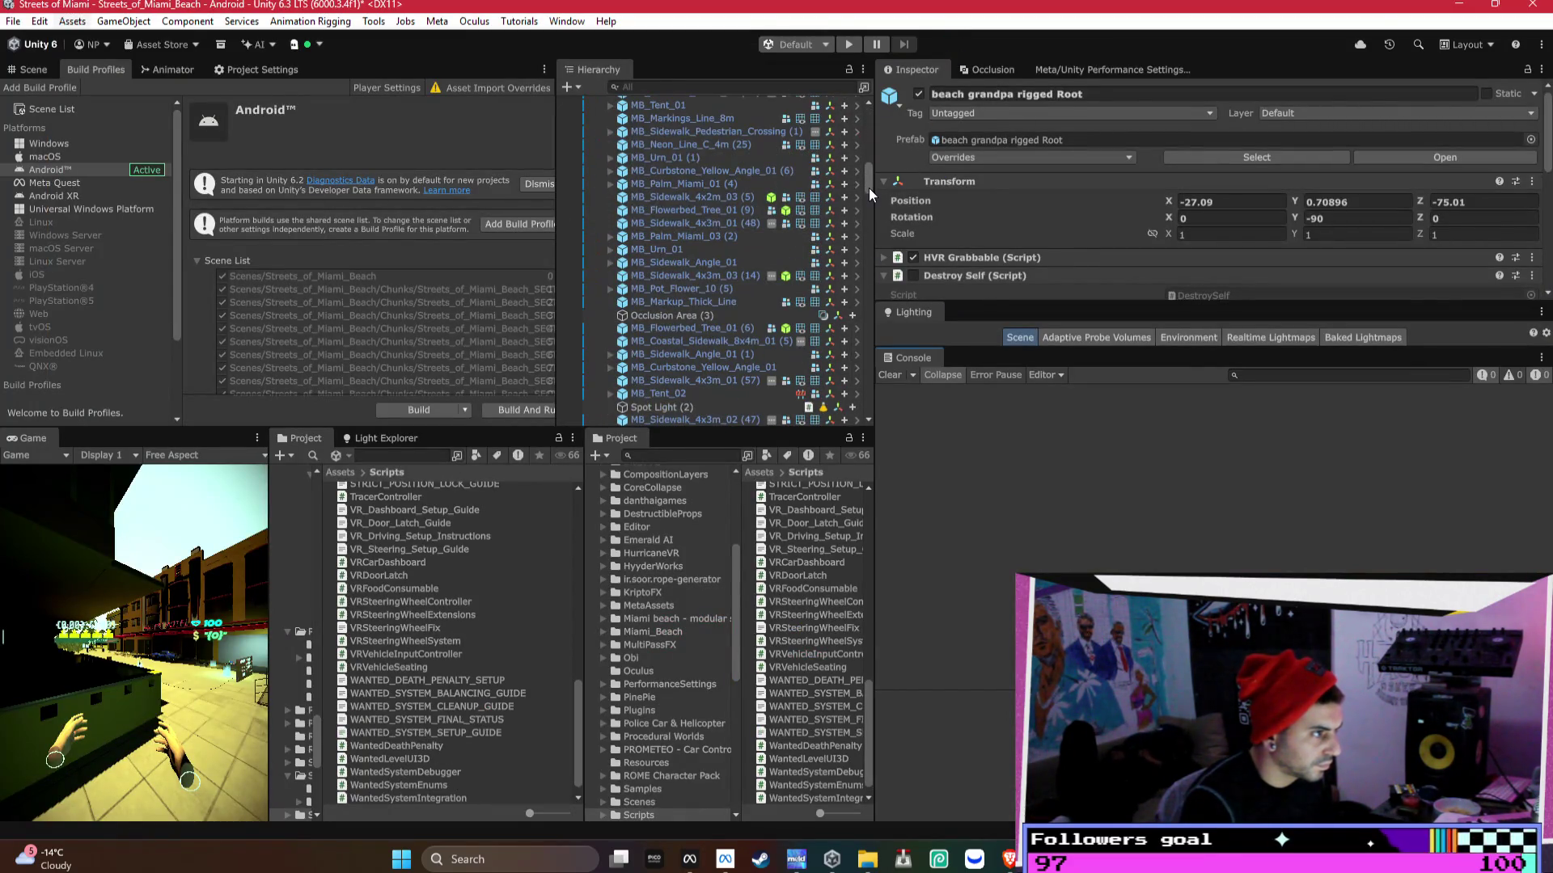
- Search the project assets and drag the Helicopter prefab into the scene
left_click_drag(871, 194, 869, 401)
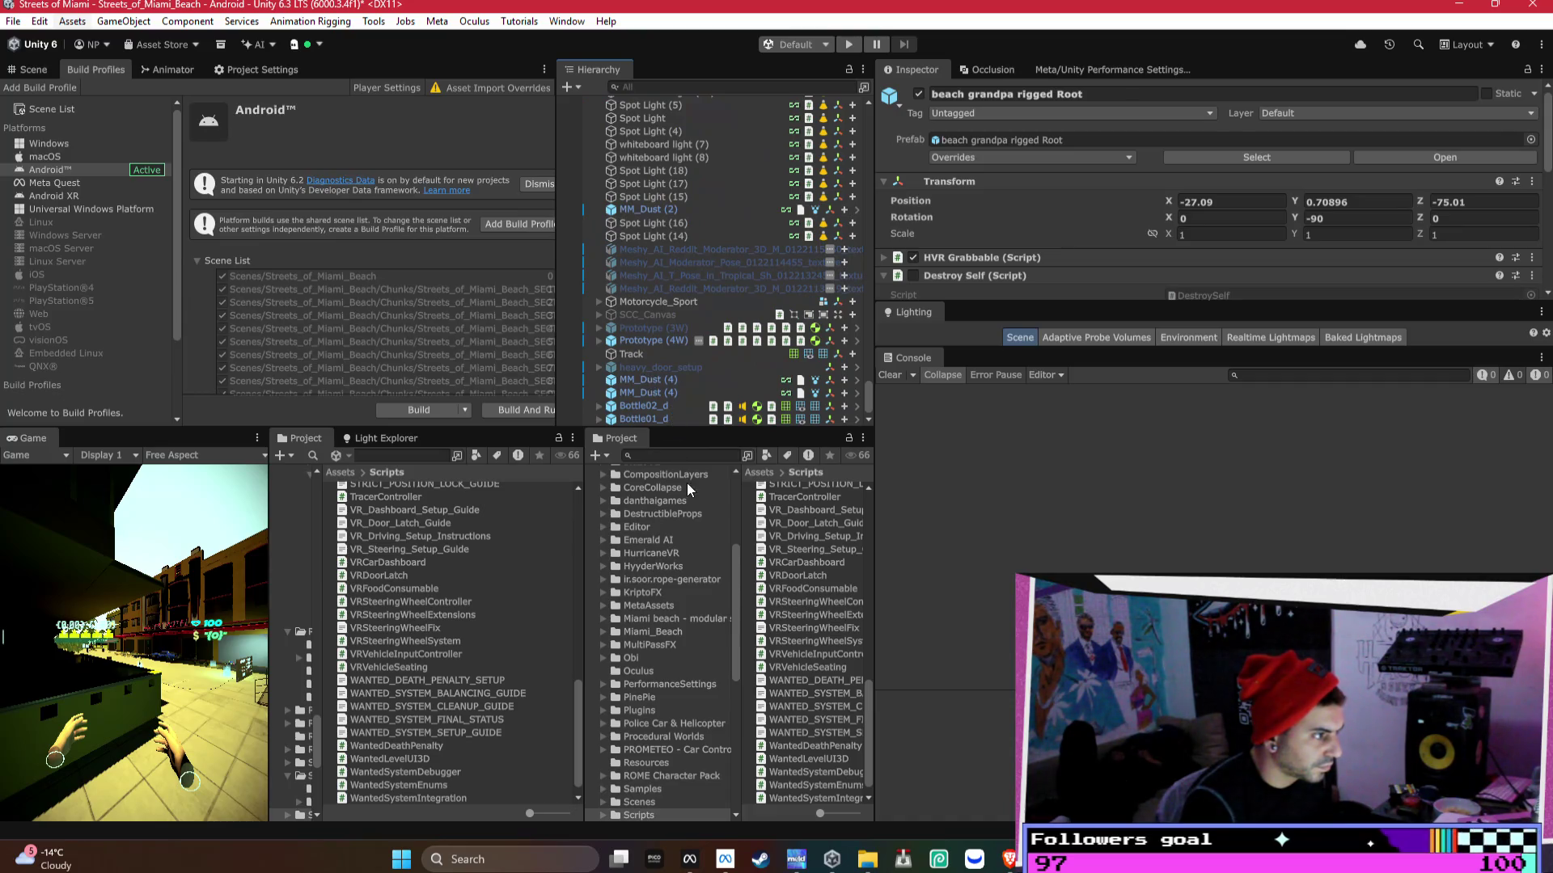
left_click(679, 453)
type("ll")
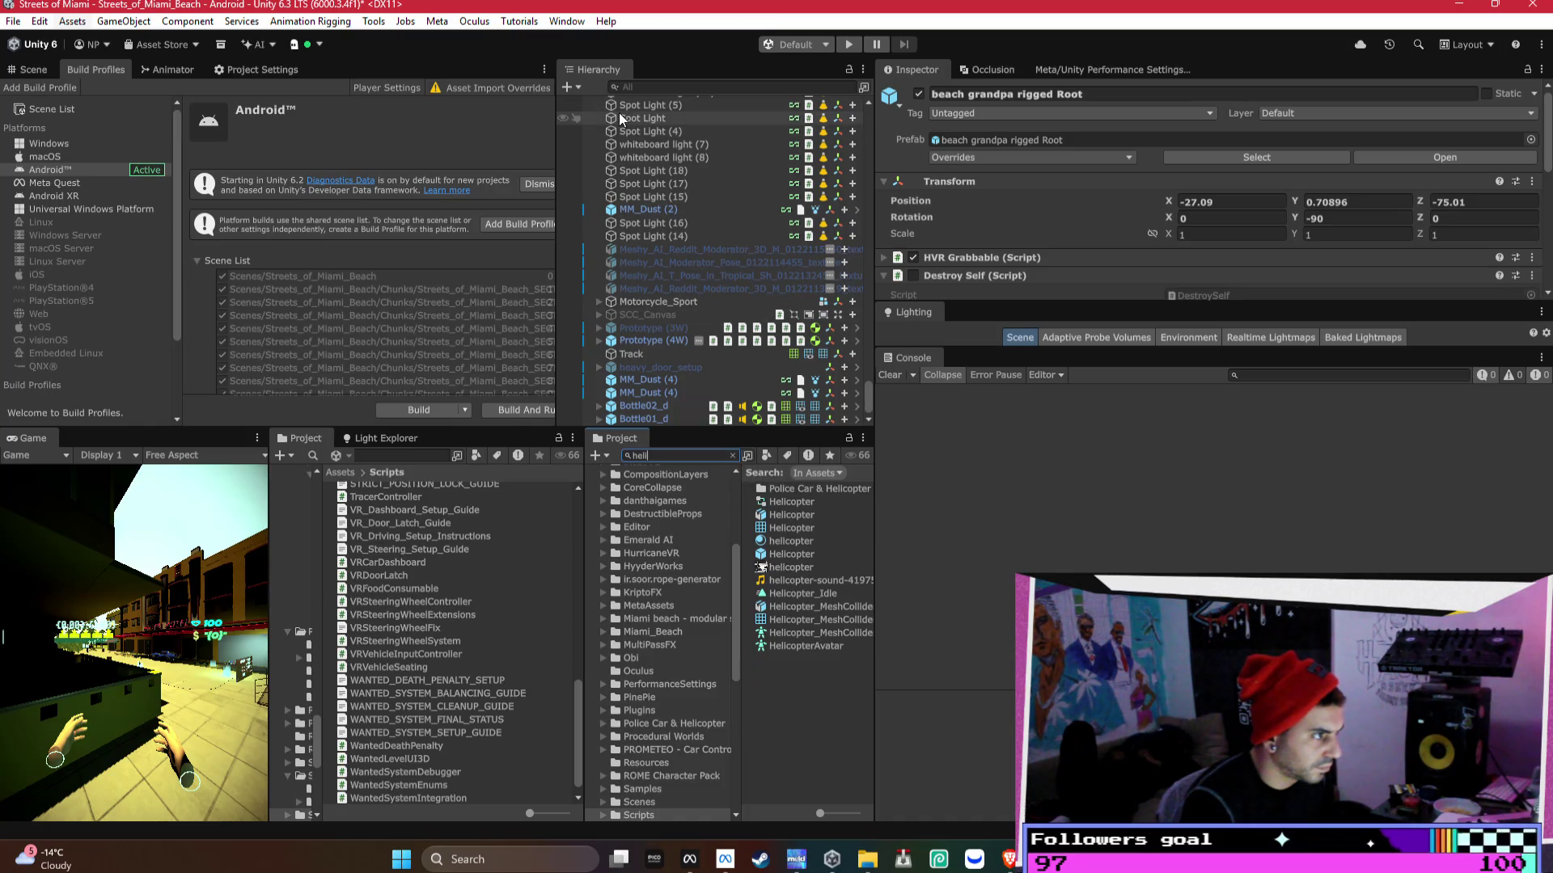
left_click_drag(824, 561, 647, 421)
left_click(731, 456)
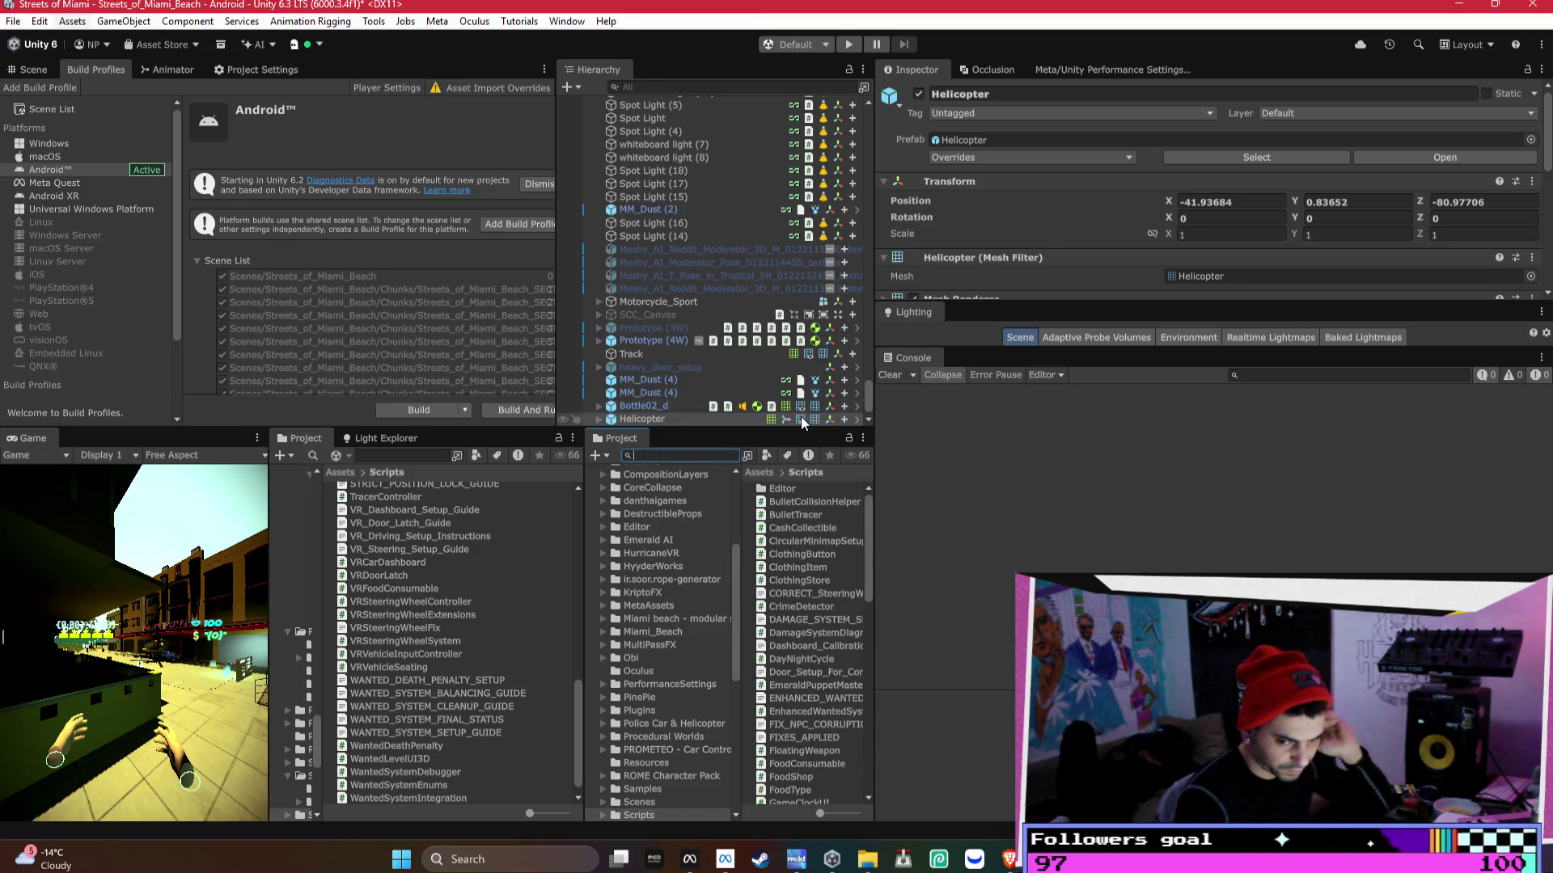
- Move Helicopter below Bottle01_d in the Hierarchy and switch to the Scene view
scroll(712, 412, "down", 1)
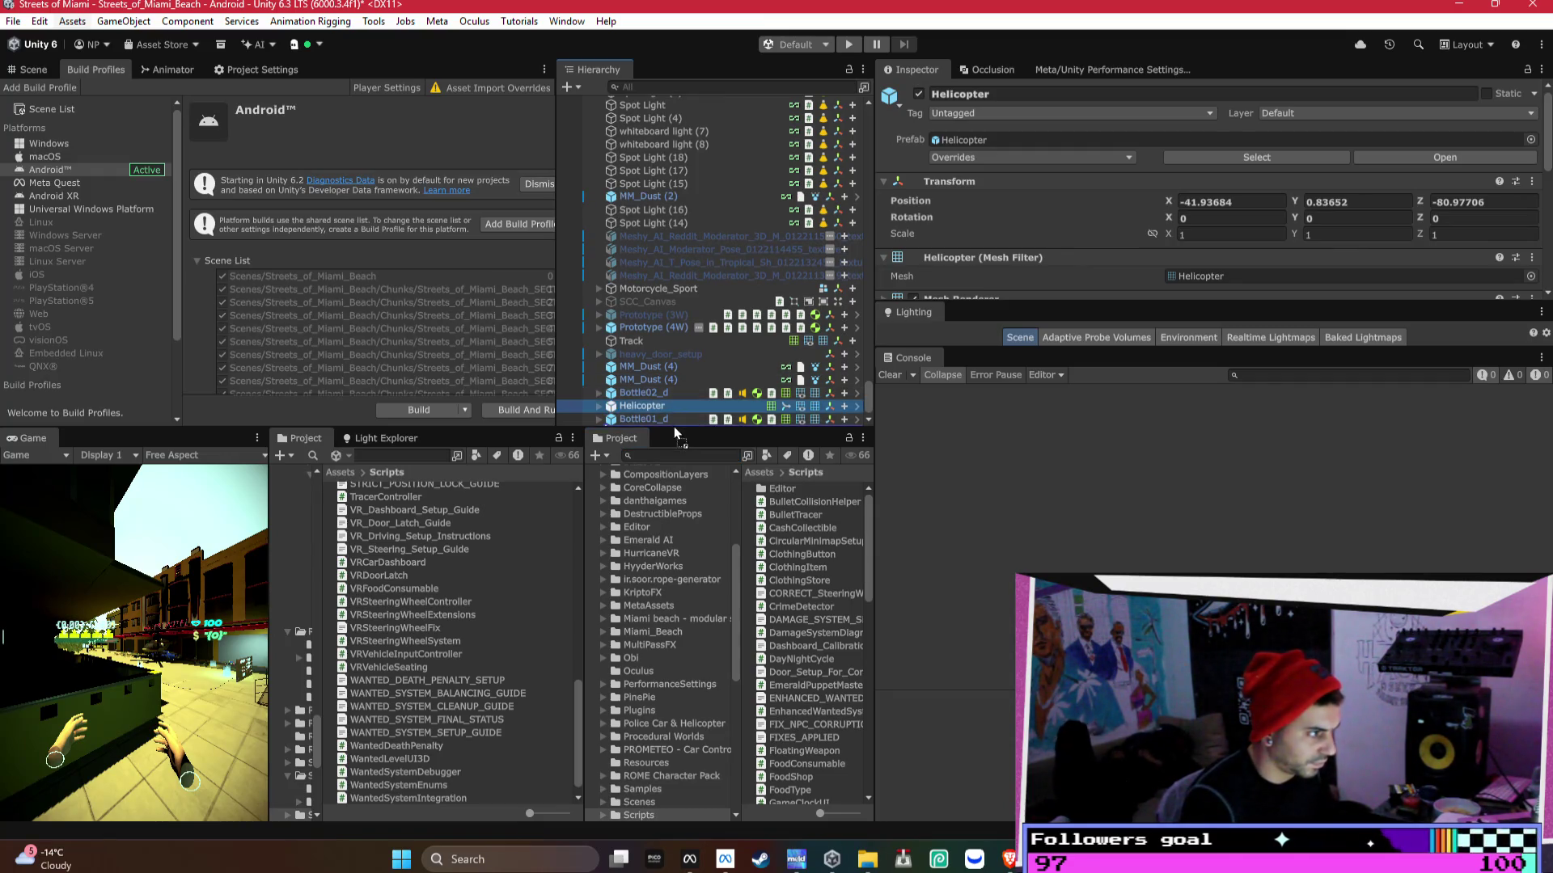
left_click_drag(643, 406, 647, 423)
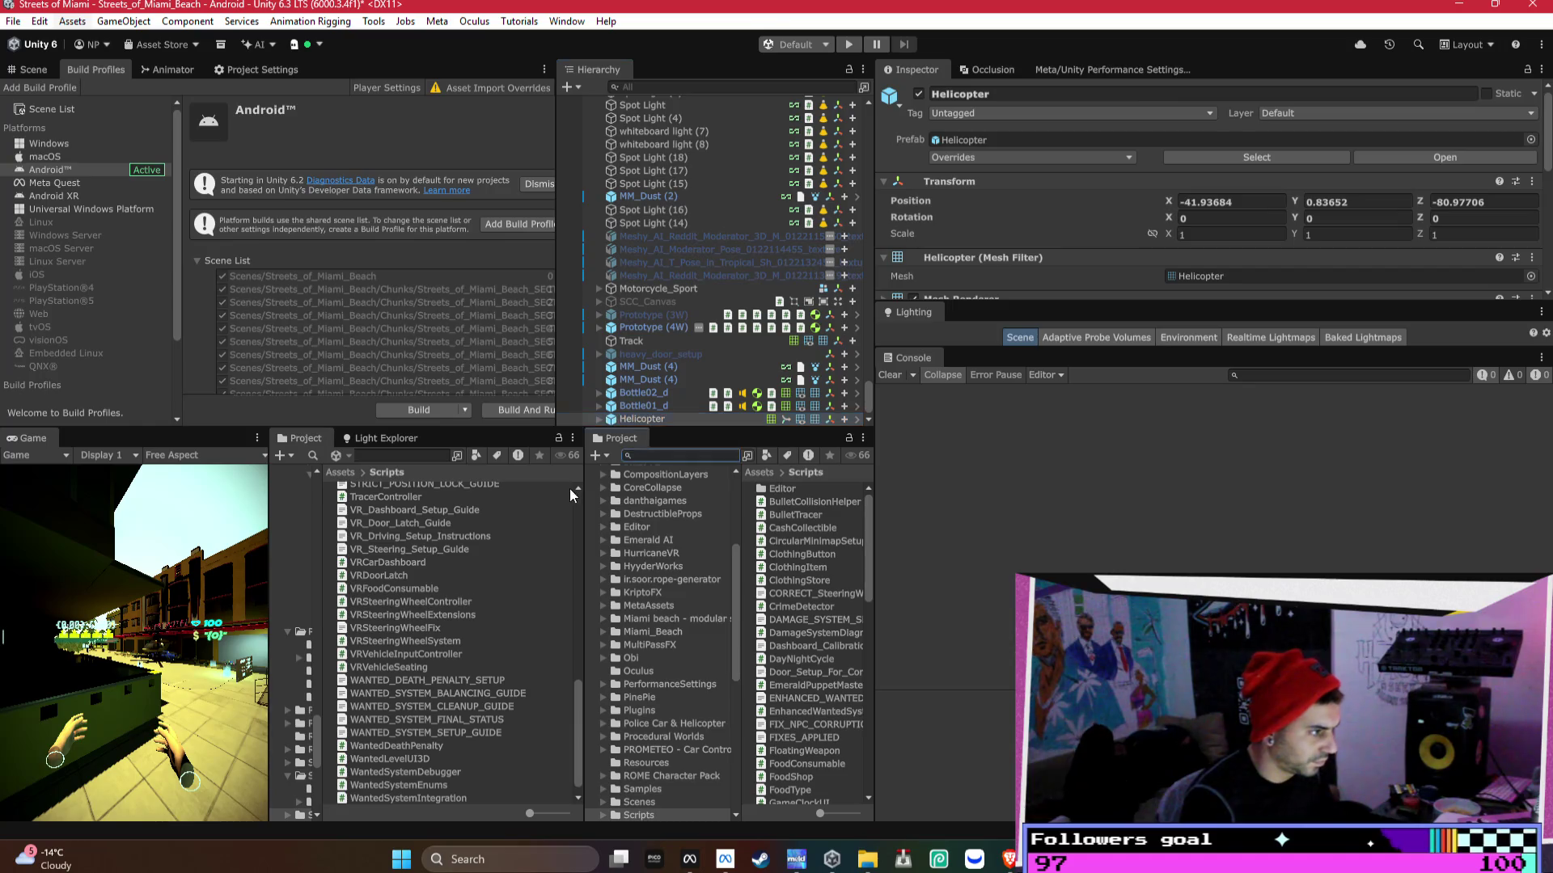
left_click(28, 69)
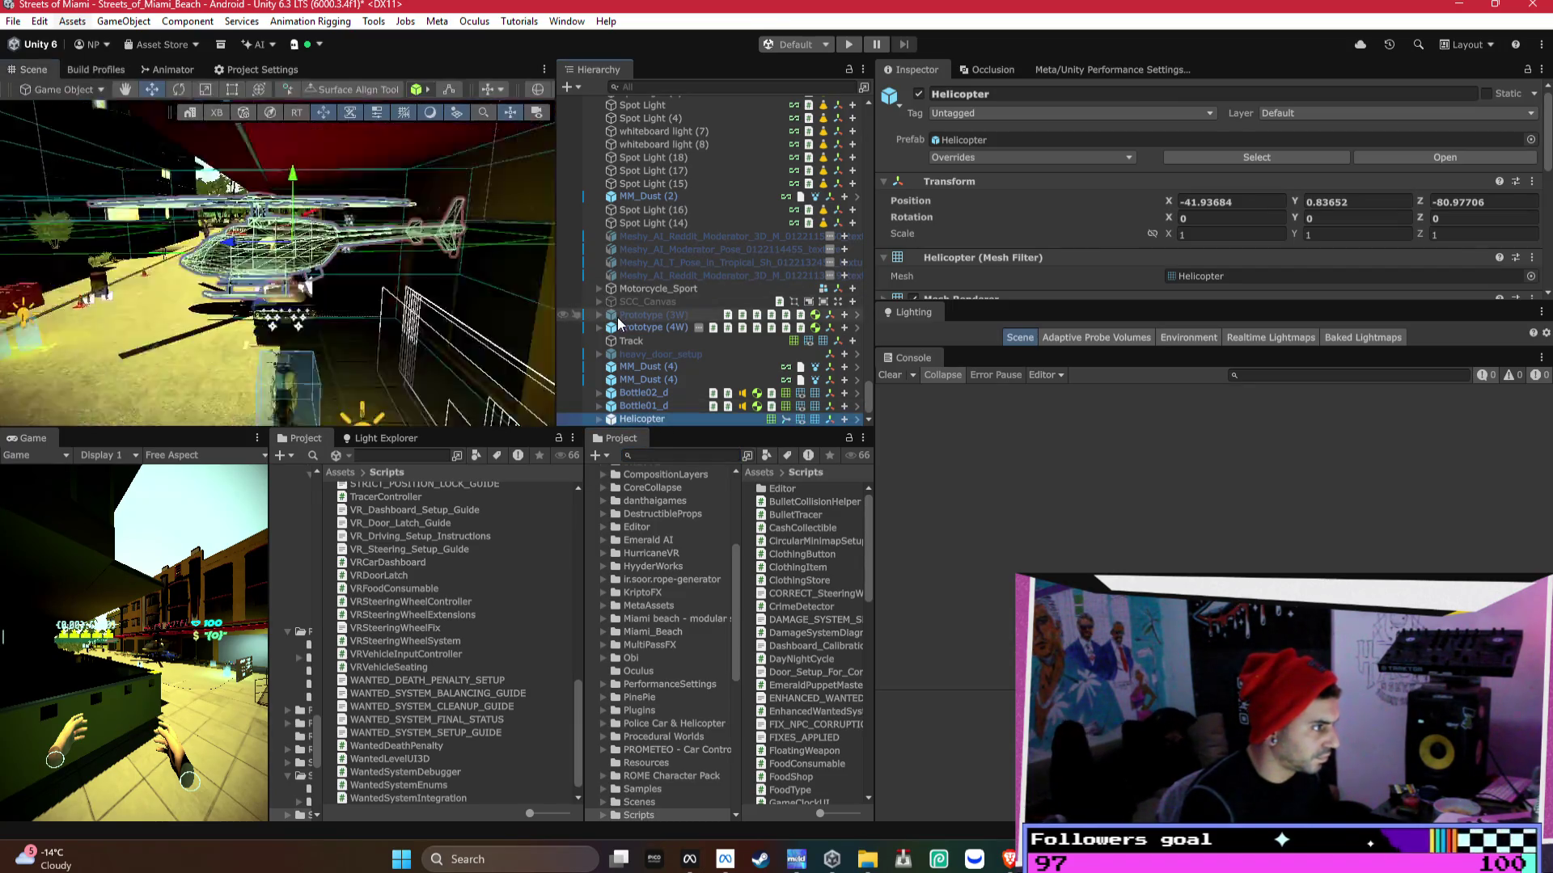
- Frame the helicopter, orbit over the palm-tree park, and raise it to 14.65, 28.9, -87.6
key("f")
mouse_move(378, 367)
left_mouse_down()
mouse_move(413, 318)
mouse_move(48, 190)
left_mouse_up()
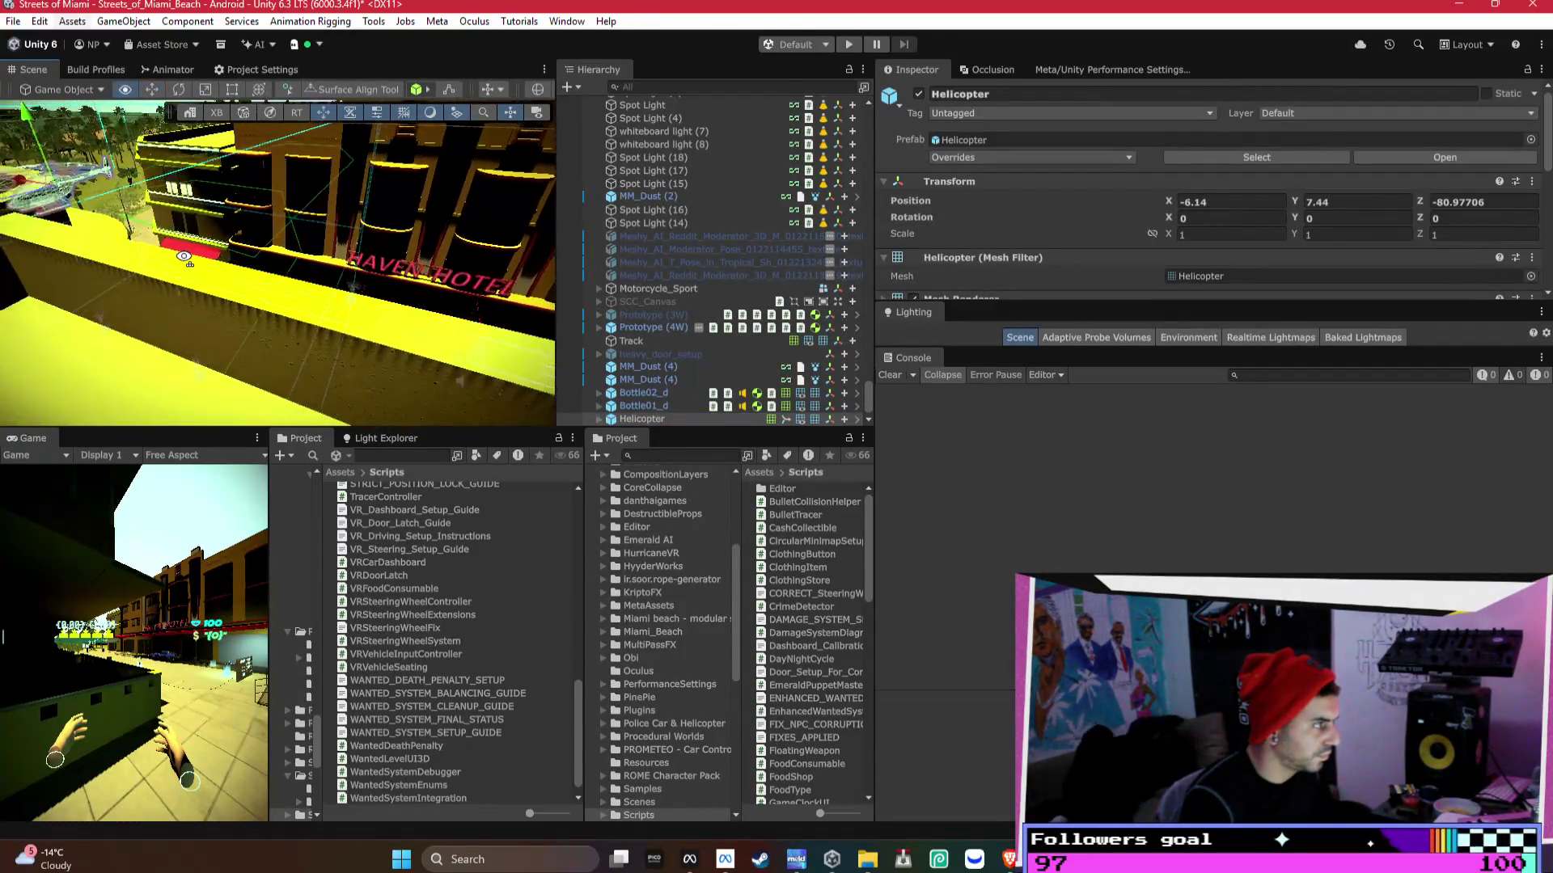
mouse_move(485, 242)
left_mouse_down()
mouse_move(402, 251)
mouse_move(339, 182)
mouse_move(226, 133)
mouse_move(308, 175)
mouse_move(296, 168)
mouse_move(296, 236)
mouse_move(376, 192)
mouse_move(368, 159)
mouse_move(301, 187)
mouse_move(306, 121)
left_mouse_up()
mouse_move(340, 274)
left_mouse_down()
mouse_move(411, 176)
mouse_move(305, 156)
mouse_move(315, 289)
mouse_move(315, 218)
mouse_move(279, 204)
mouse_move(318, 354)
mouse_move(178, 217)
mouse_move(243, 206)
mouse_move(254, 234)
mouse_move(233, 230)
left_mouse_up()
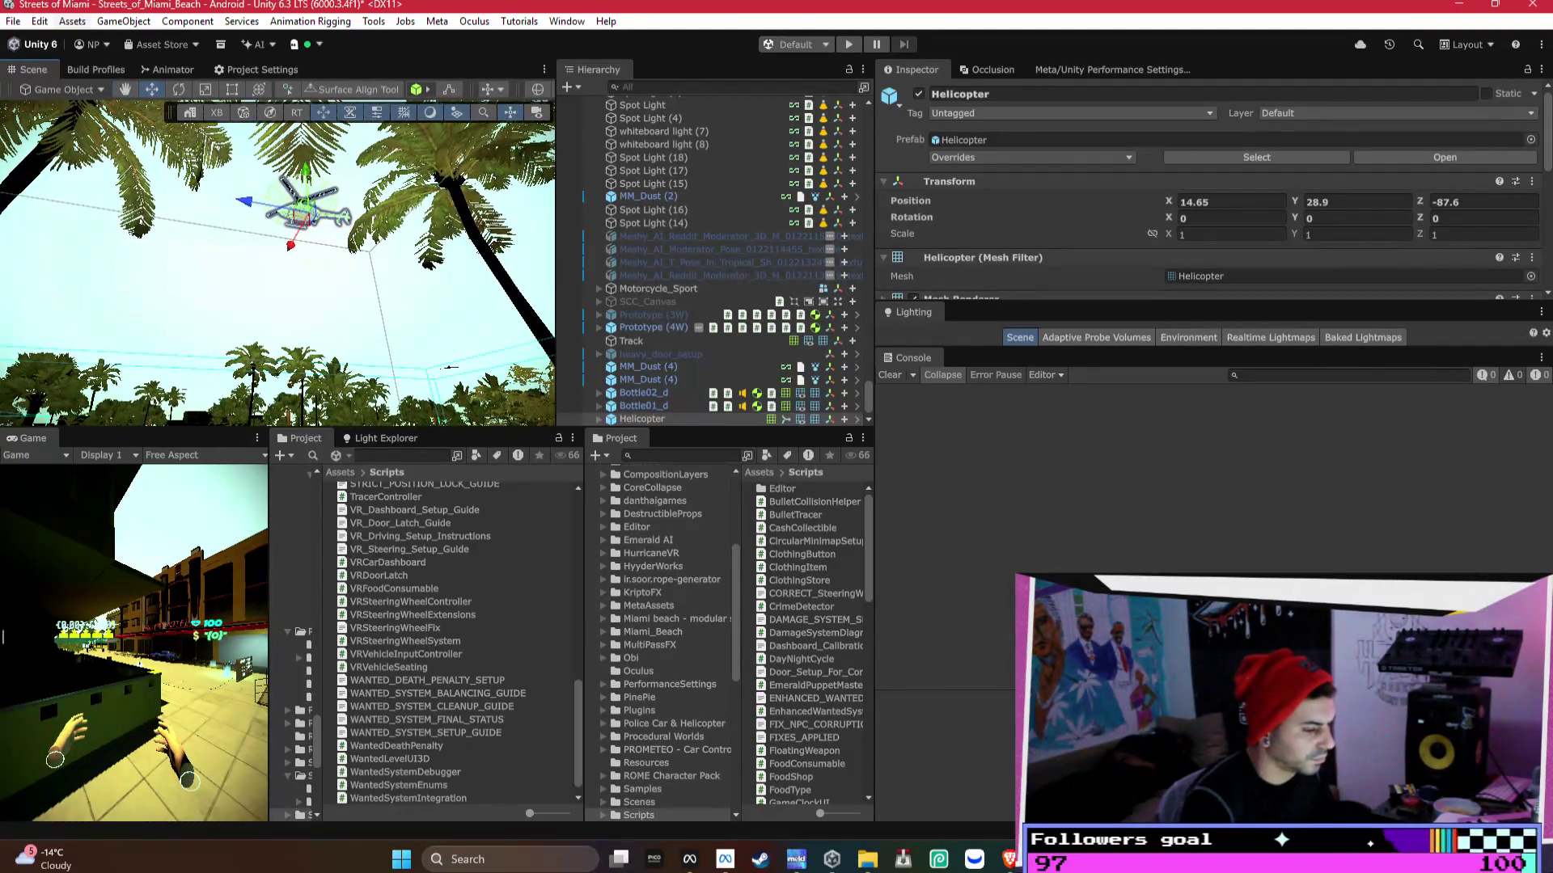
key("alt+Tab")
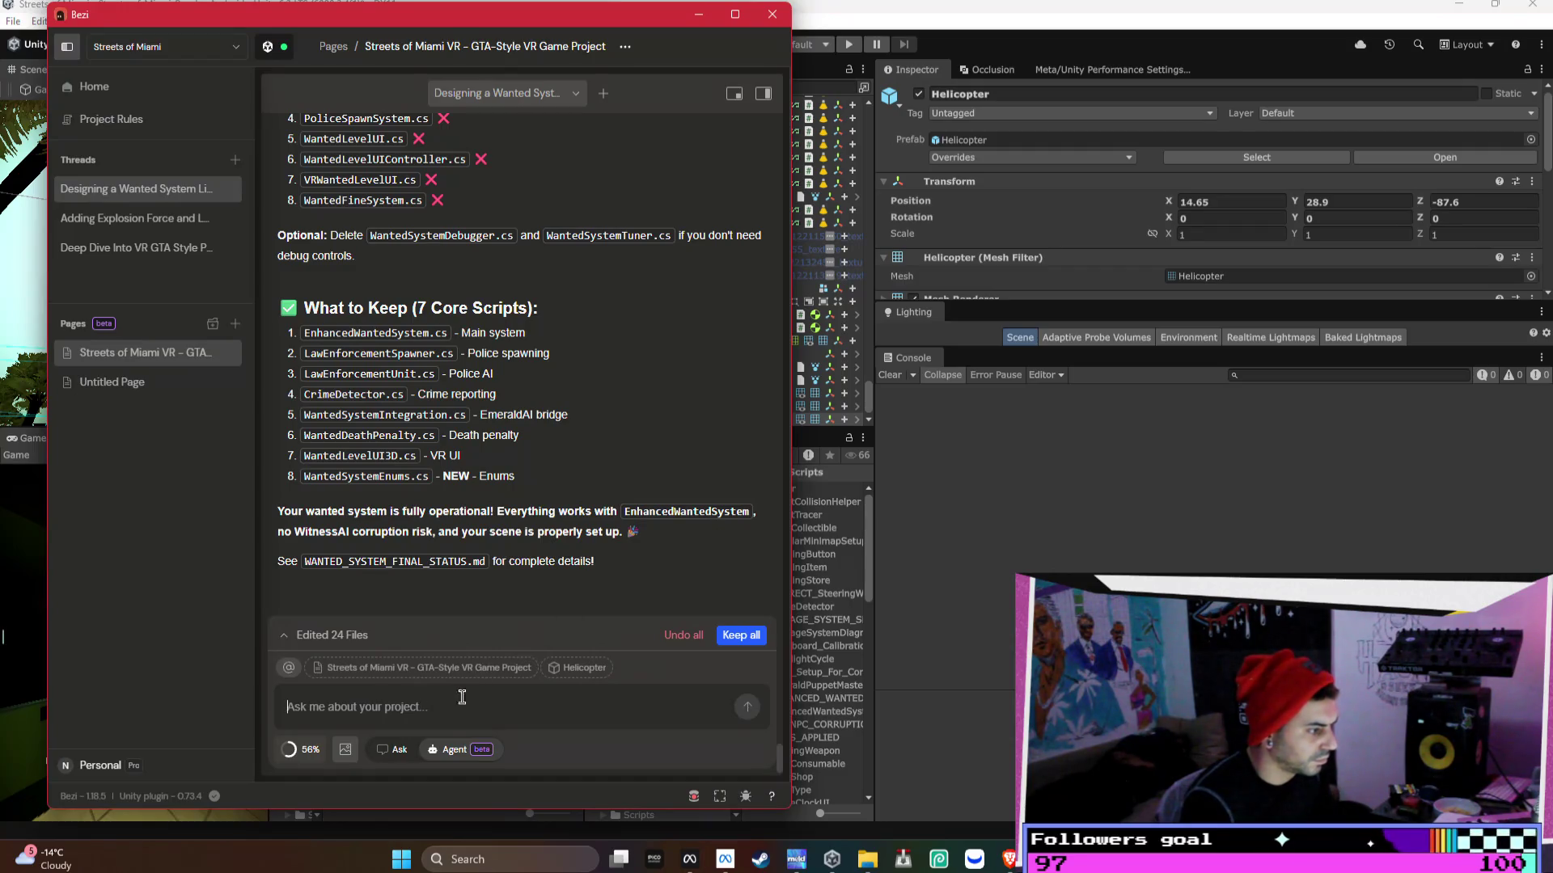
- Start a new Bezi thread, keeping all pending changes
left_click(235, 160)
left_click(469, 453)
left_click(166, 188)
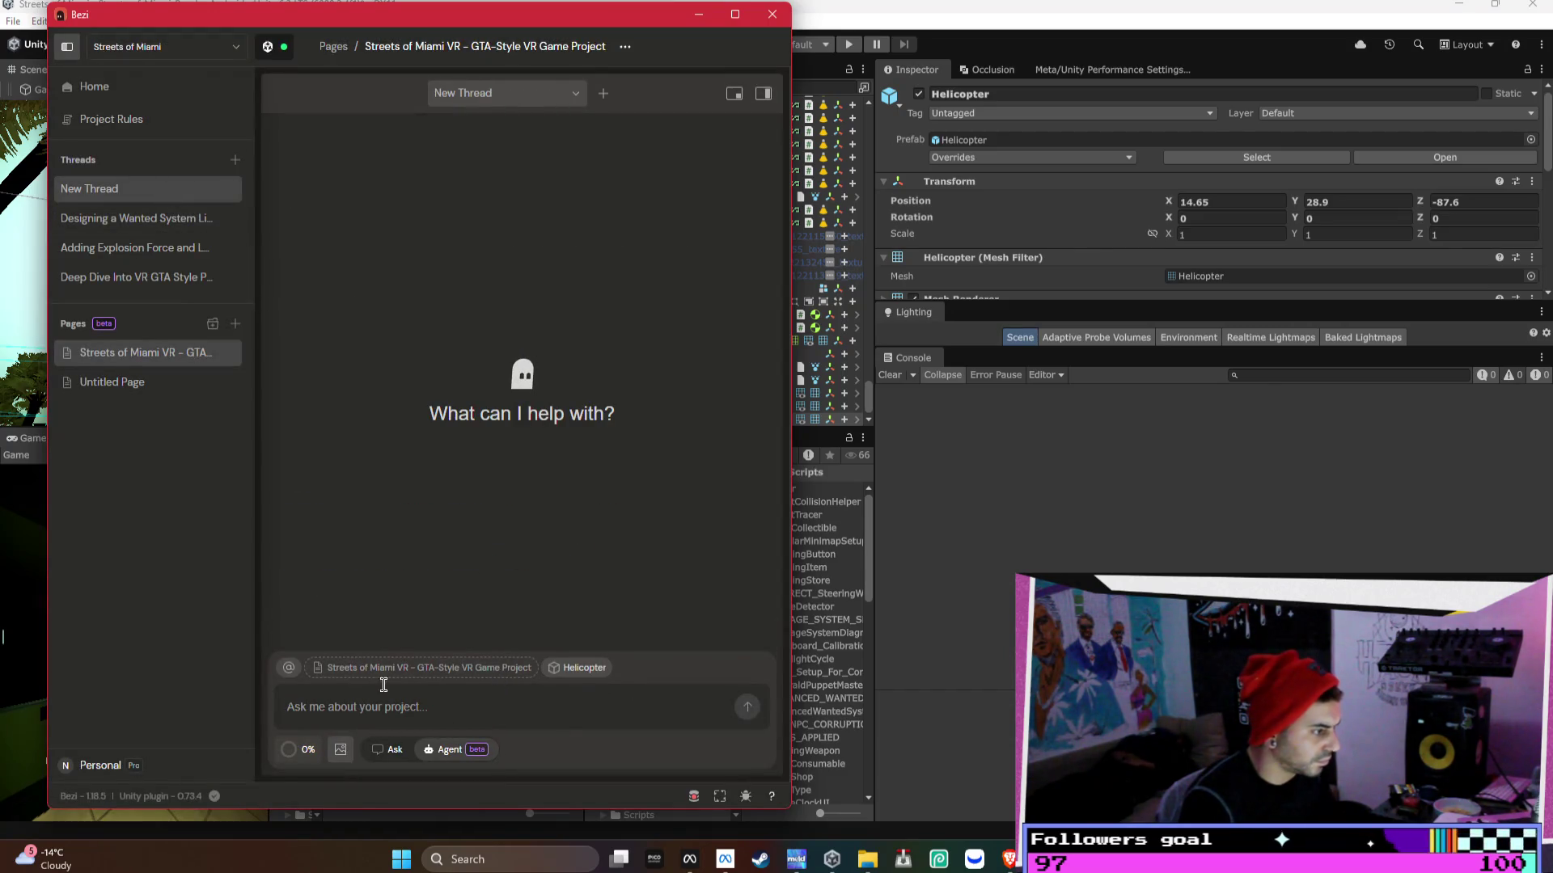
- Draft a request for the helicopter prefab to work with other scripts, 40 on Y as max height
type("Heree")
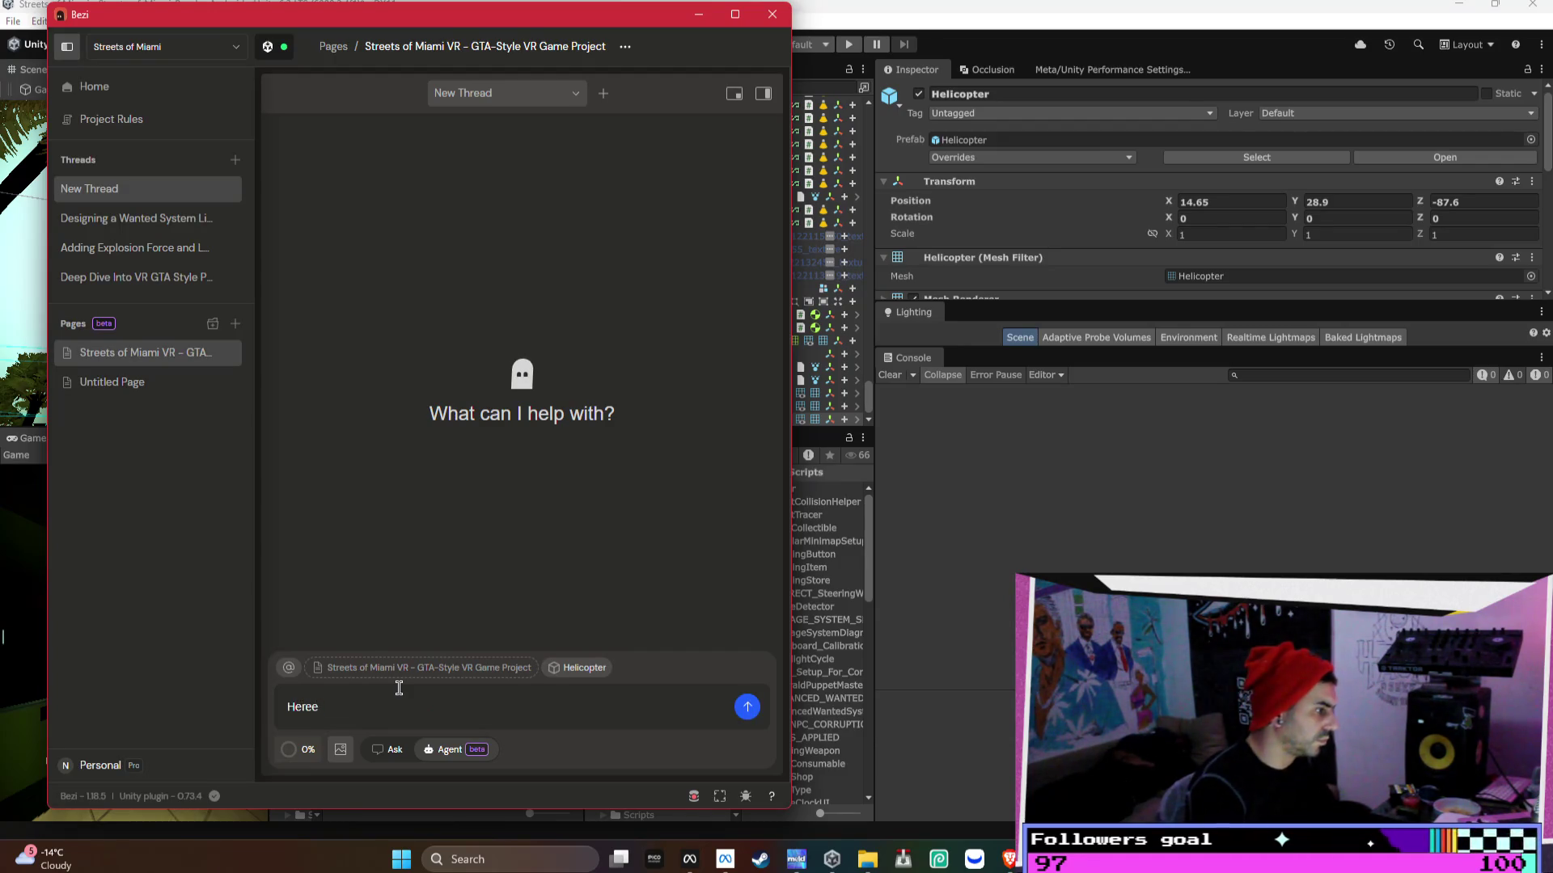
key("BackSpace")
type("is my helicopter")
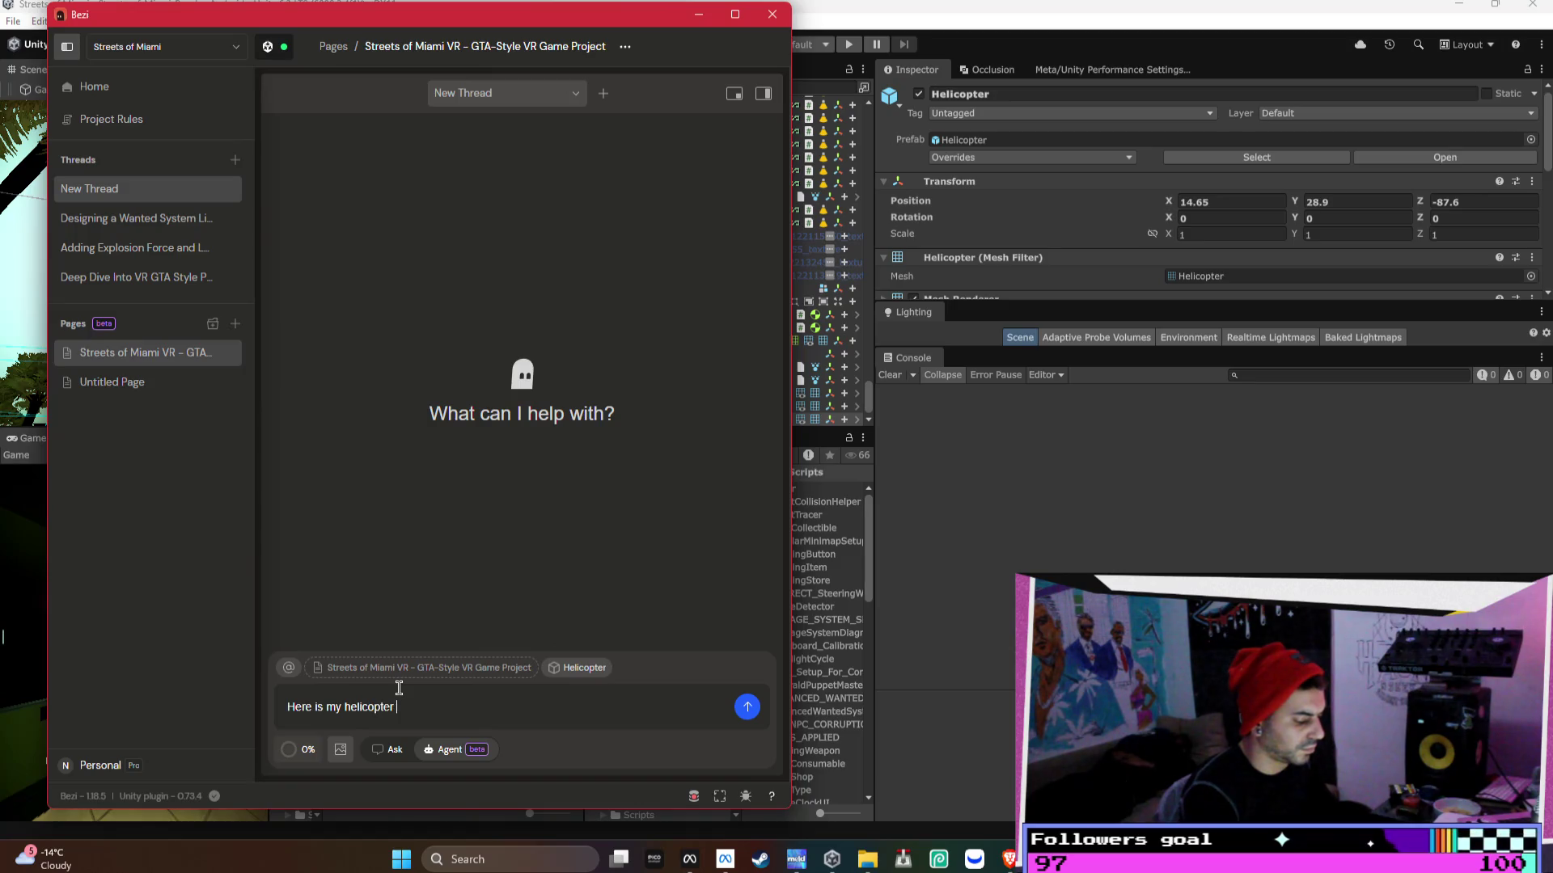
left_click(194, 217)
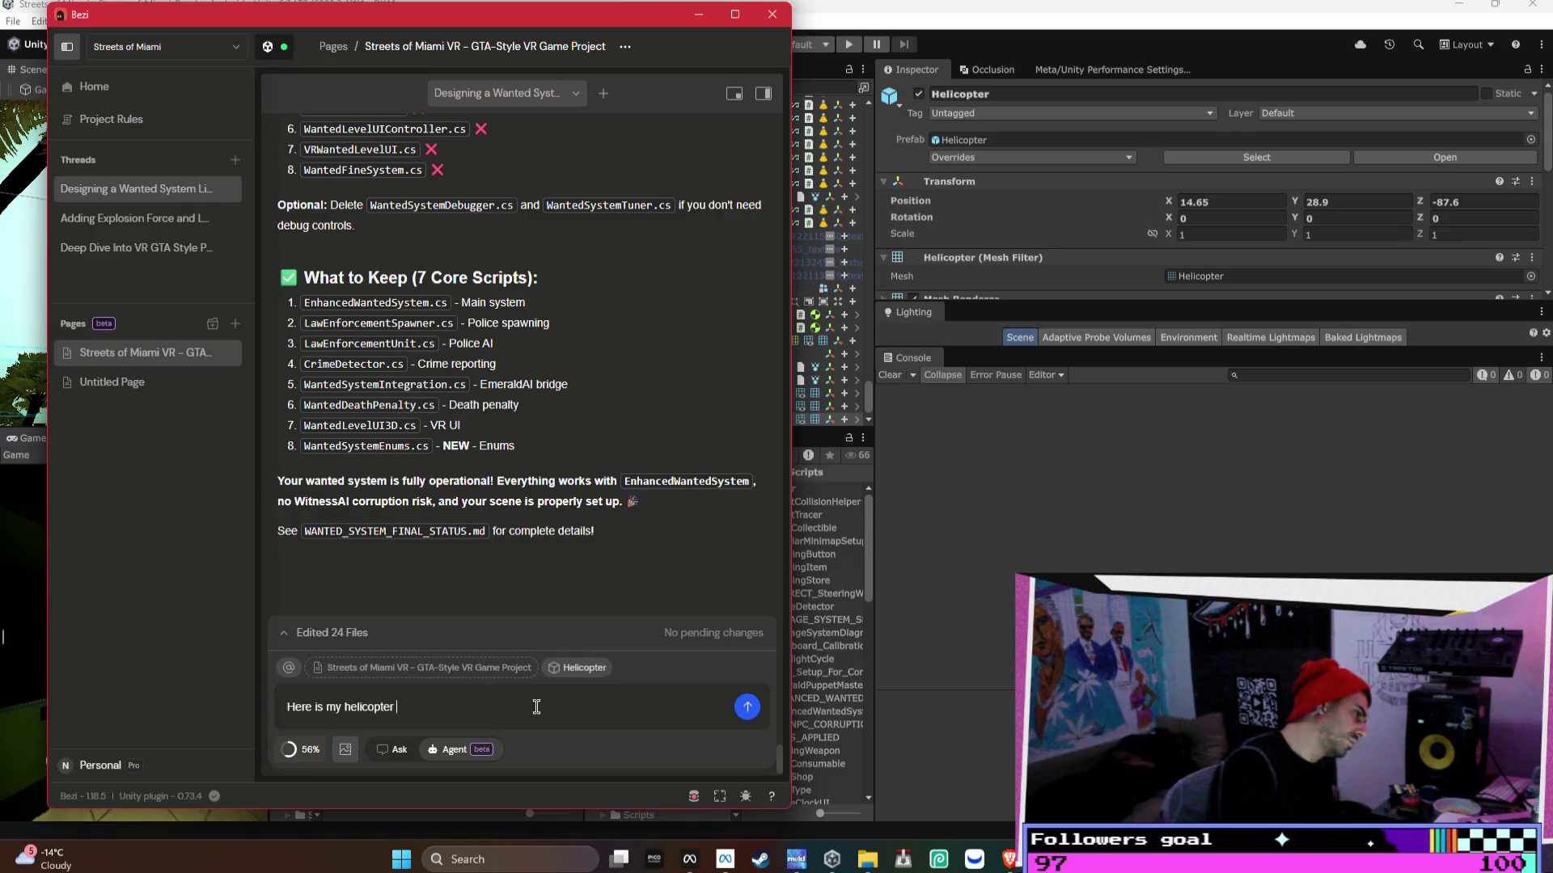
type("prefab i want it to work in conjunction with my other scripts i want")
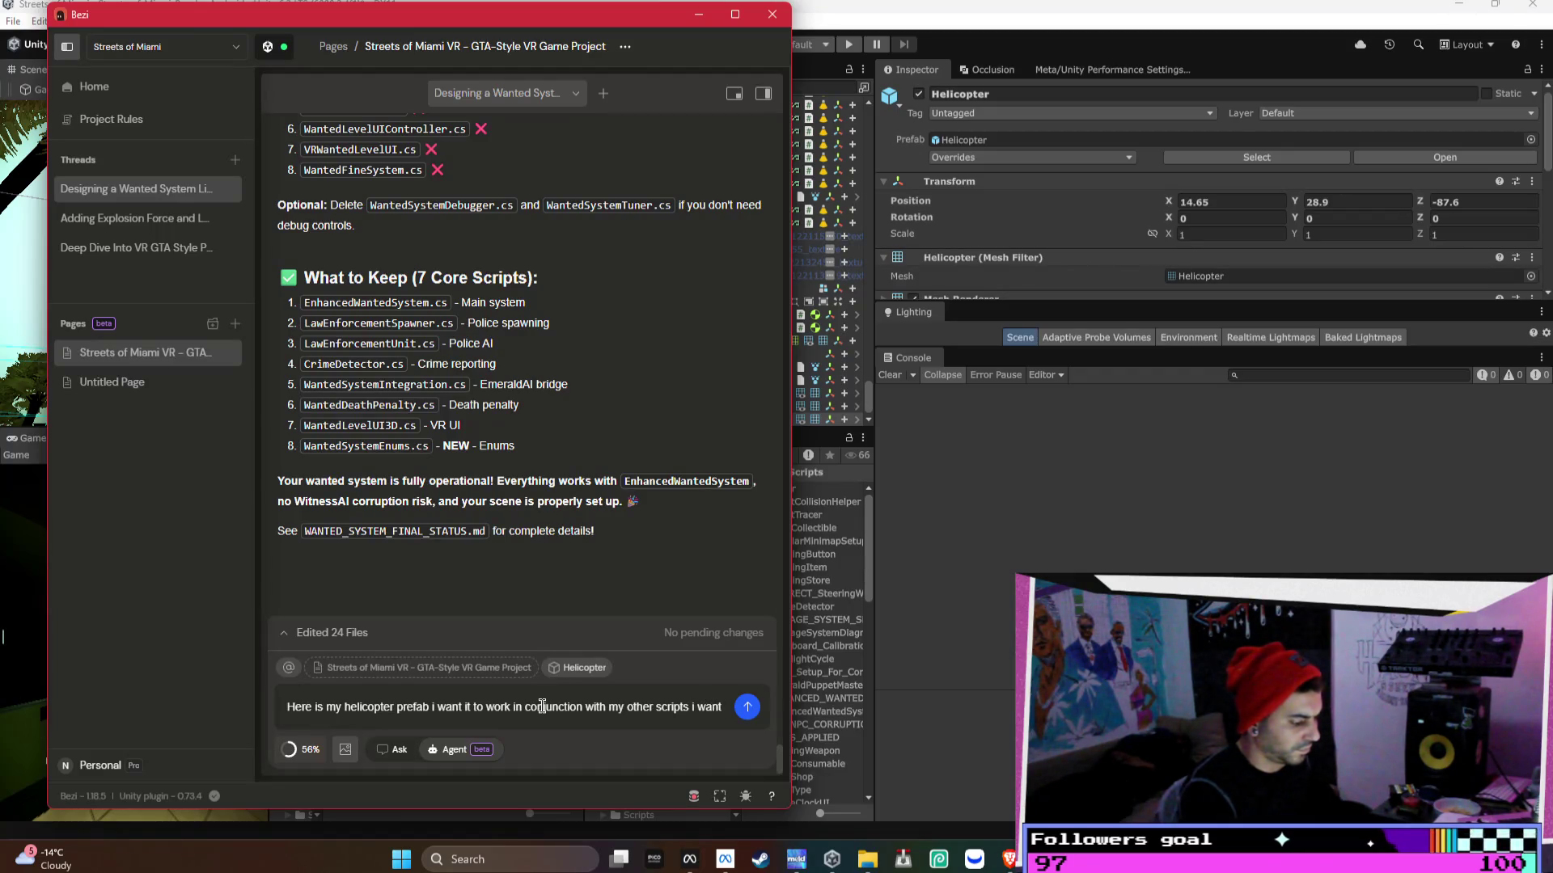
type("40 on the y ax")
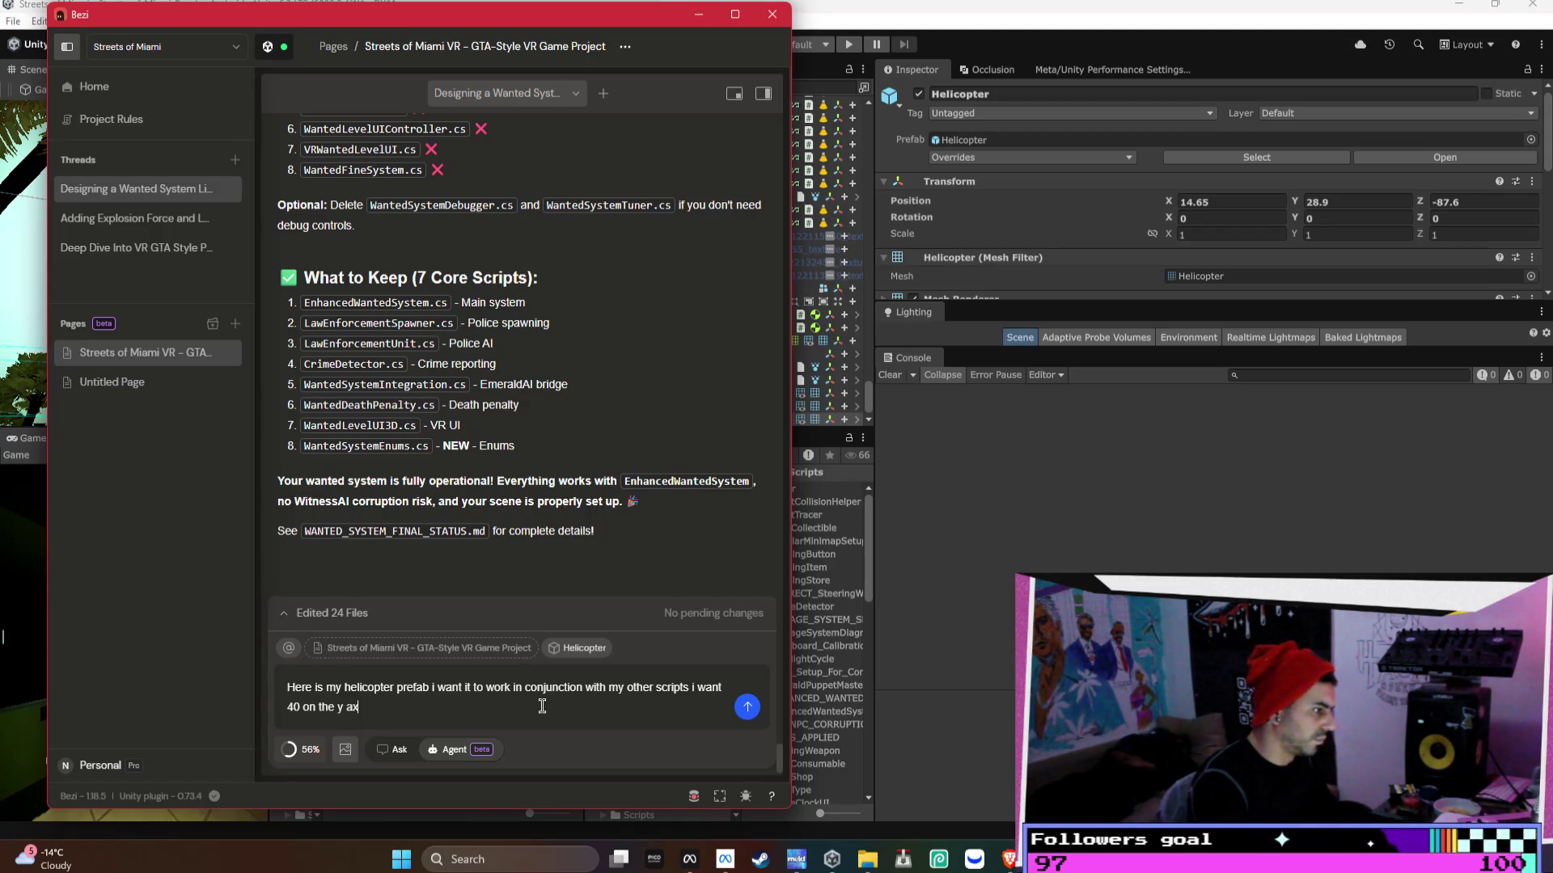
type("is to be the mix")
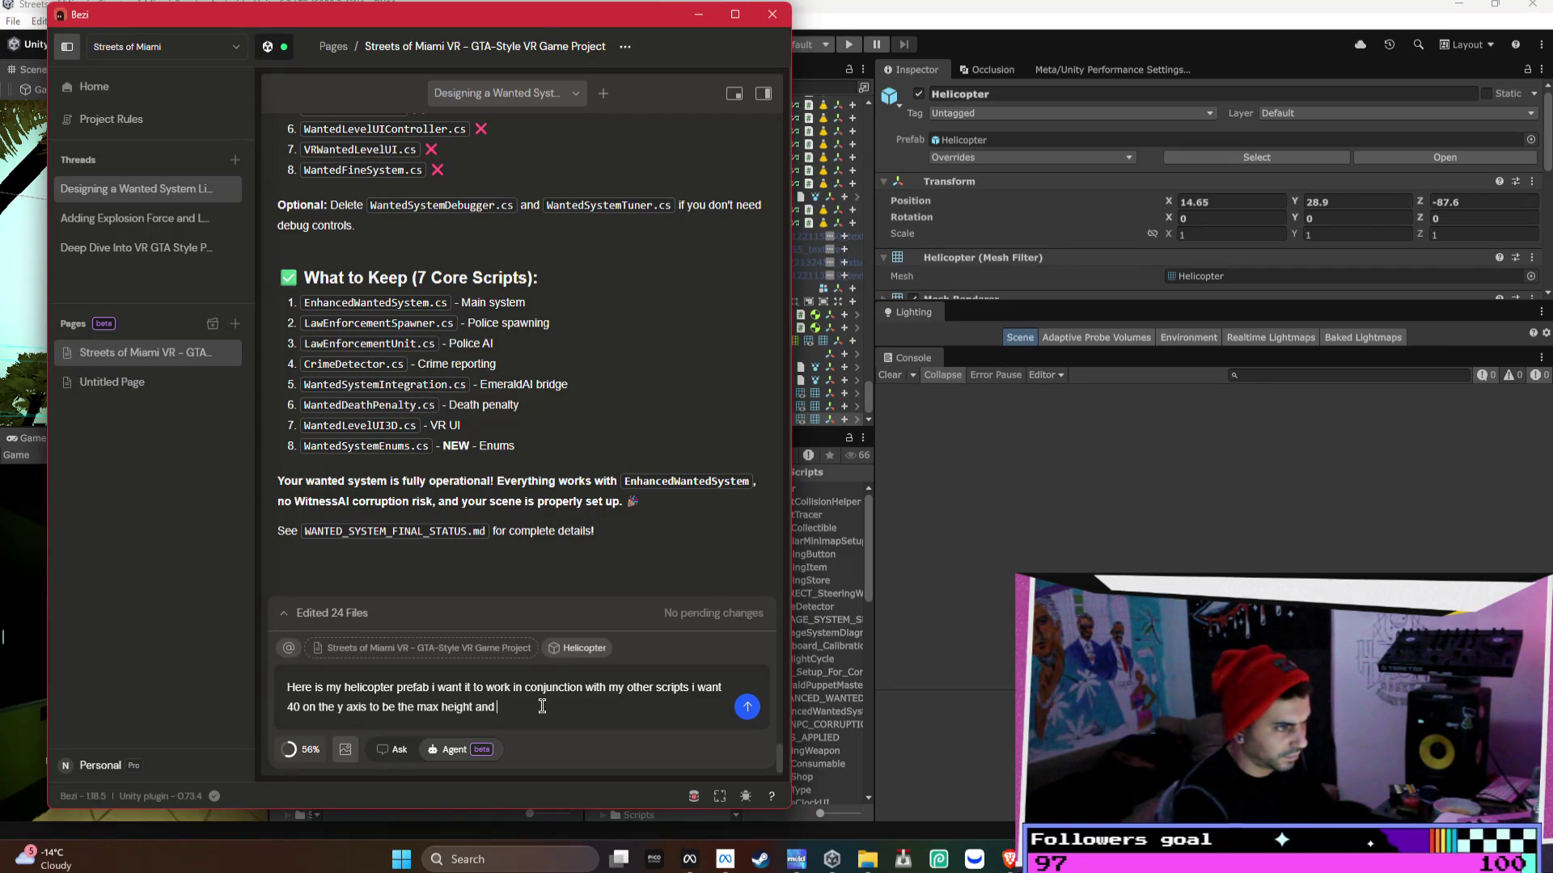
mouse_move(267, 24)
left_mouse_down()
mouse_move(1148, 48)
mouse_move(1062, 41)
left_mouse_up()
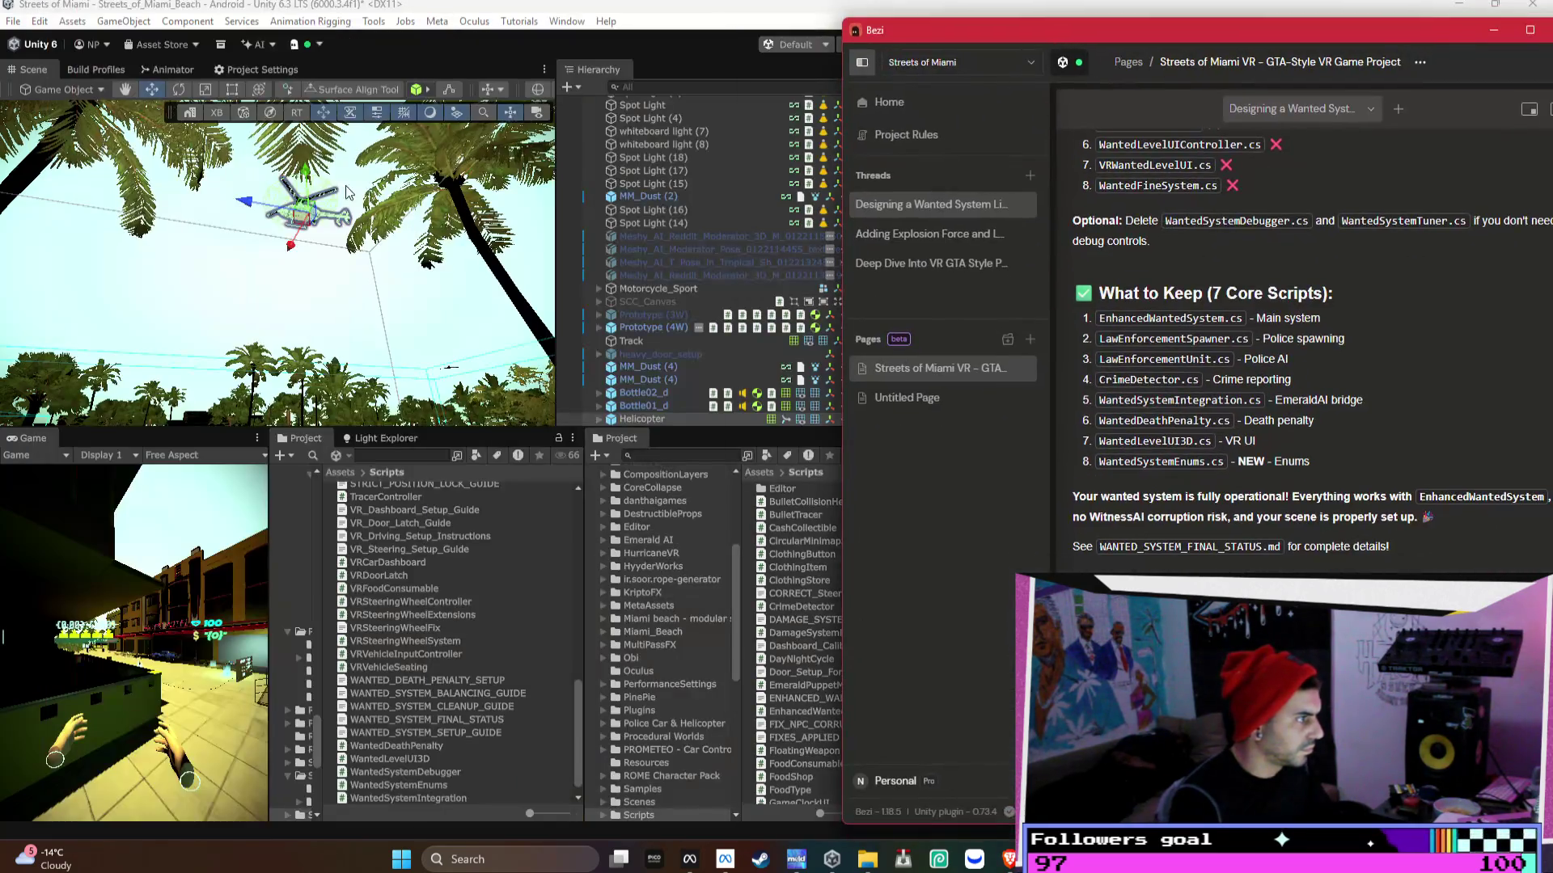
- Lower the helicopter to Y 15.33, then bring Bezi back into view
left_click(348, 192)
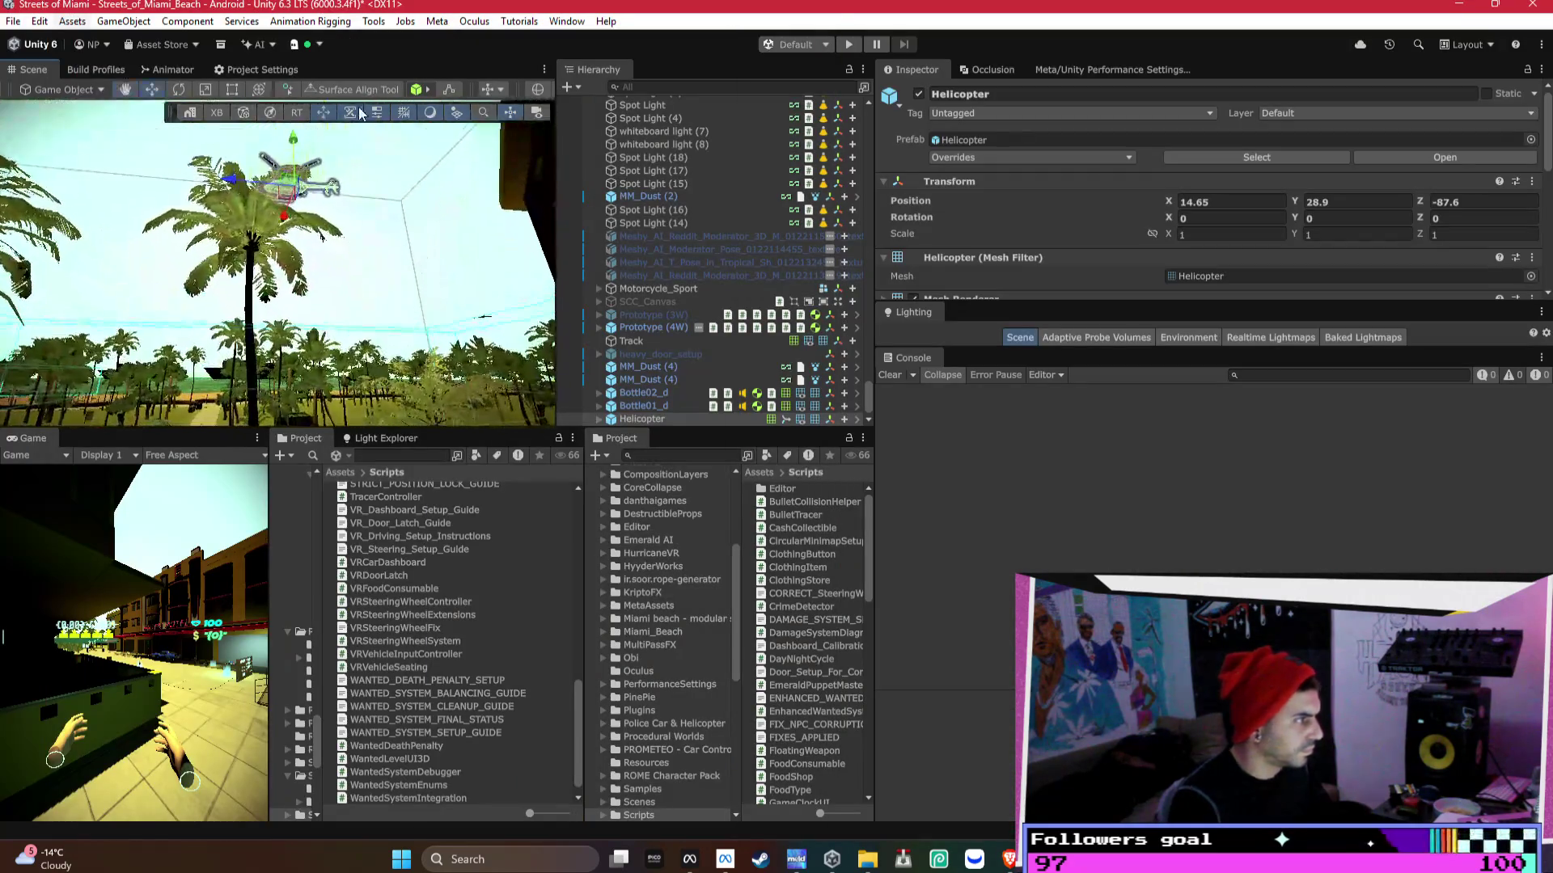
mouse_move(339, 234)
left_mouse_down()
mouse_move(302, 245)
mouse_move(356, 234)
left_mouse_up()
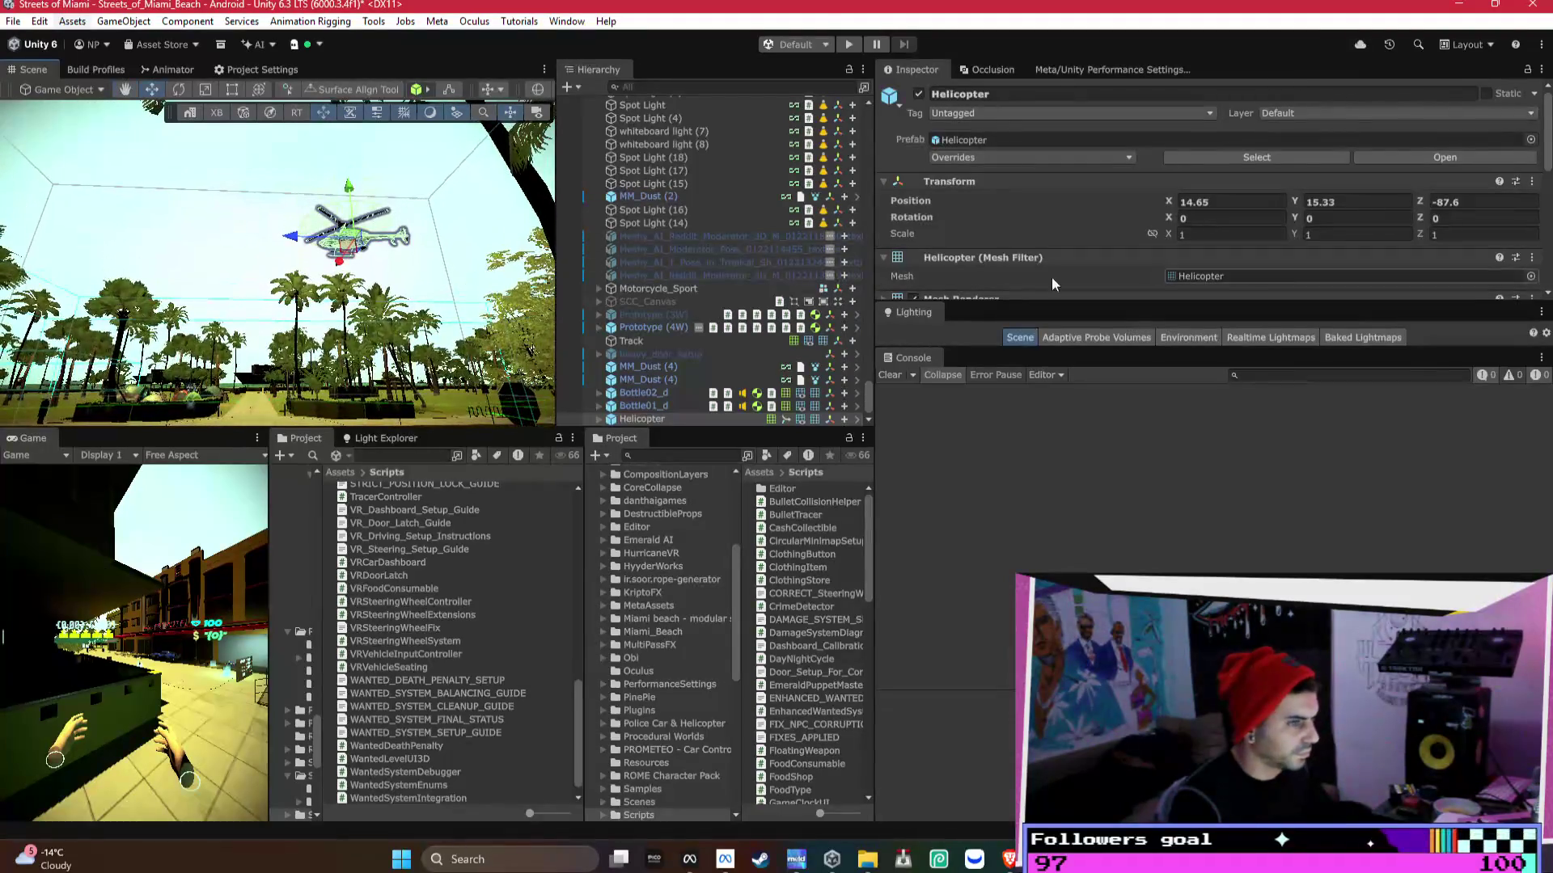
key("alt+Tab")
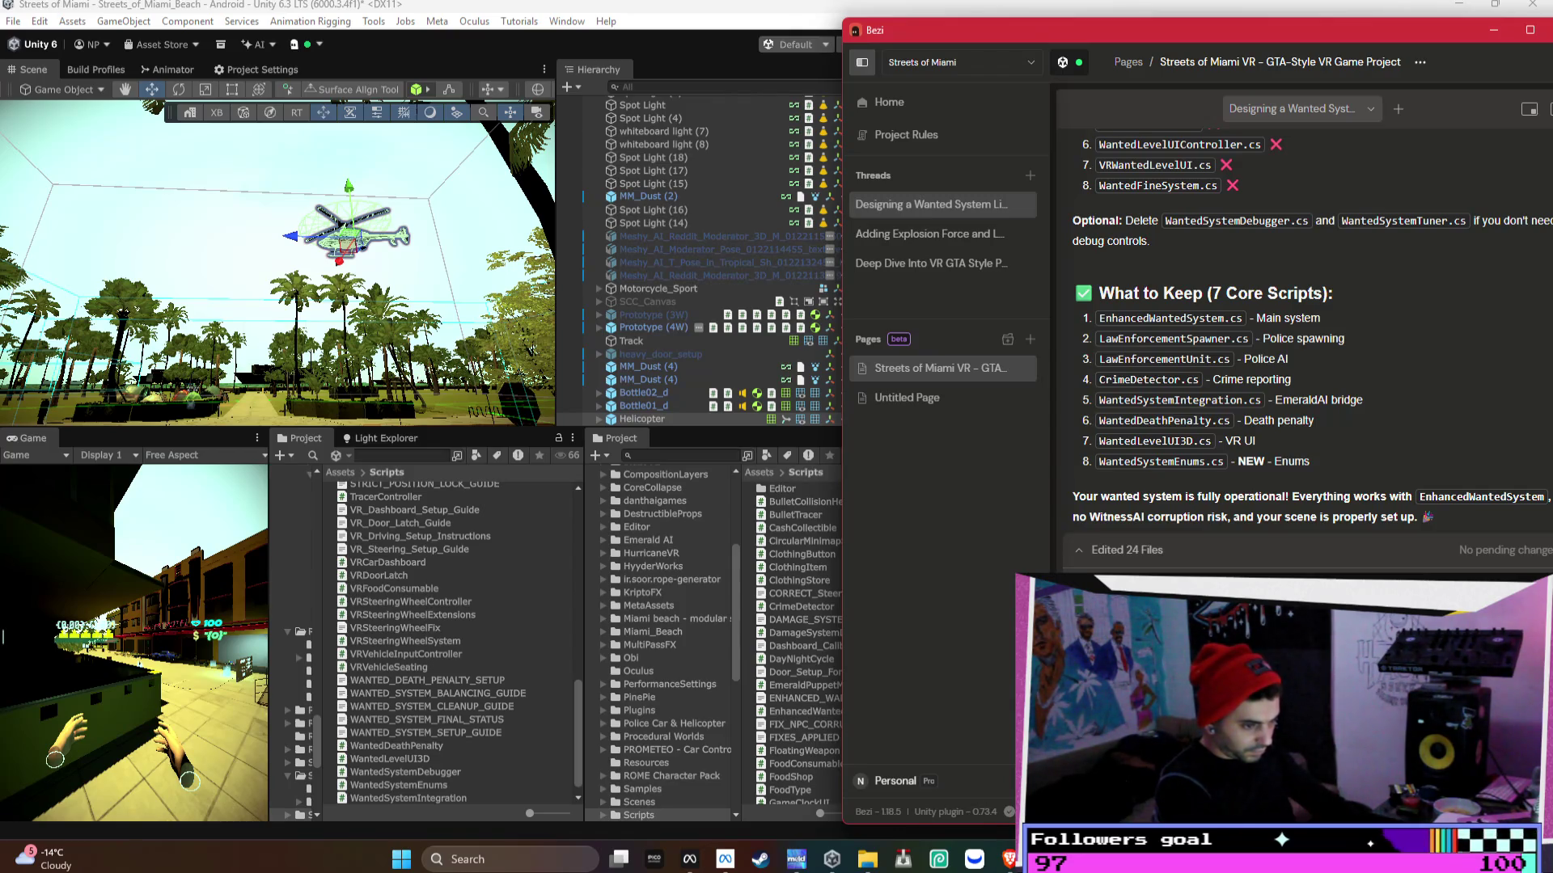
- Send Bezi the helicopter flight, chain-gun and explosion request, then stop the run
key("Return")
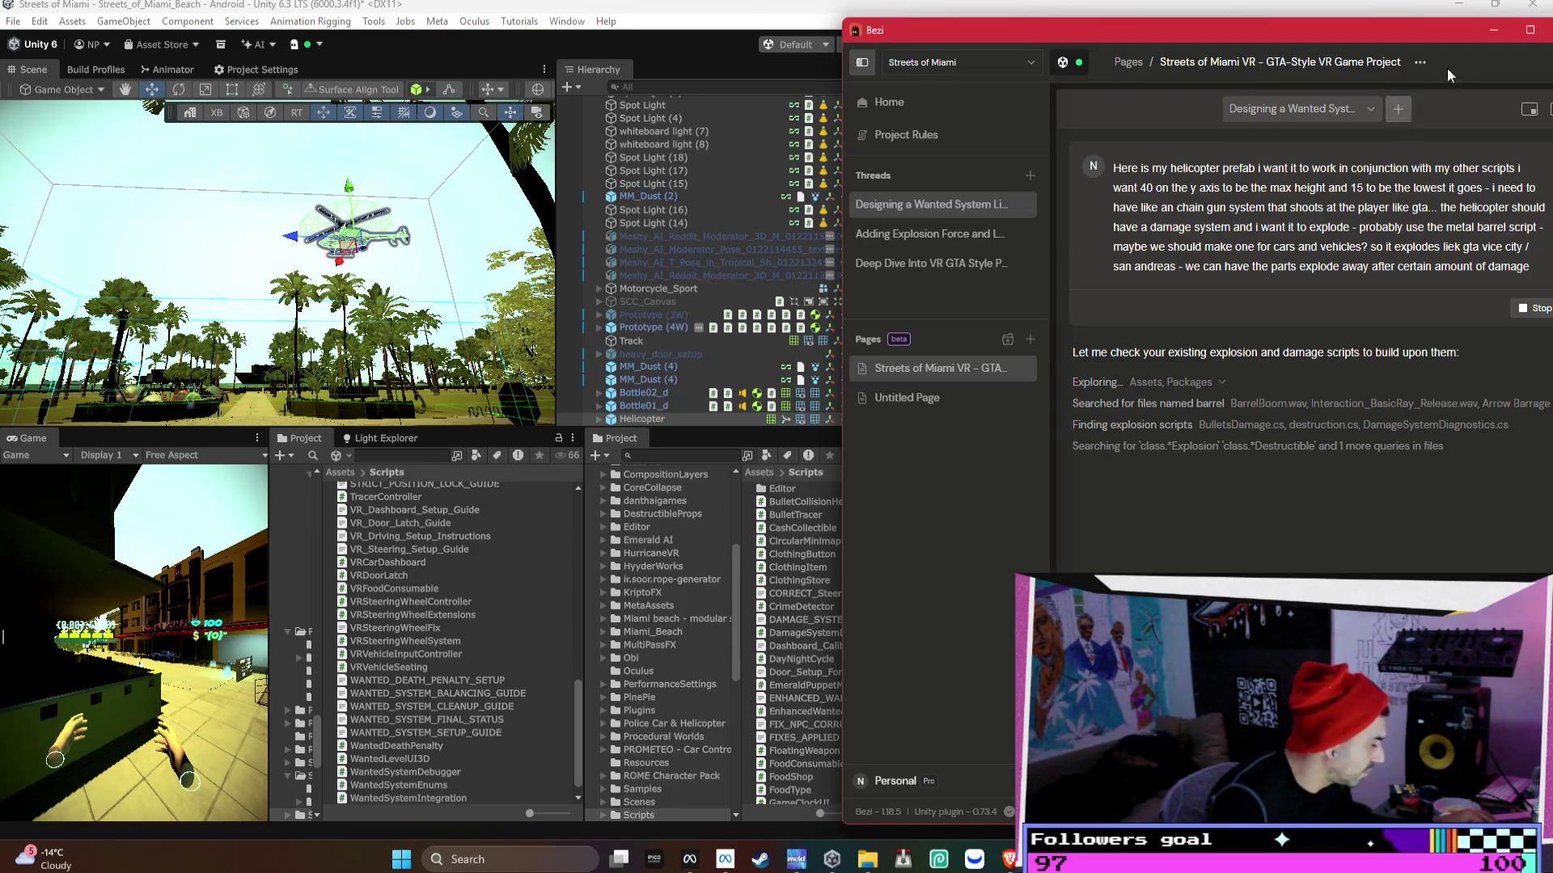
left_click(1532, 309)
- Find the metal barrel along the street and frame it in the Scene view
left_click(756, 355)
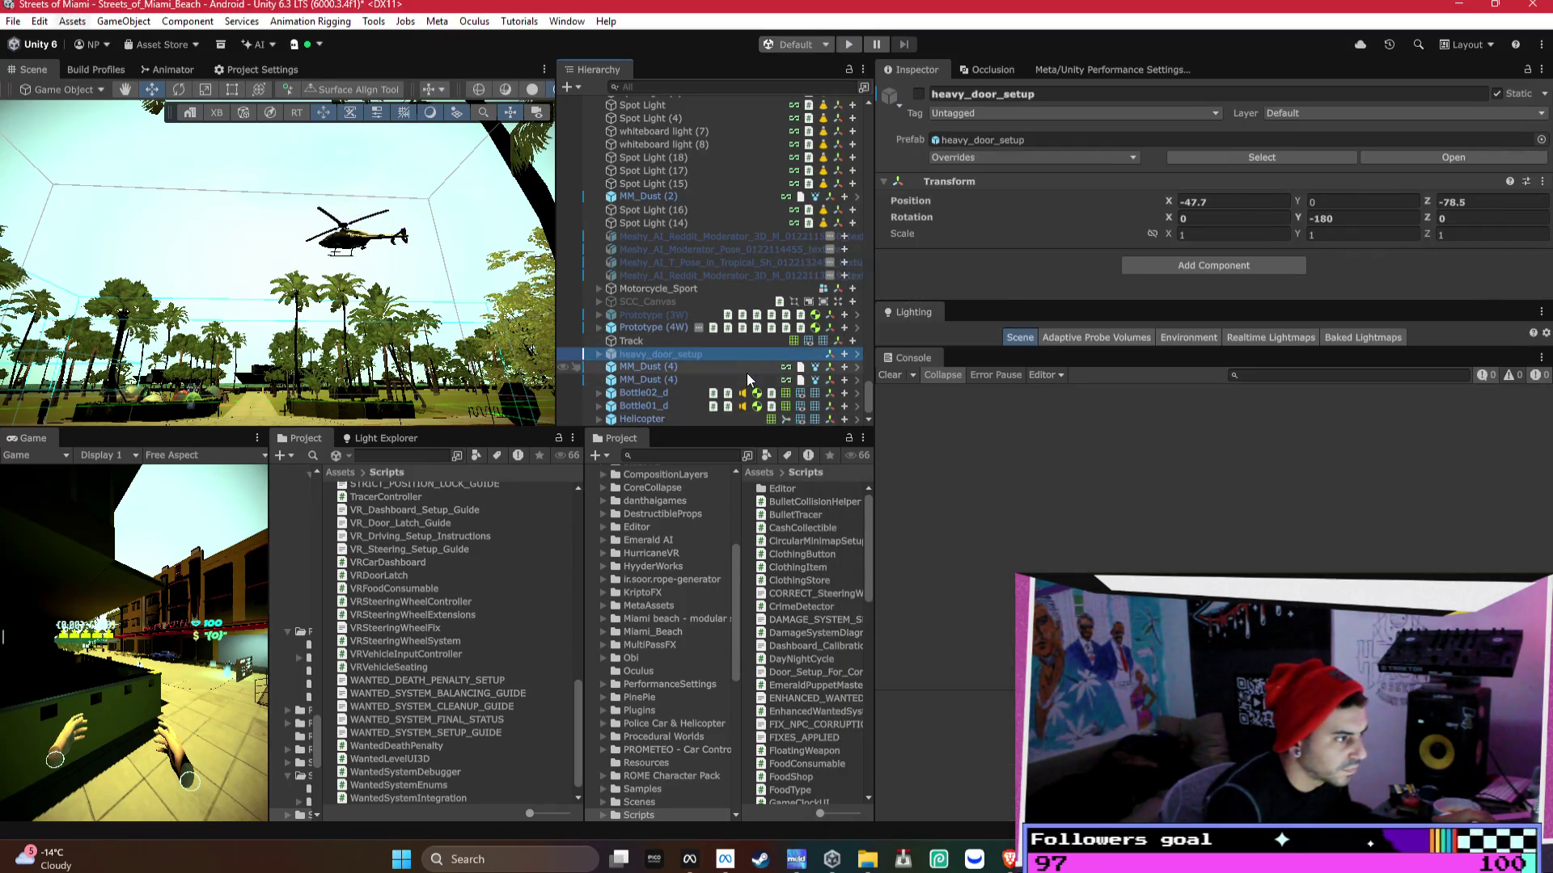
scroll(721, 367, "up", 3)
key("f")
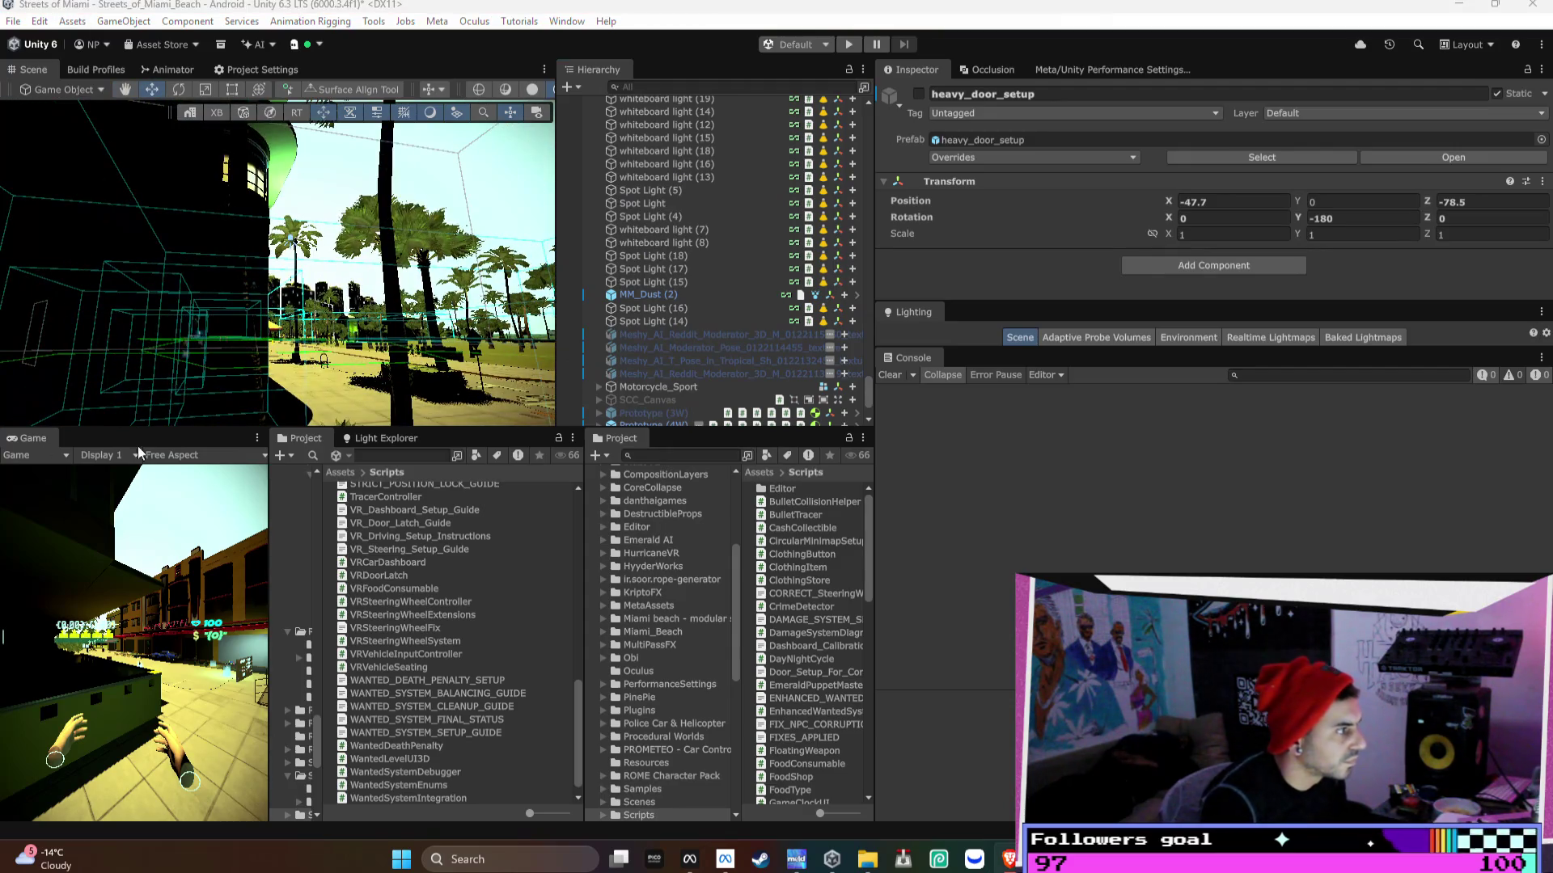
key("f")
mouse_move(239, 313)
left_mouse_down()
mouse_move(320, 381)
mouse_move(342, 362)
left_mouse_up()
left_click(342, 362)
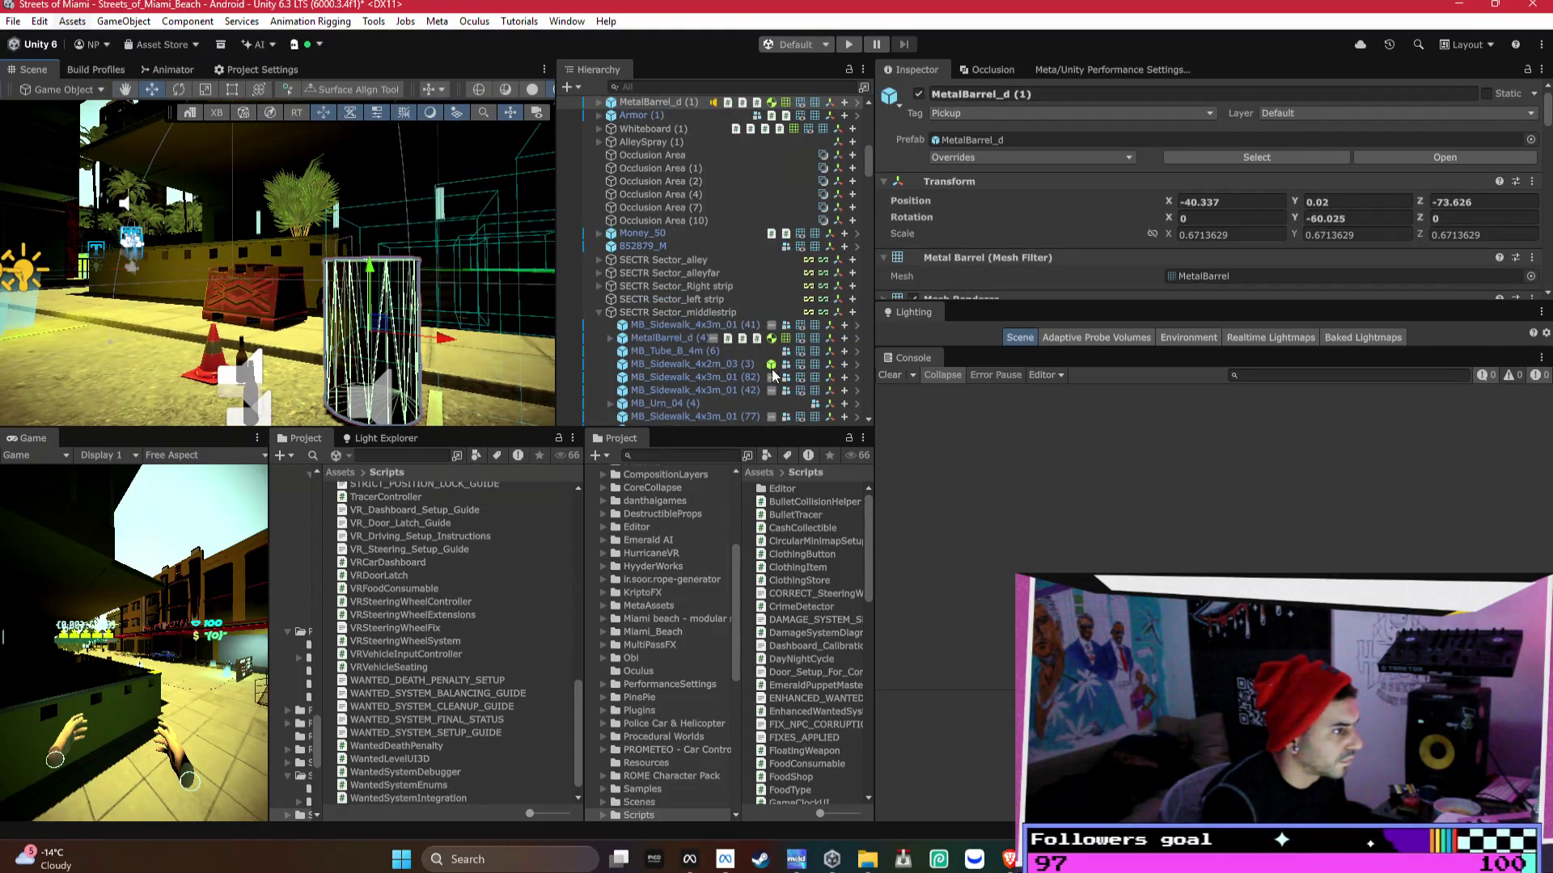
key("f")
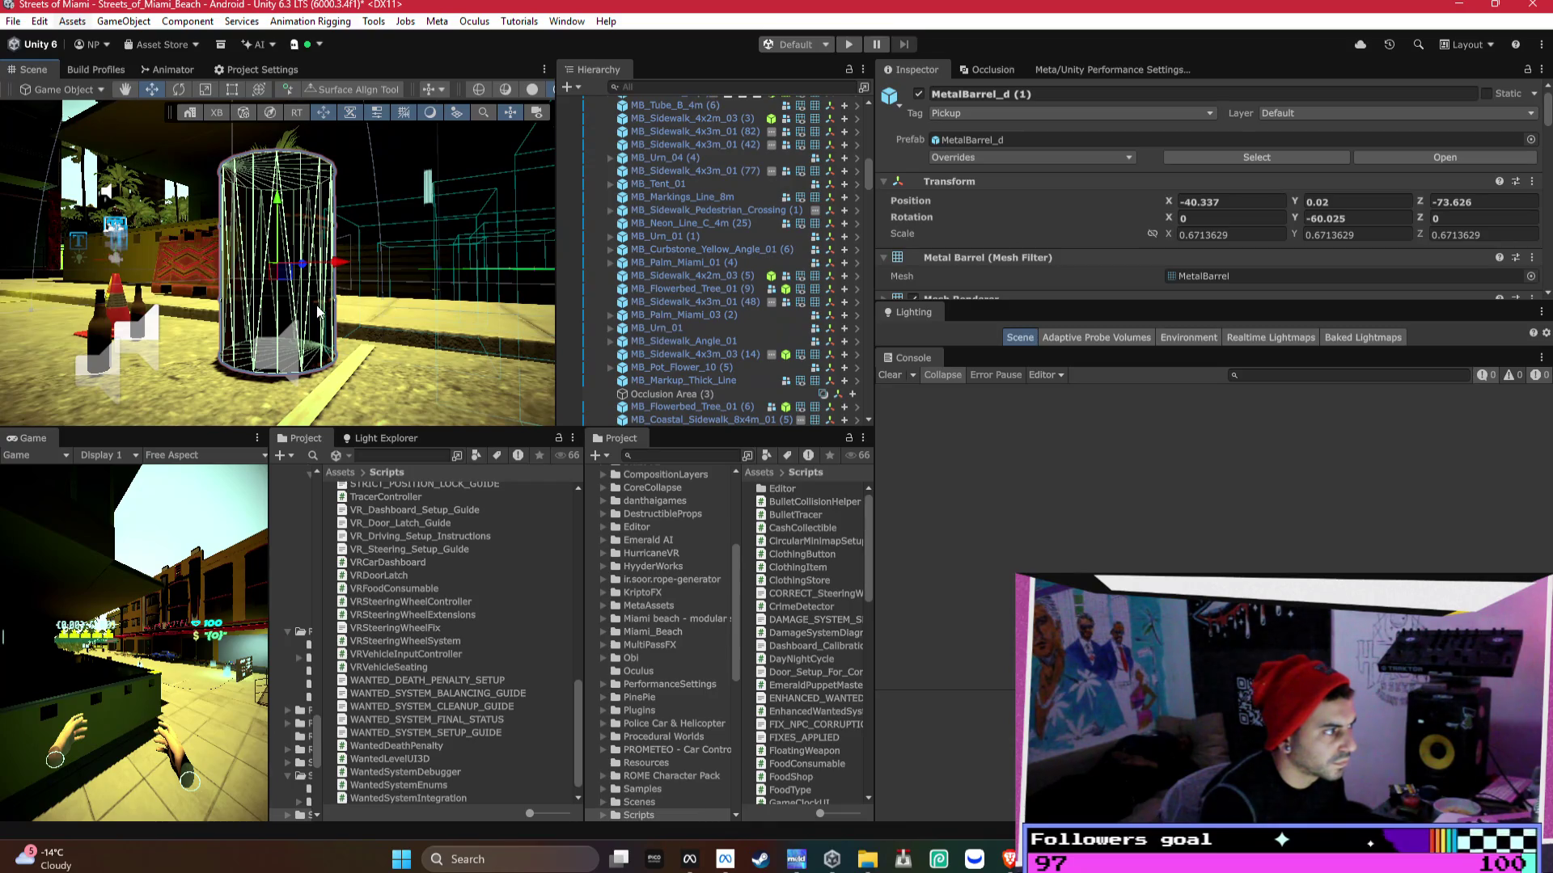
- Select MetalBarrel_d (1), review its explosion settings, and ping its MetalBarrel script in DestructibleProps/Models
left_click(321, 313)
left_click(320, 324)
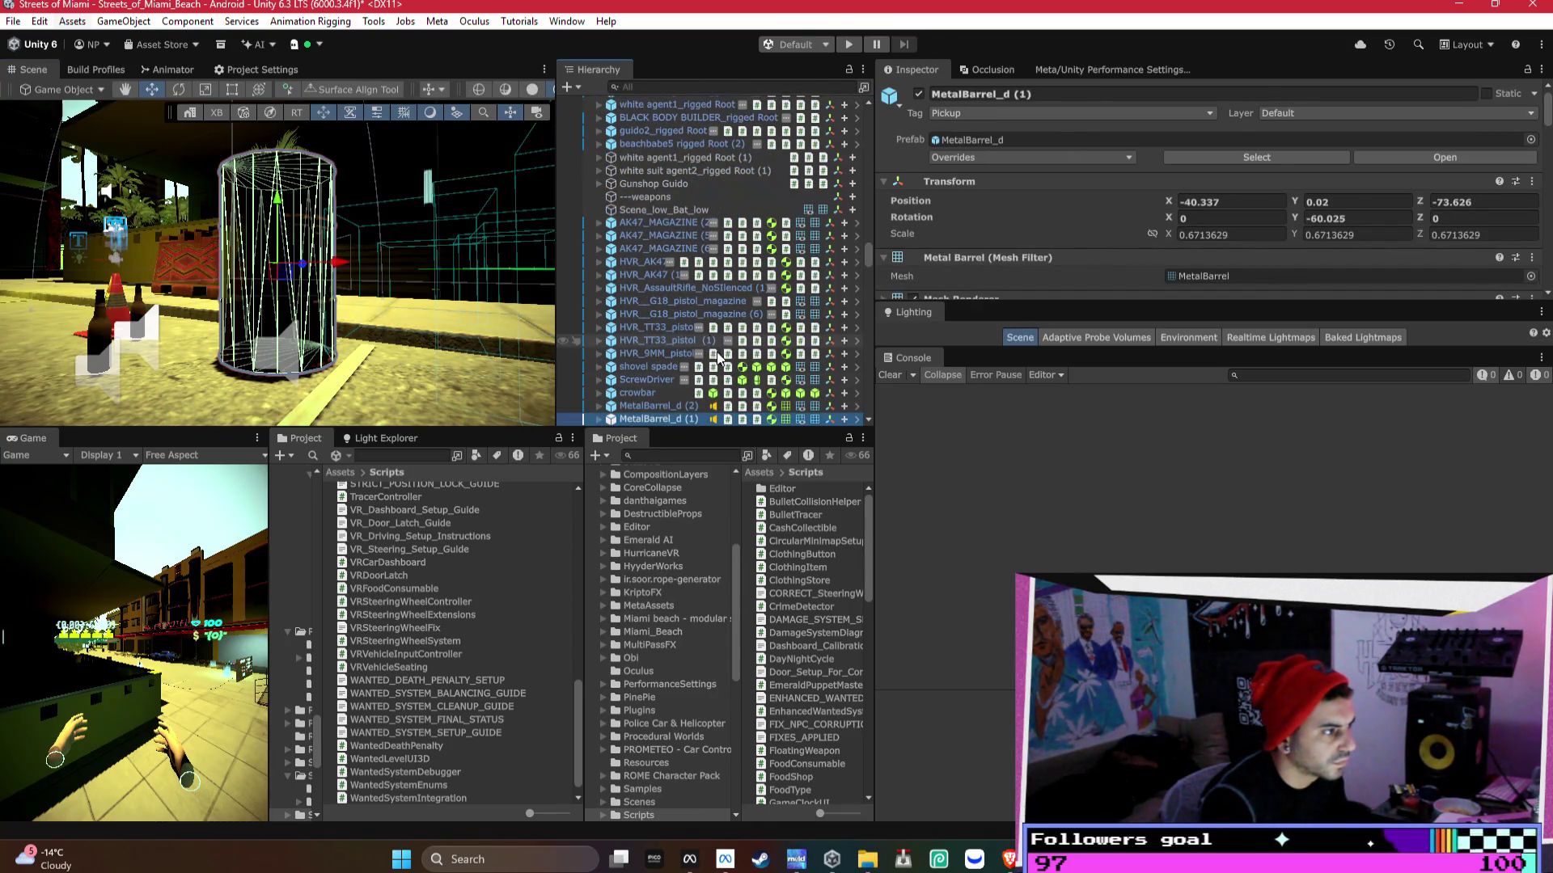
scroll(1154, 270, "down", 10)
scroll(1155, 269, "up", 3)
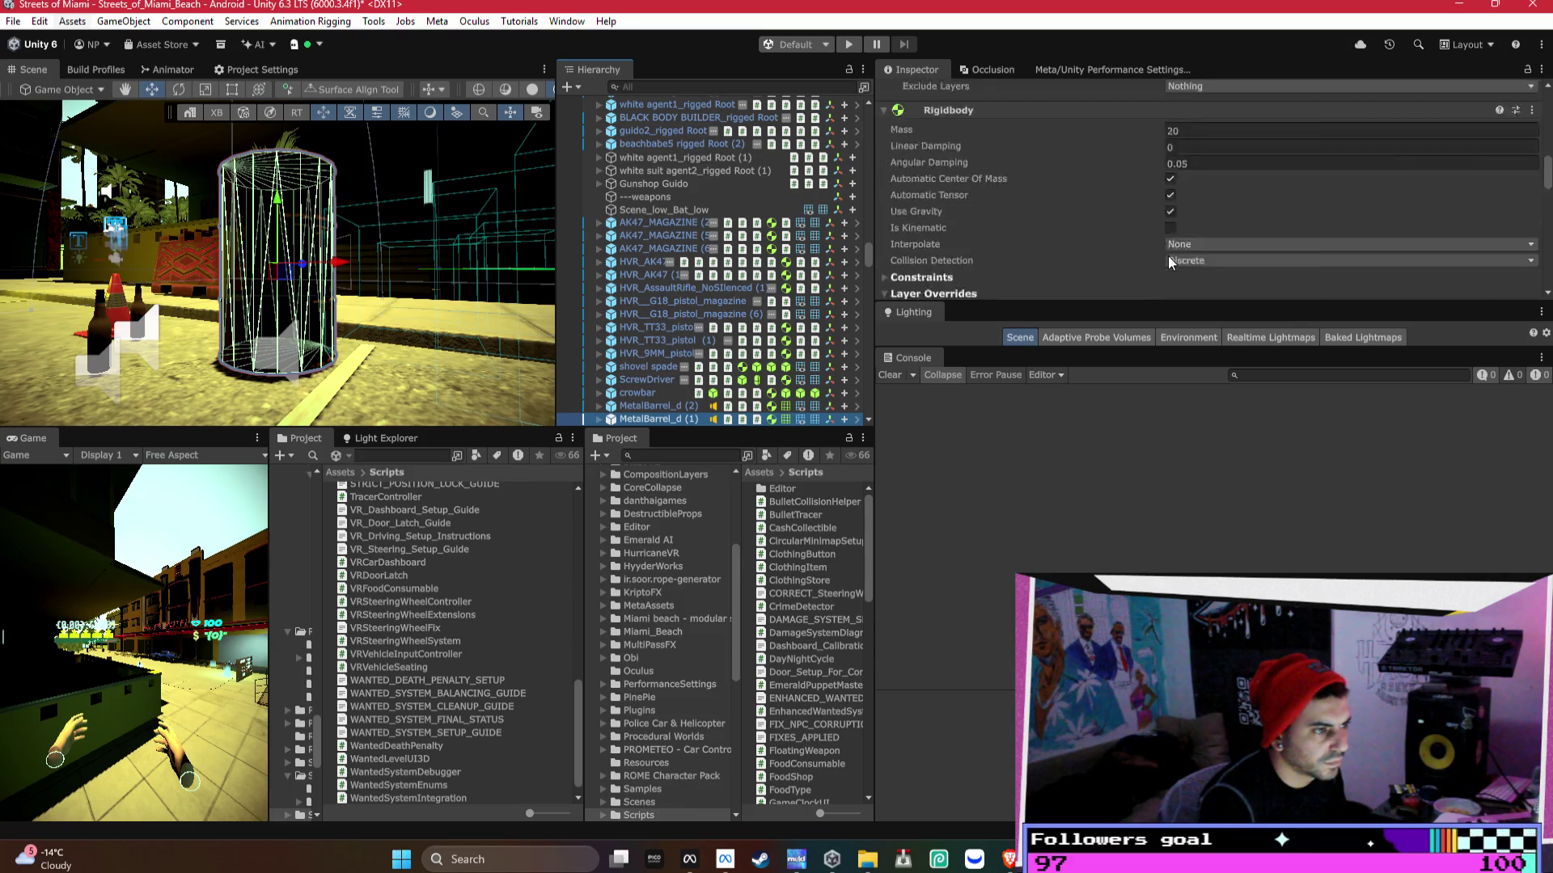
left_click_drag(1120, 306, 1134, 631)
scroll(1174, 426, "down", 5)
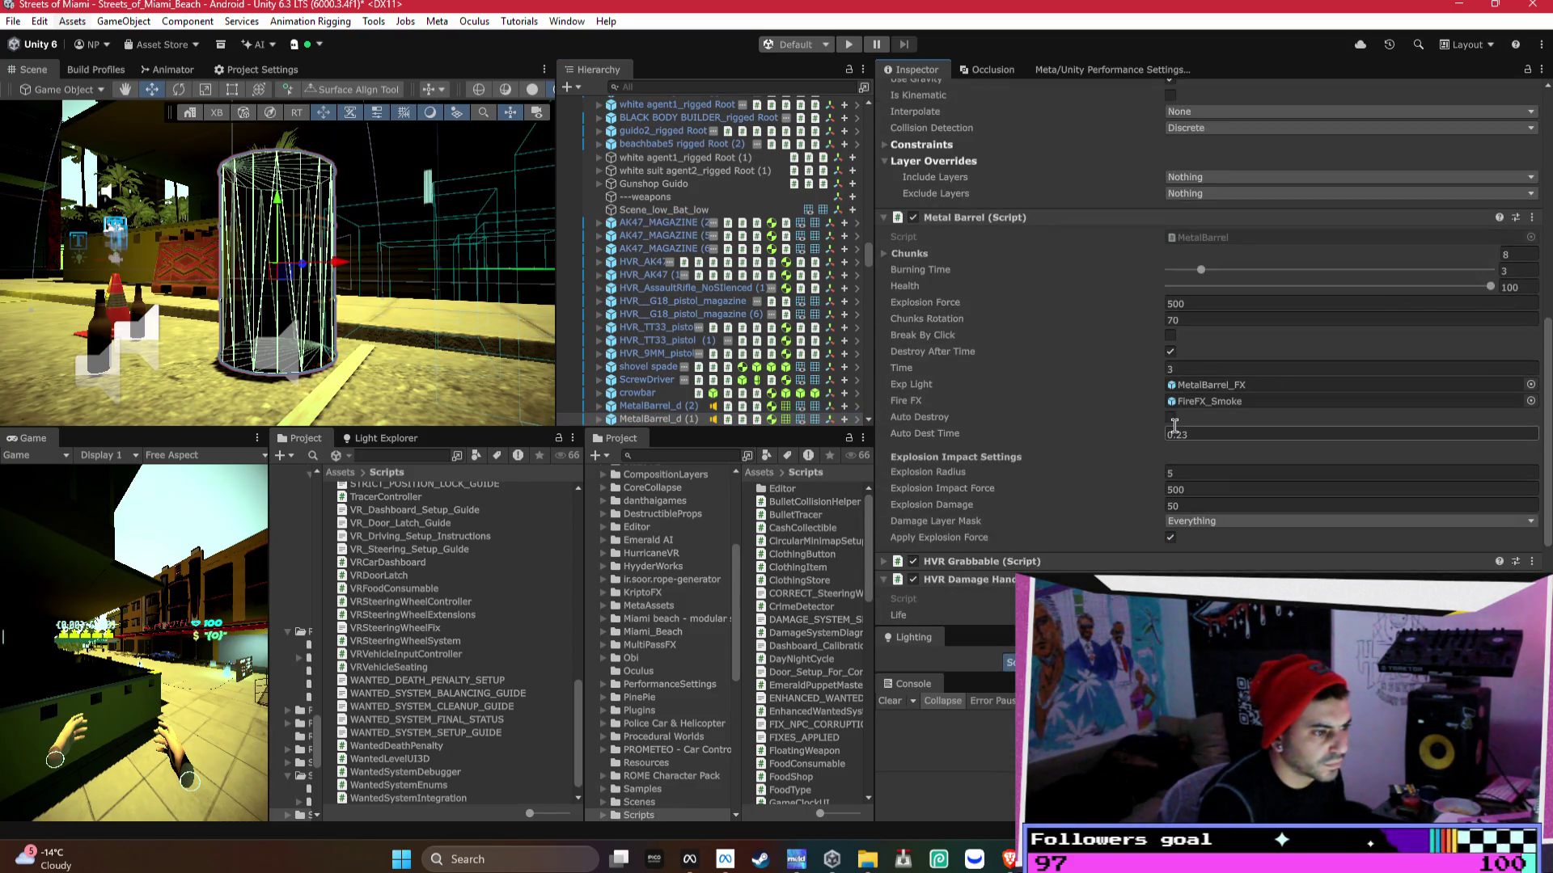
left_click(1213, 238)
key("alt+Tab")
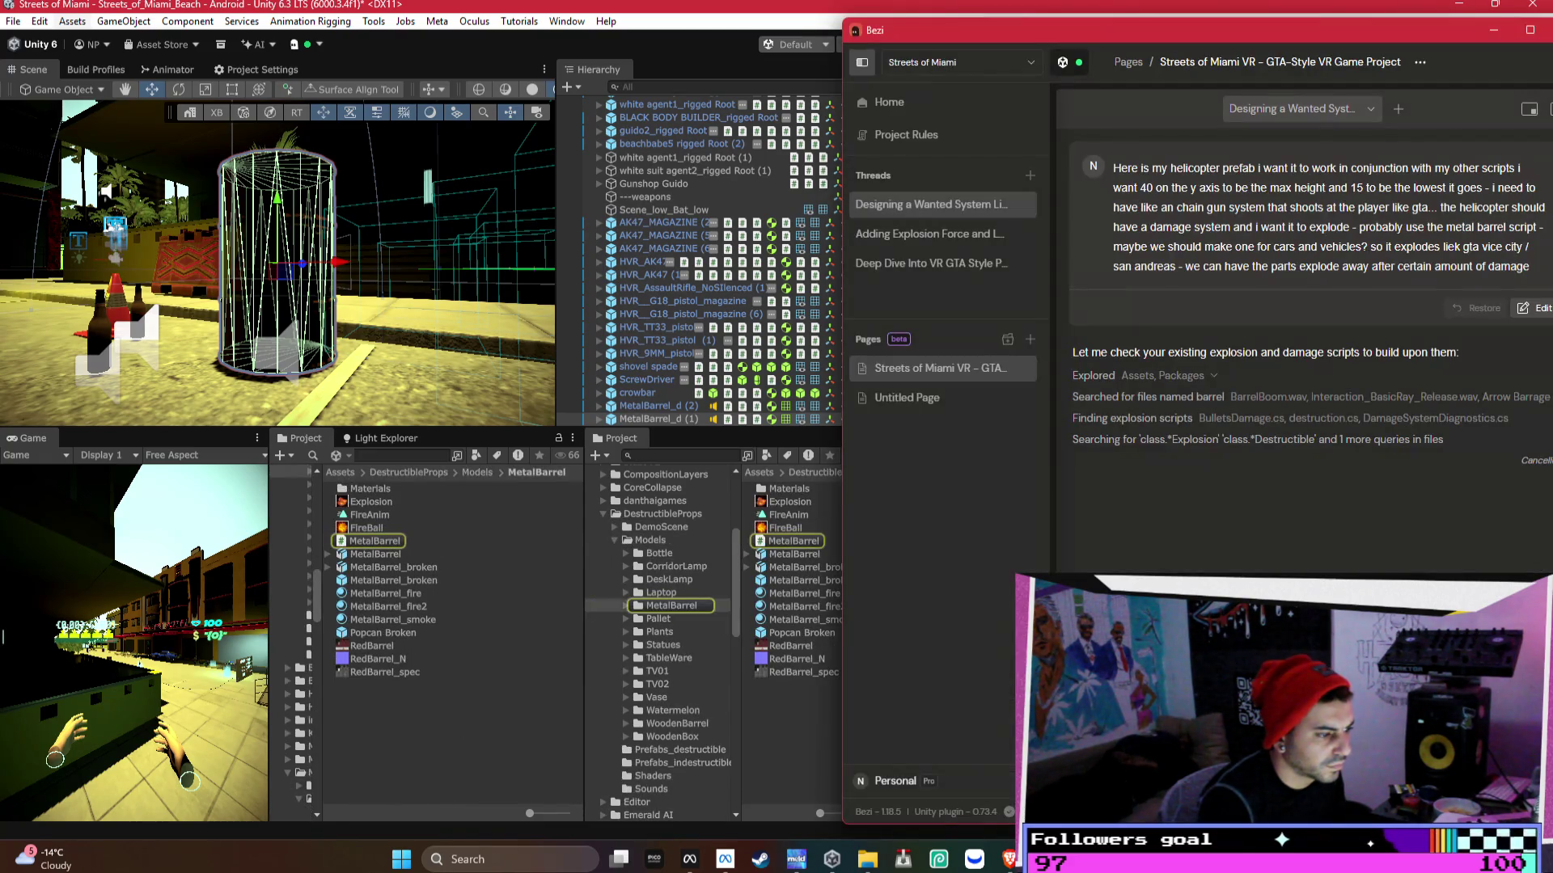
- Edit and resubmit the sent helicopter request so Bezi runs it afresh
left_click(1534, 308)
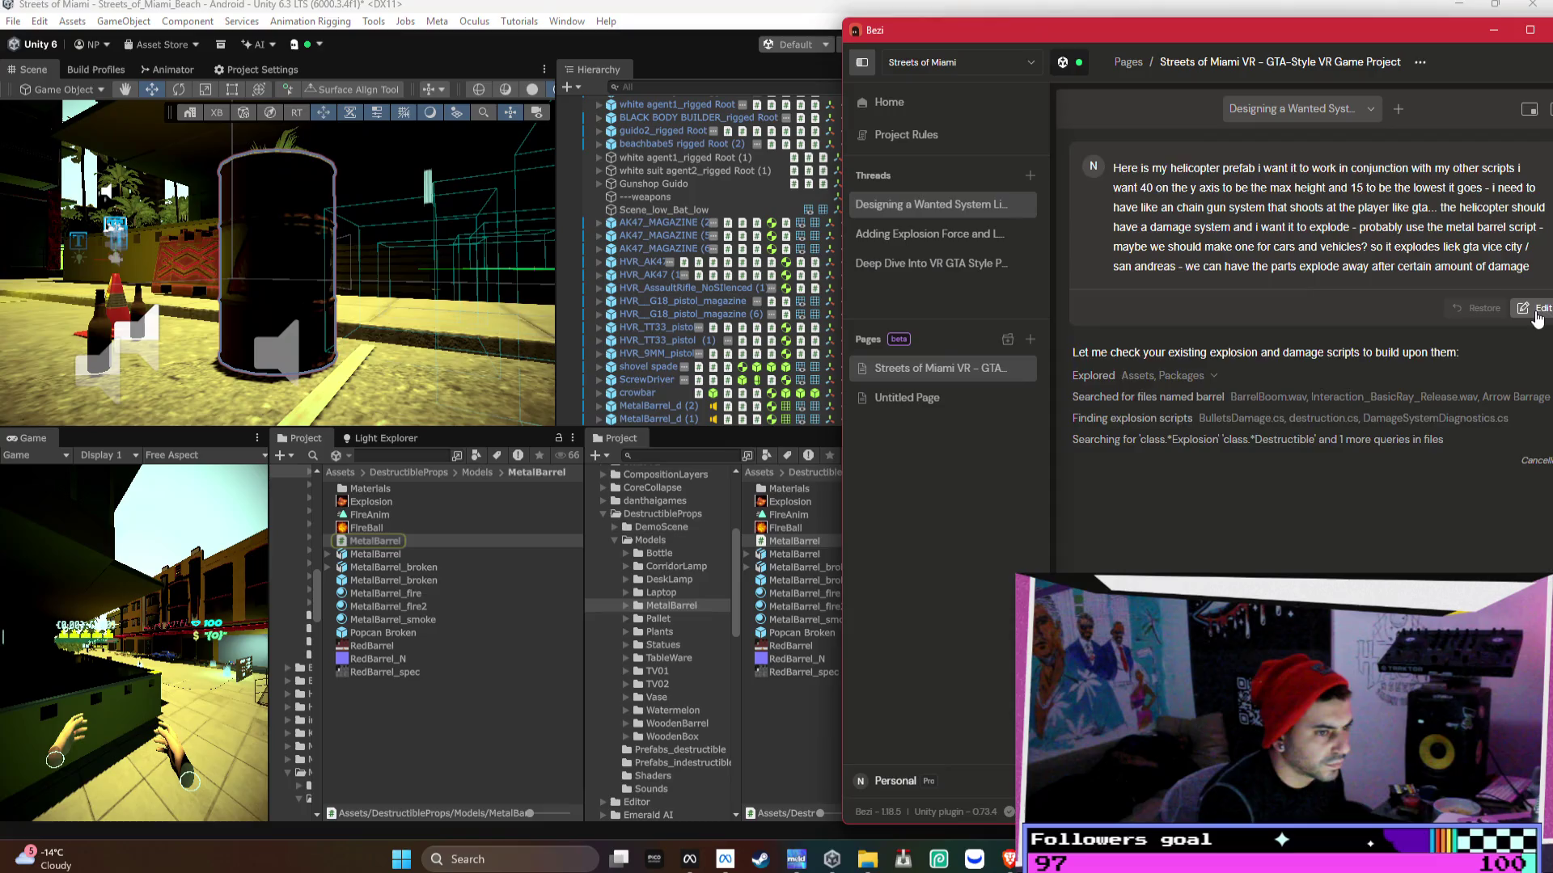
left_click(1534, 338)
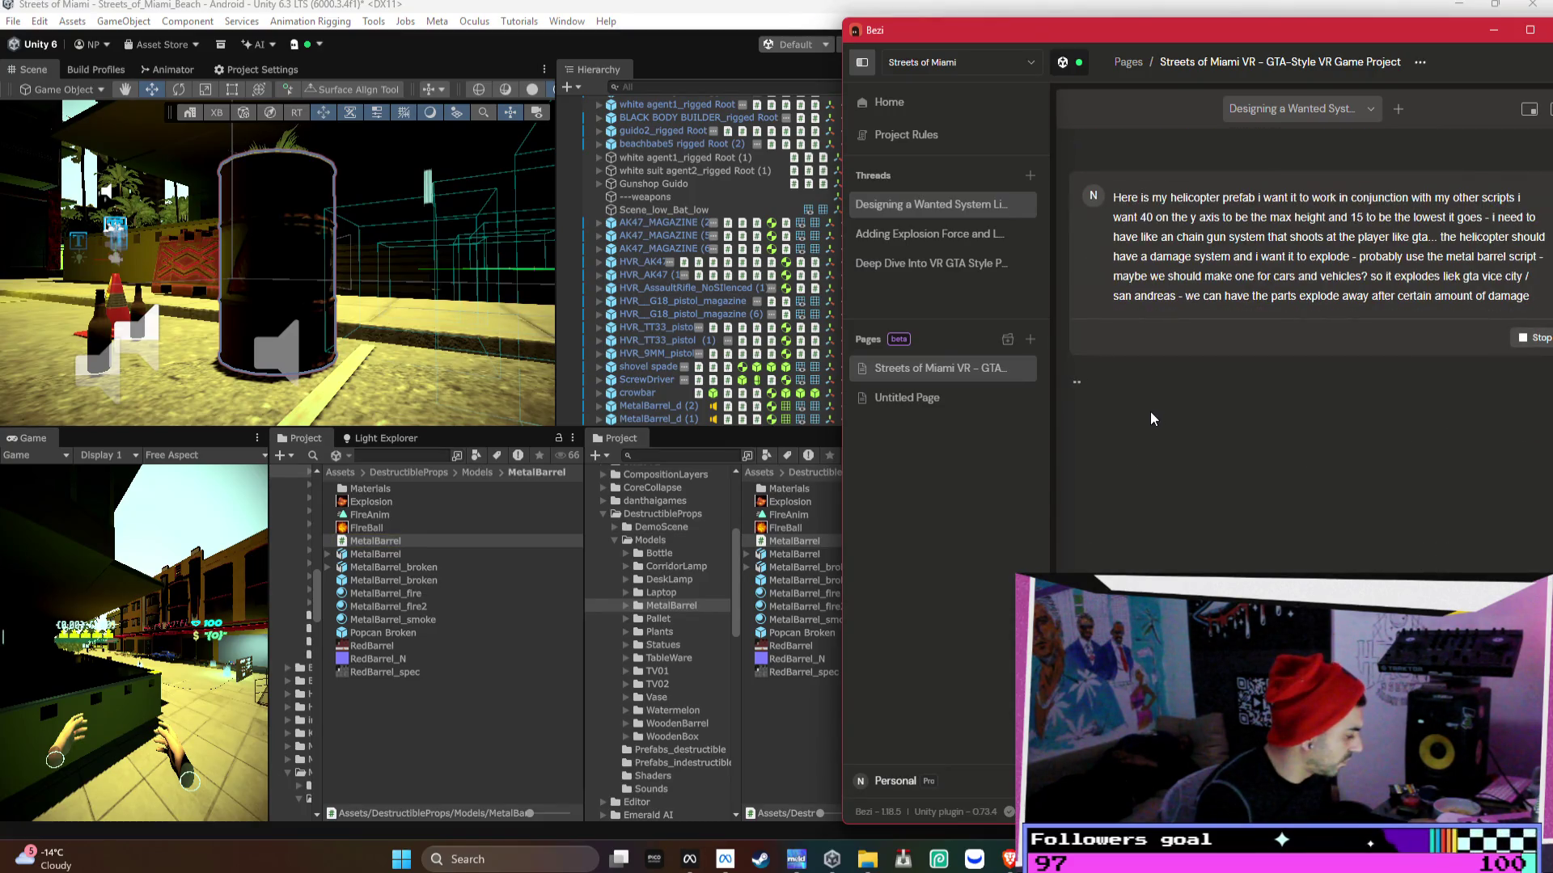
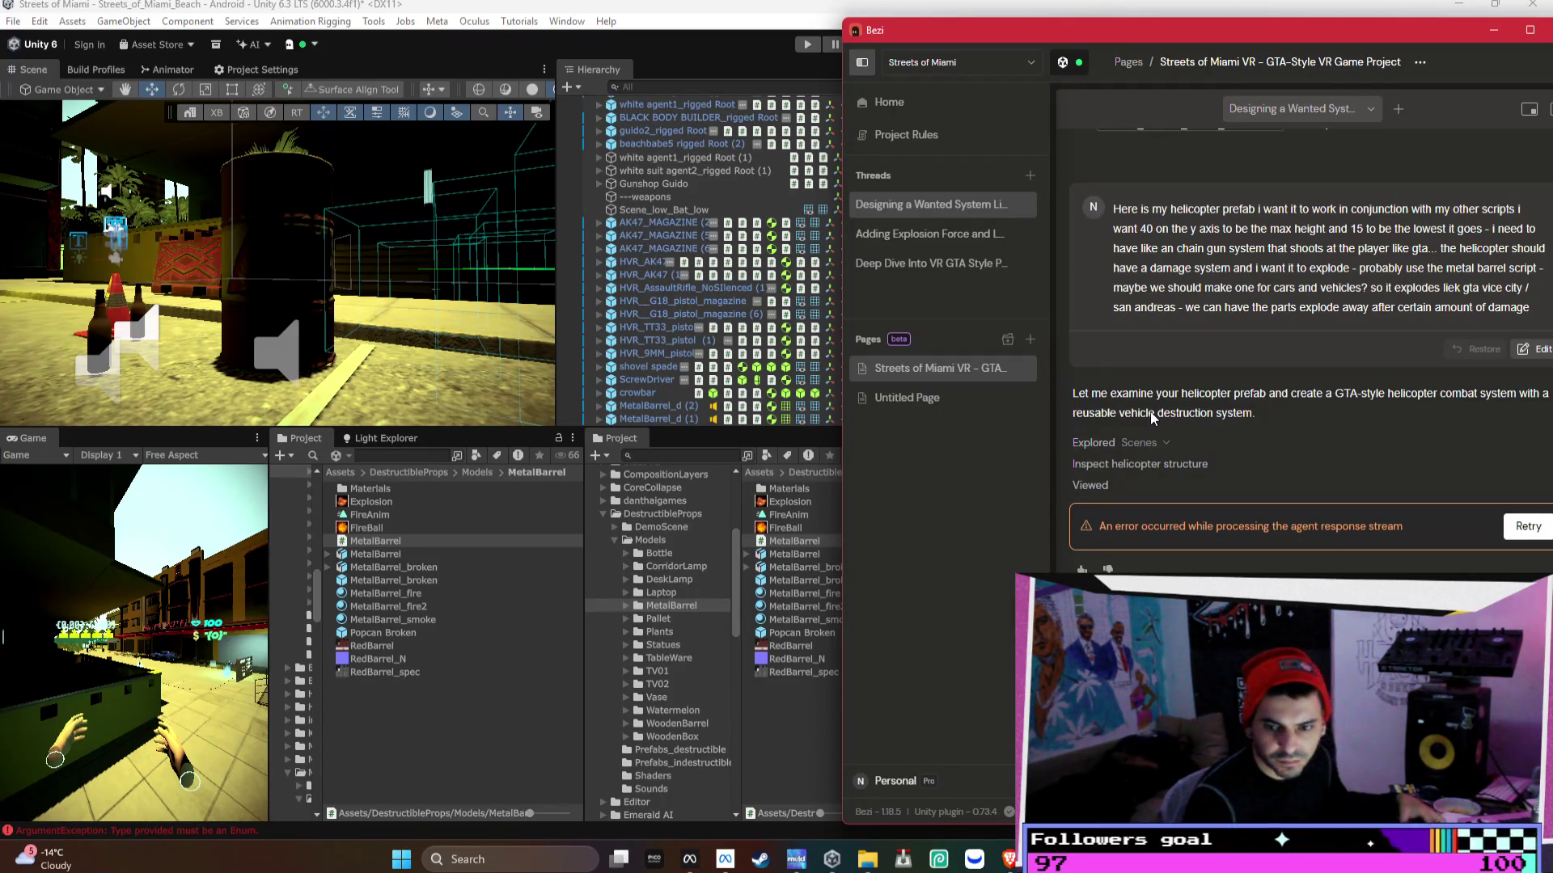
- Retry the helicopter prompt after the agent stream error; the reply fails again
left_click(1522, 526)
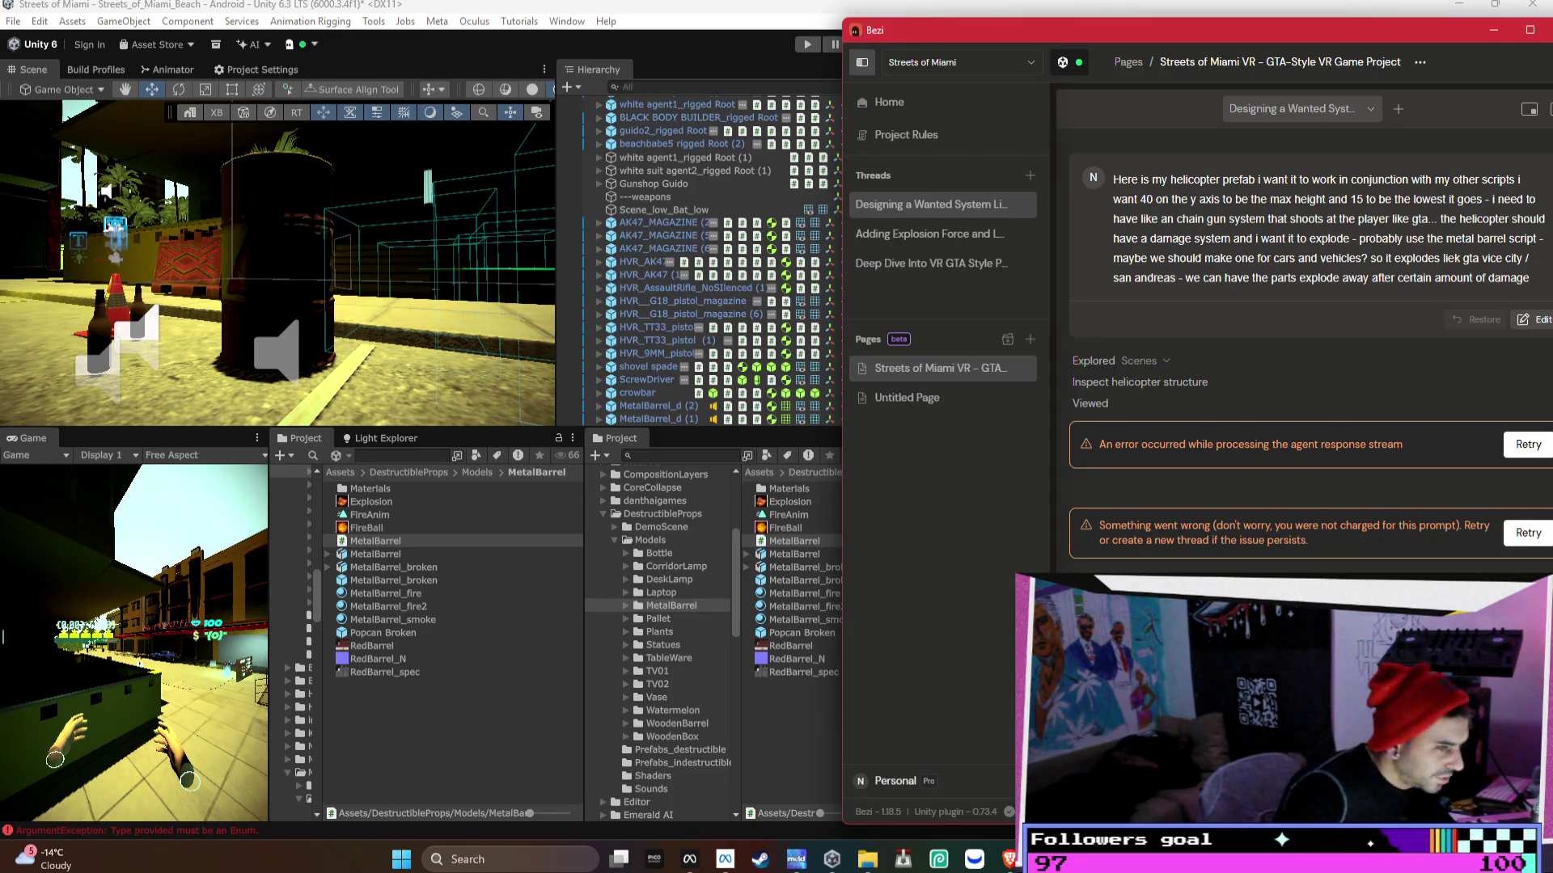
- Resend the GTA-style police helicopter prompt twice until the agent starts thinking again
left_click(1528, 444)
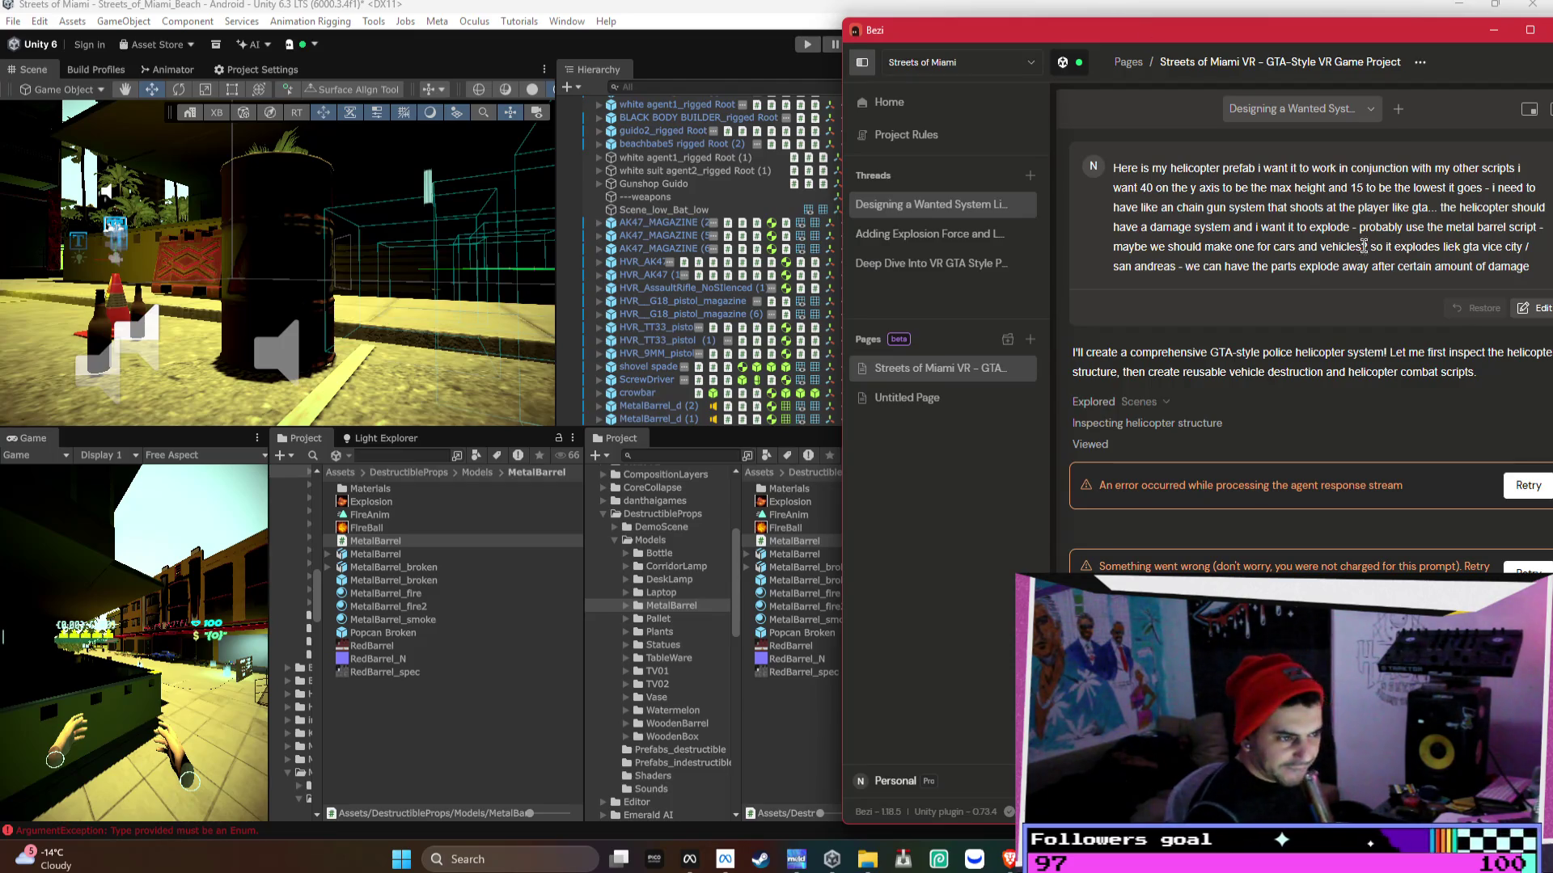
left_click(1527, 485)
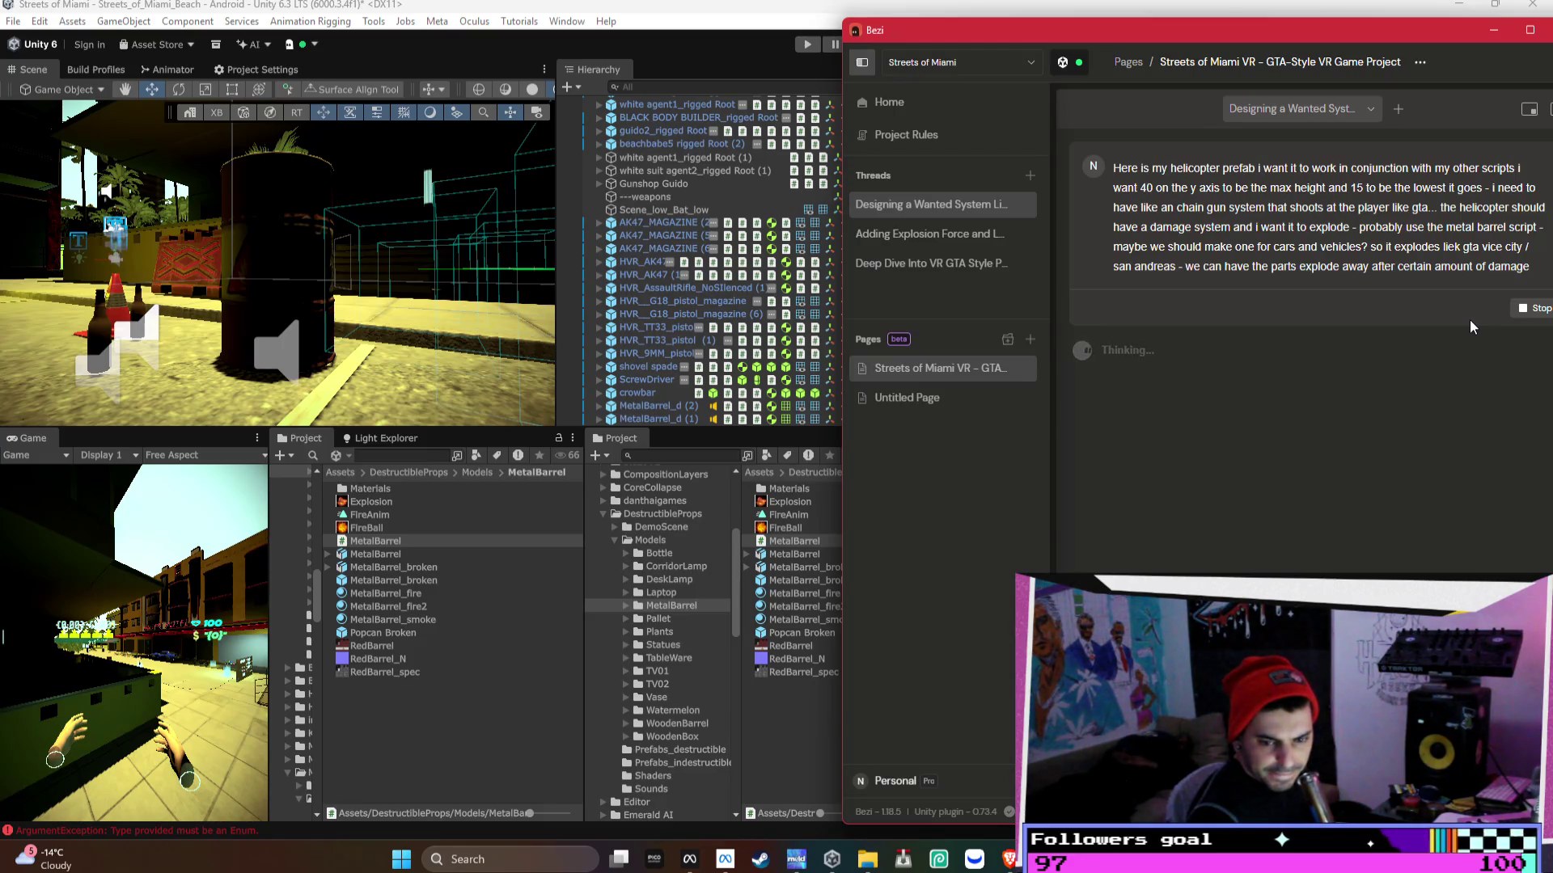
- Shift the Bezi window aside and bring up the Streets Of Miami Trello board in the browser
mouse_move(1284, 39)
left_mouse_down()
mouse_move(1190, 13)
mouse_move(1173, 26)
left_mouse_up()
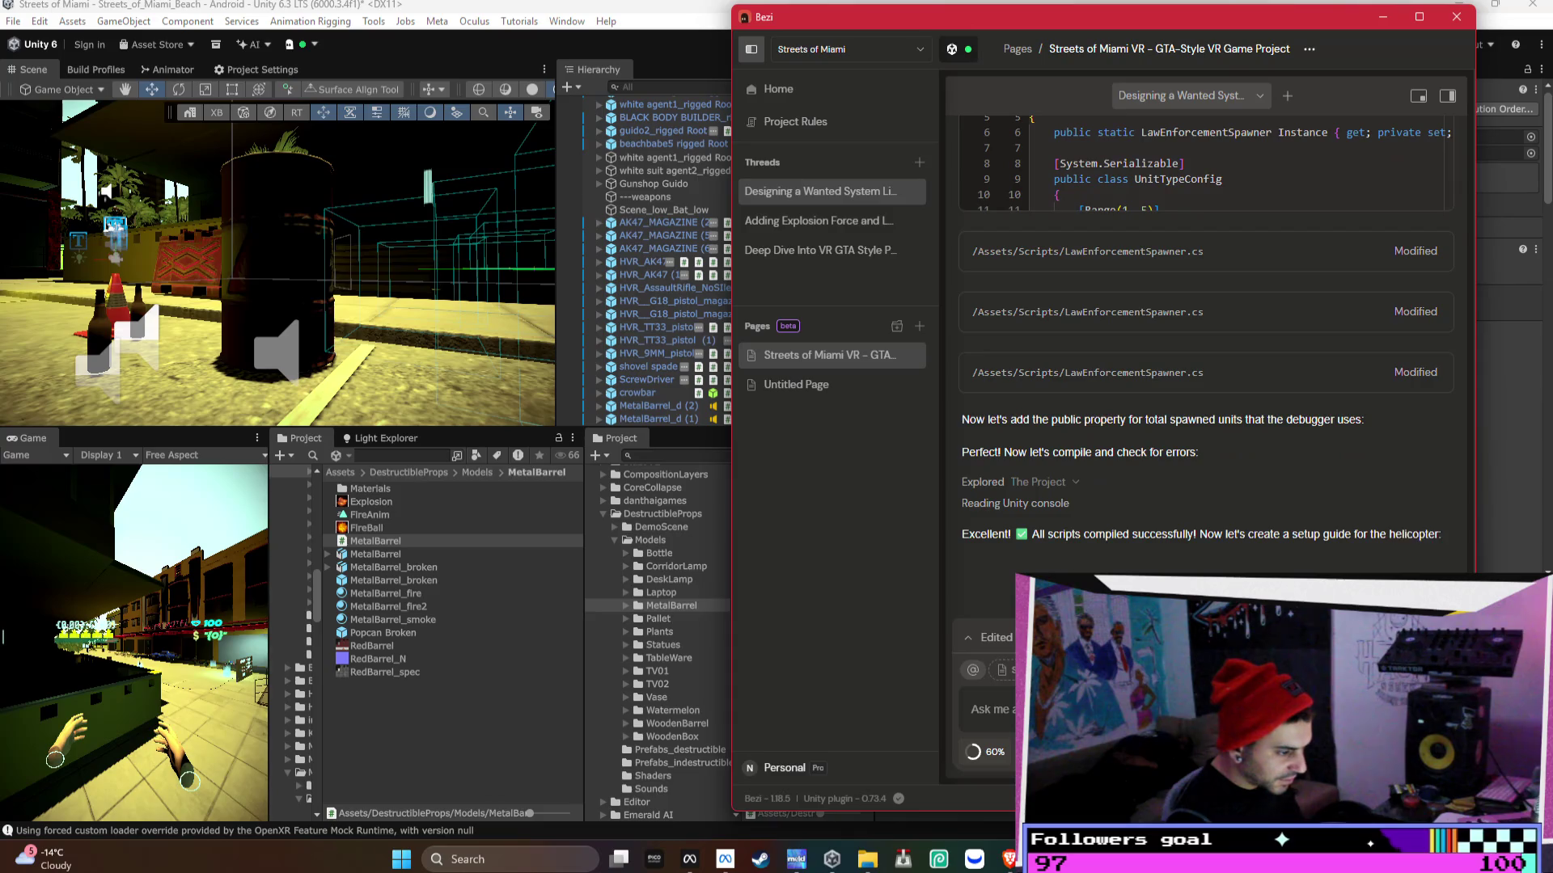
left_click(1010, 860)
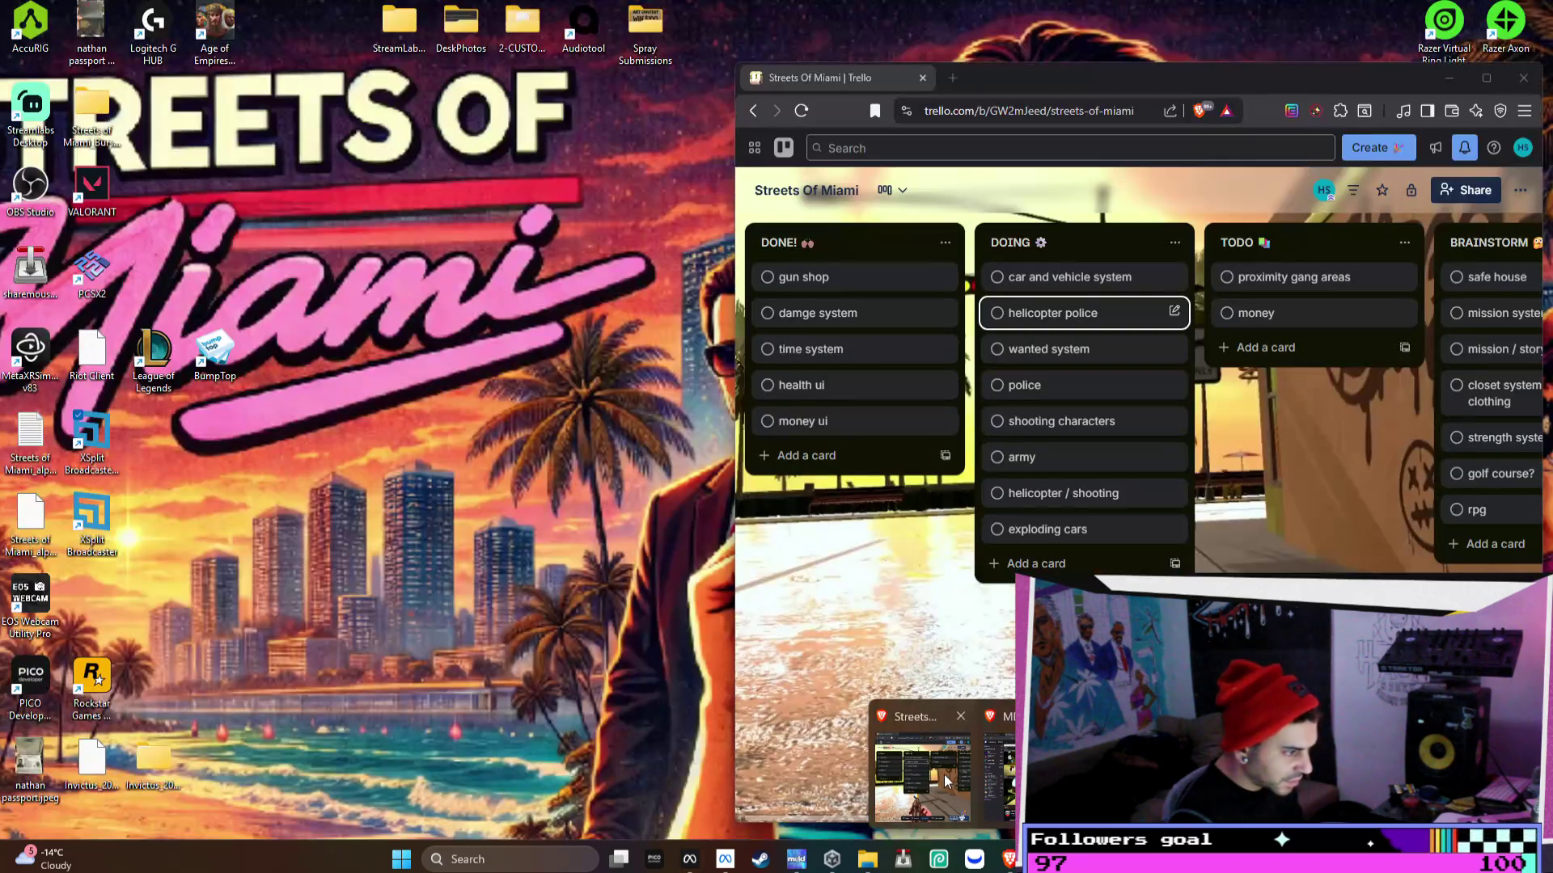
- Go to partner.steamgames.com in a new Brave tab and sign in with a refreshed QR code
left_click(947, 781)
left_click(949, 80)
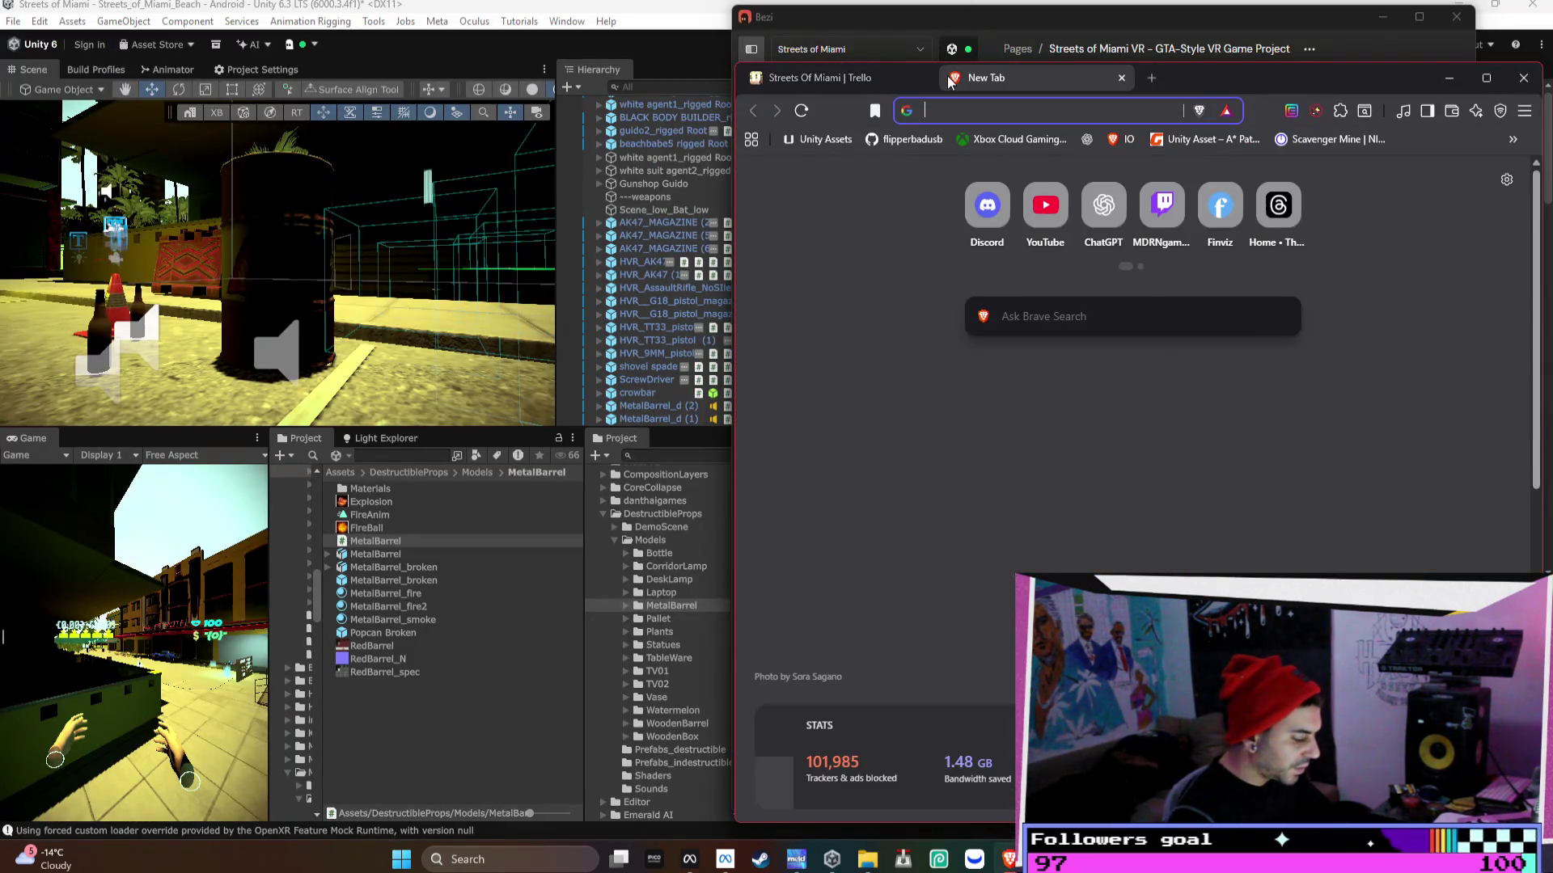
type("partner.steamgames.com/?goto=%2Fdashb...")
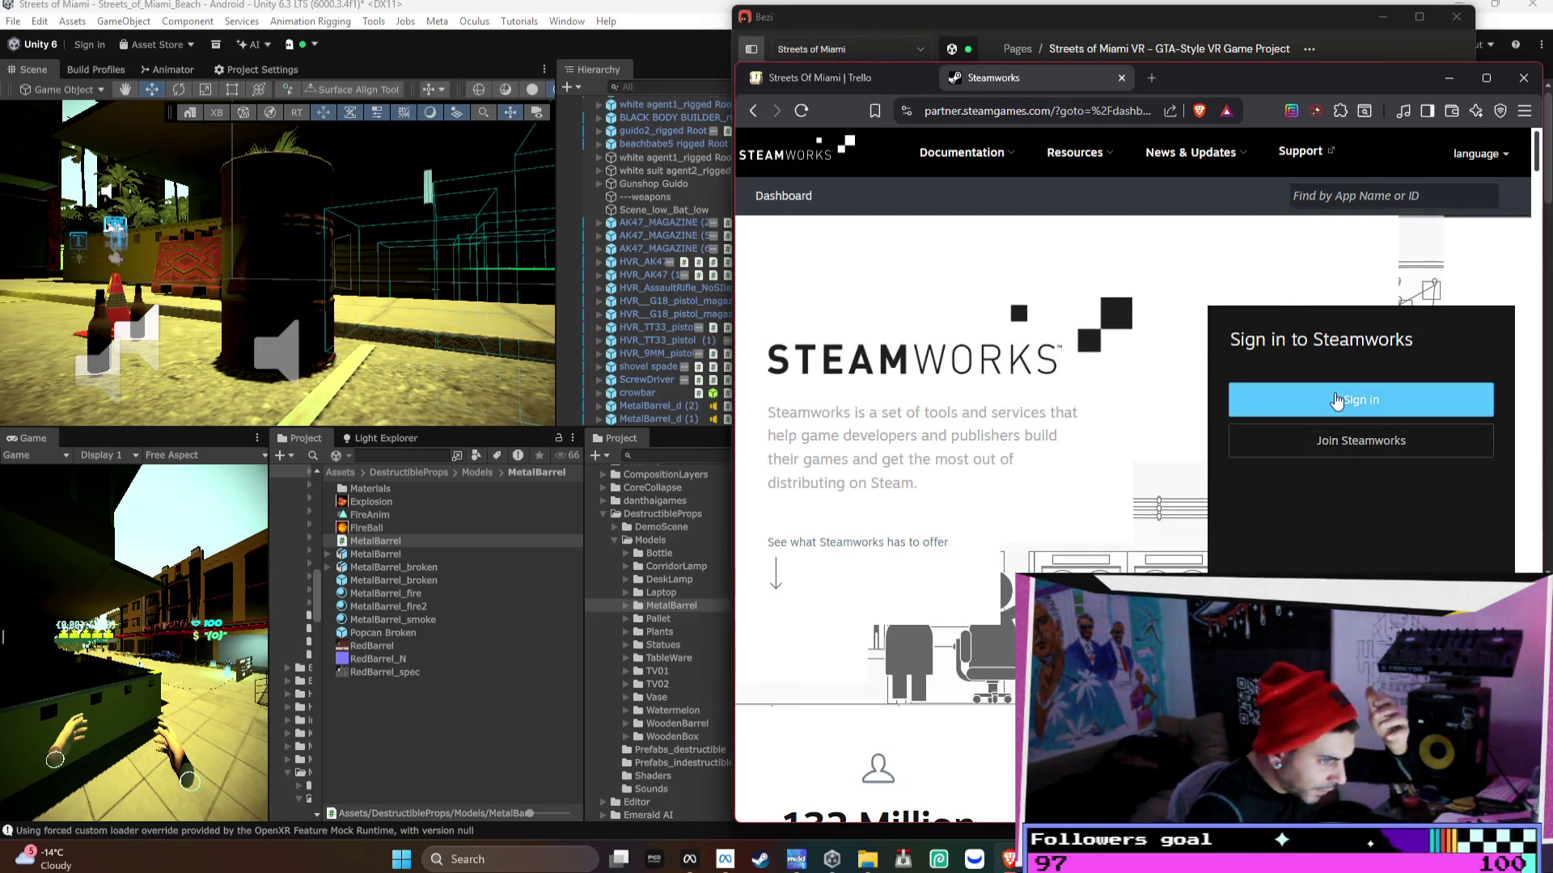
left_click(1254, 400)
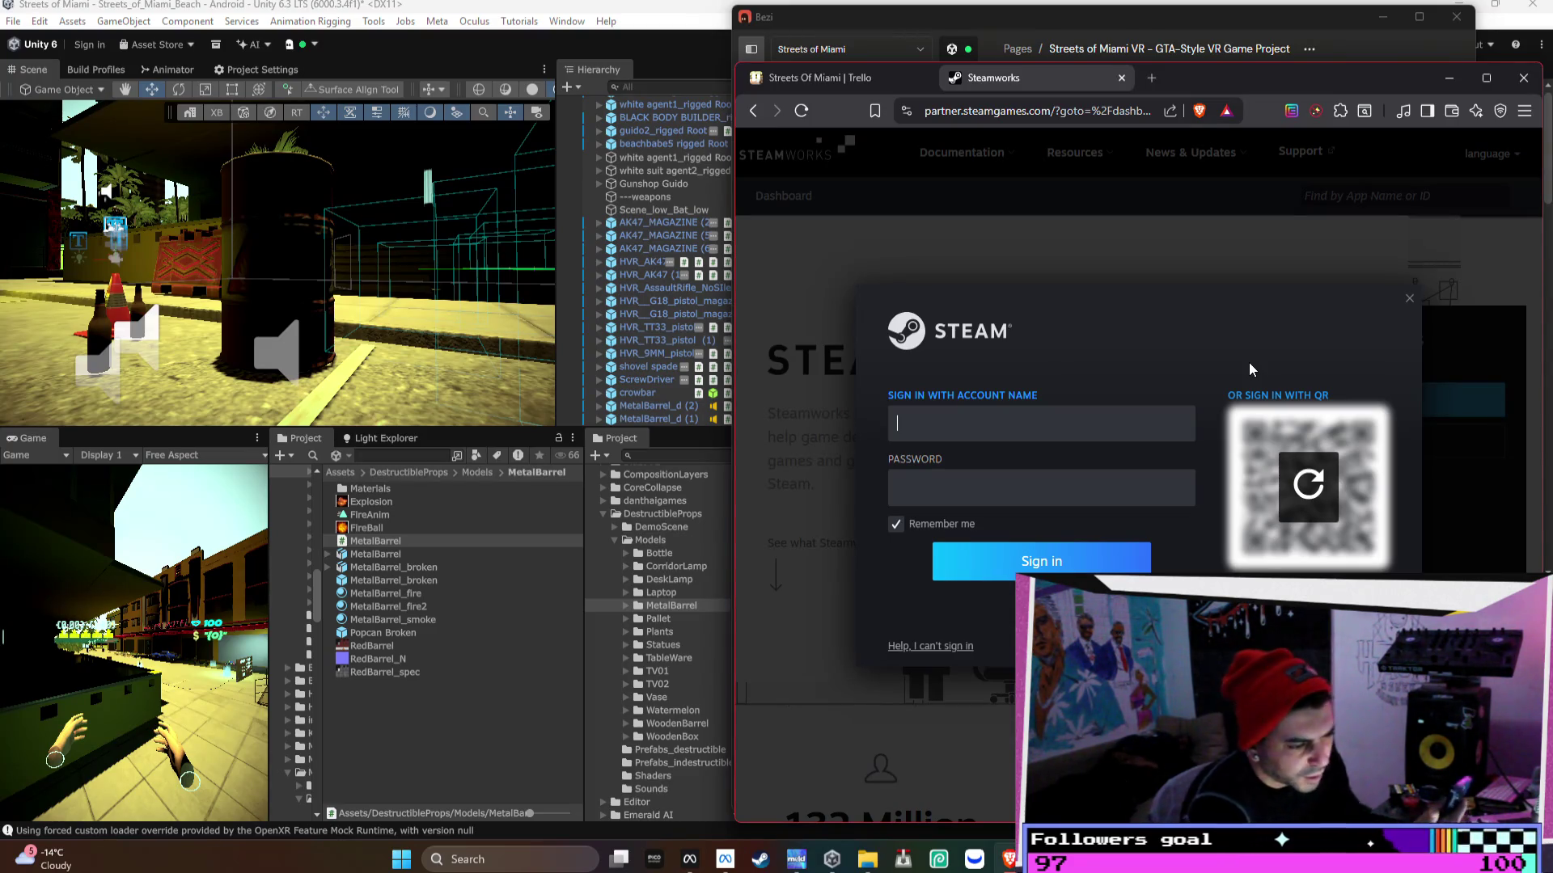
left_click(1308, 485)
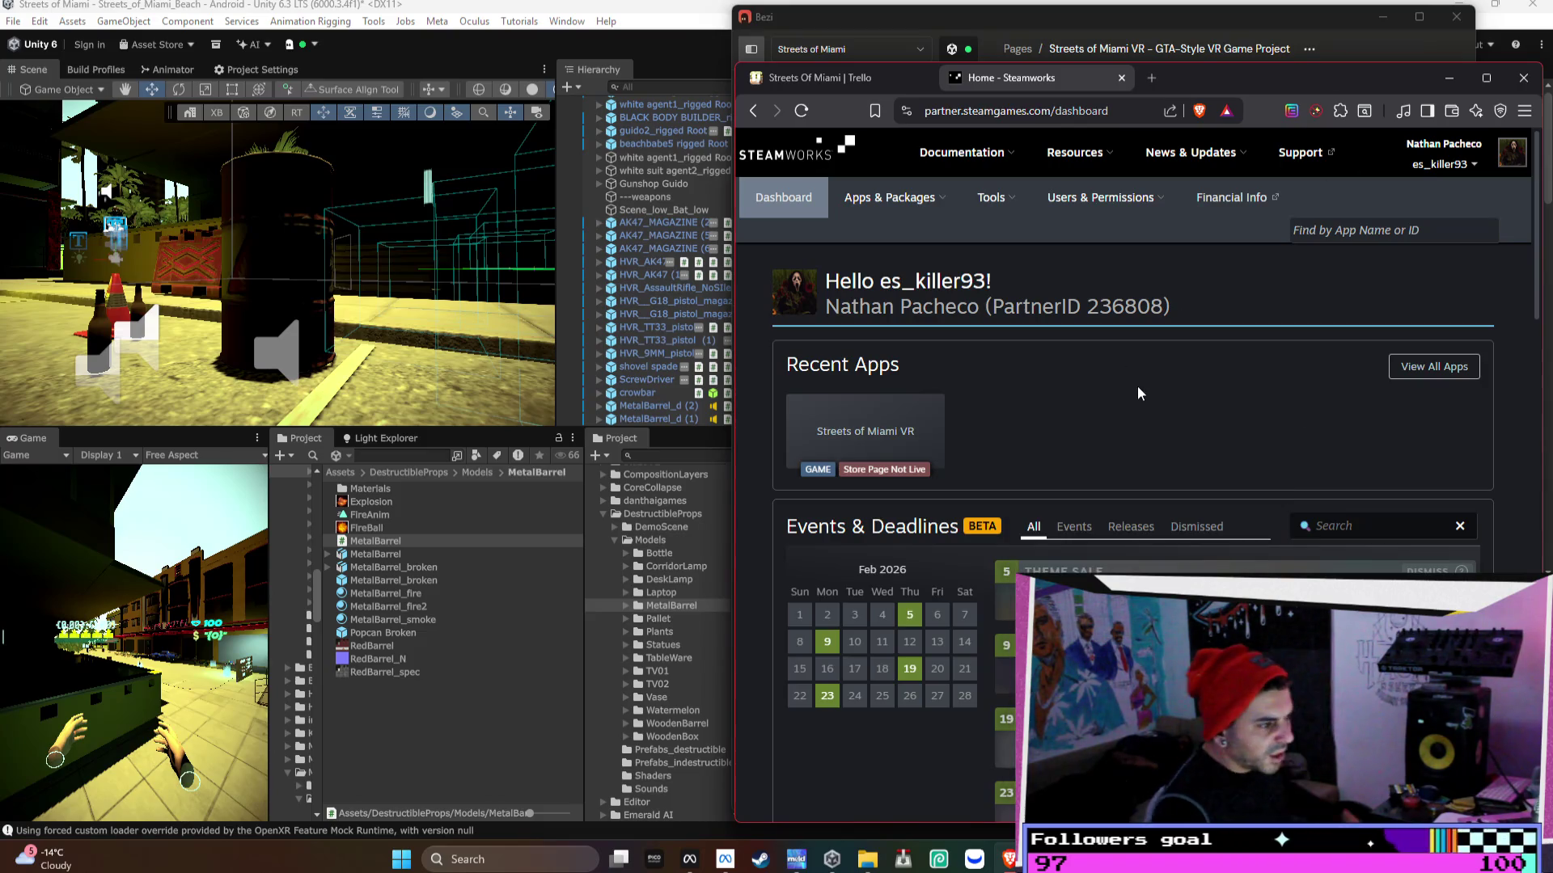
- Scroll to Unreleased Apps on the Steamworks dashboard and open Streets of Miami VR
scroll(1153, 403, "down", 5)
scroll(1120, 563, "down", 7)
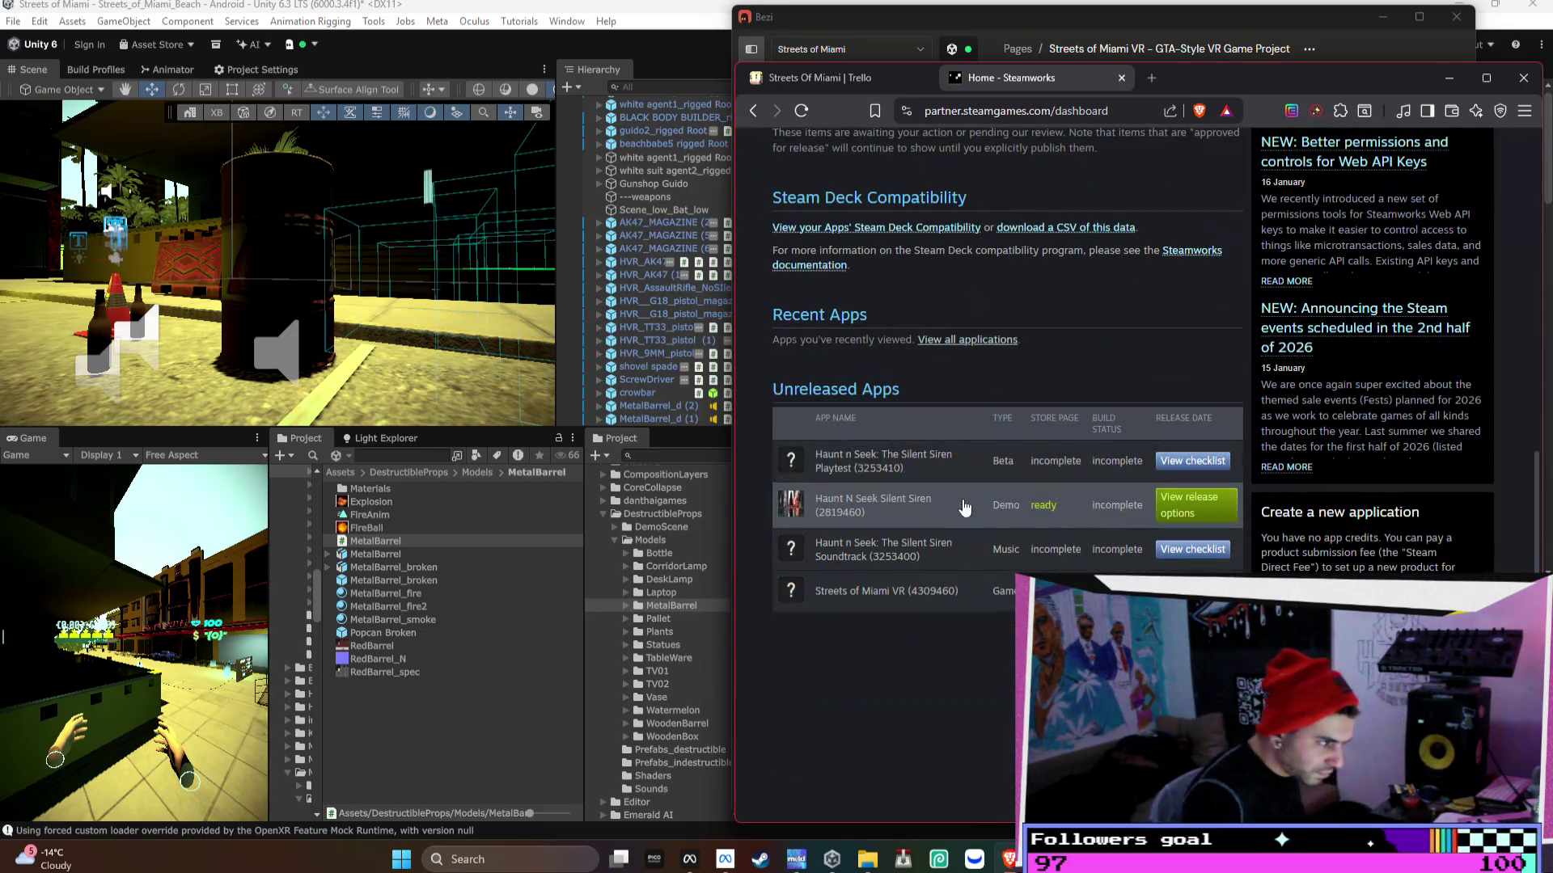
left_click(890, 596)
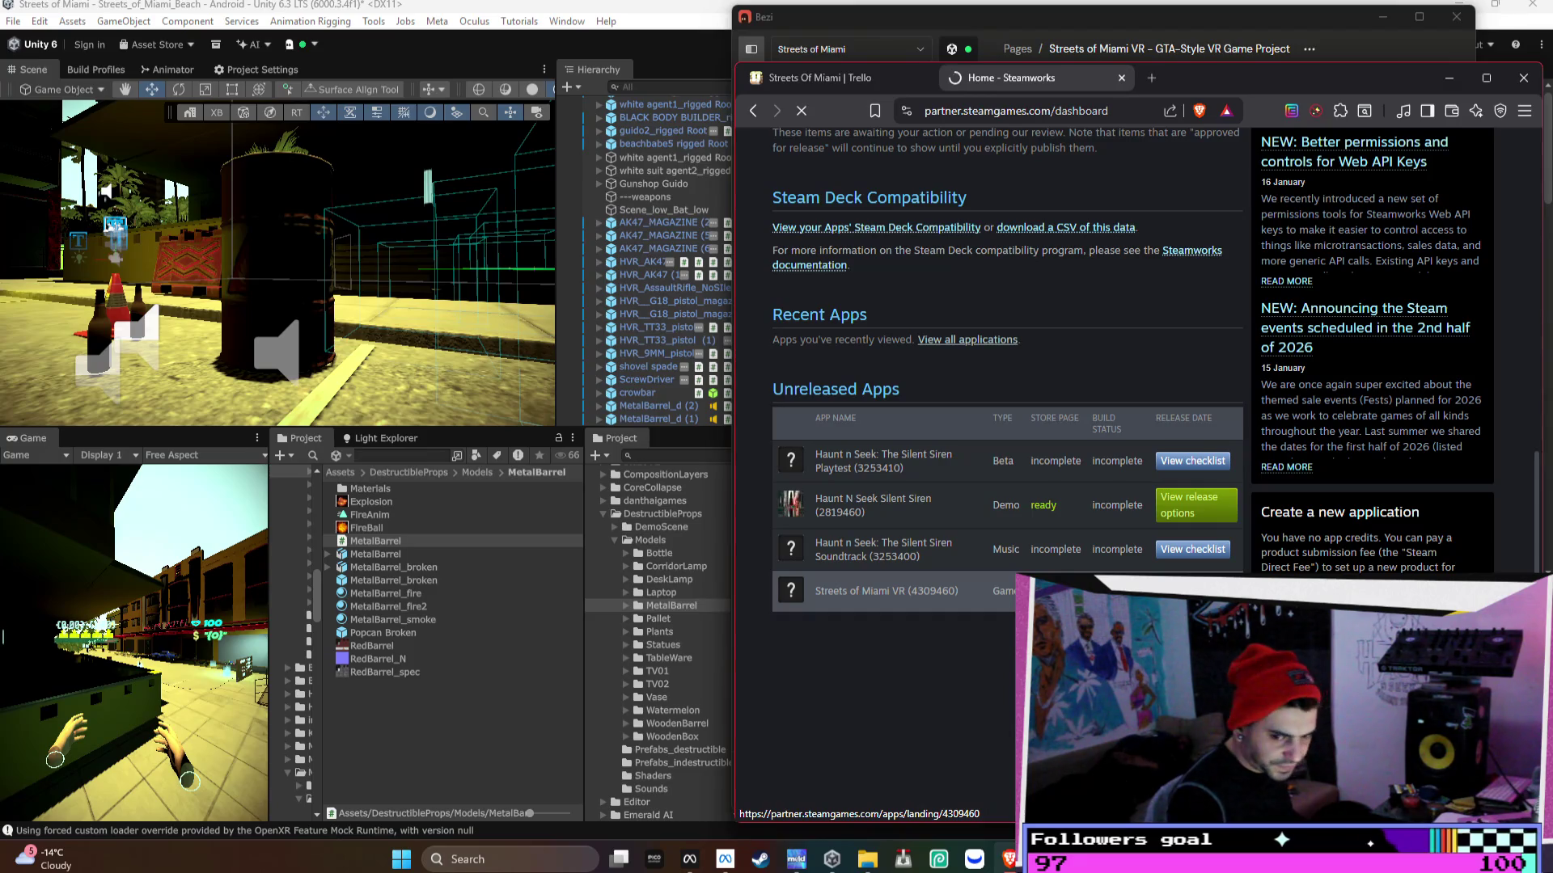
- Open the Capsule Images requirement and another store-presence link in new tabs, then return to Bezi
scroll(1313, 535, "down", 10)
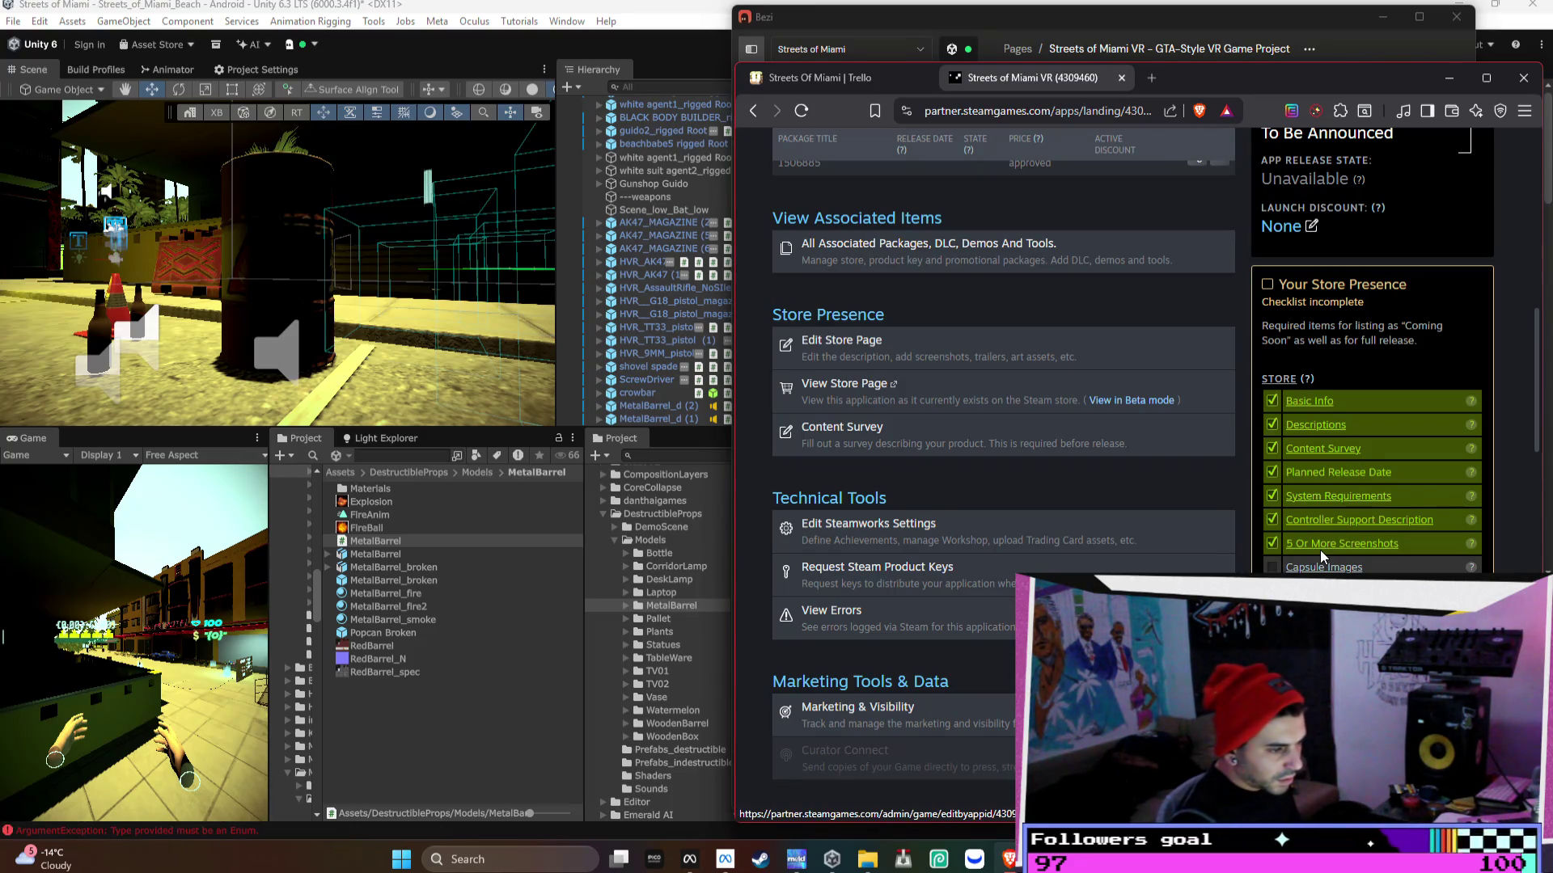
middle_click(1335, 571)
right_click(1335, 571)
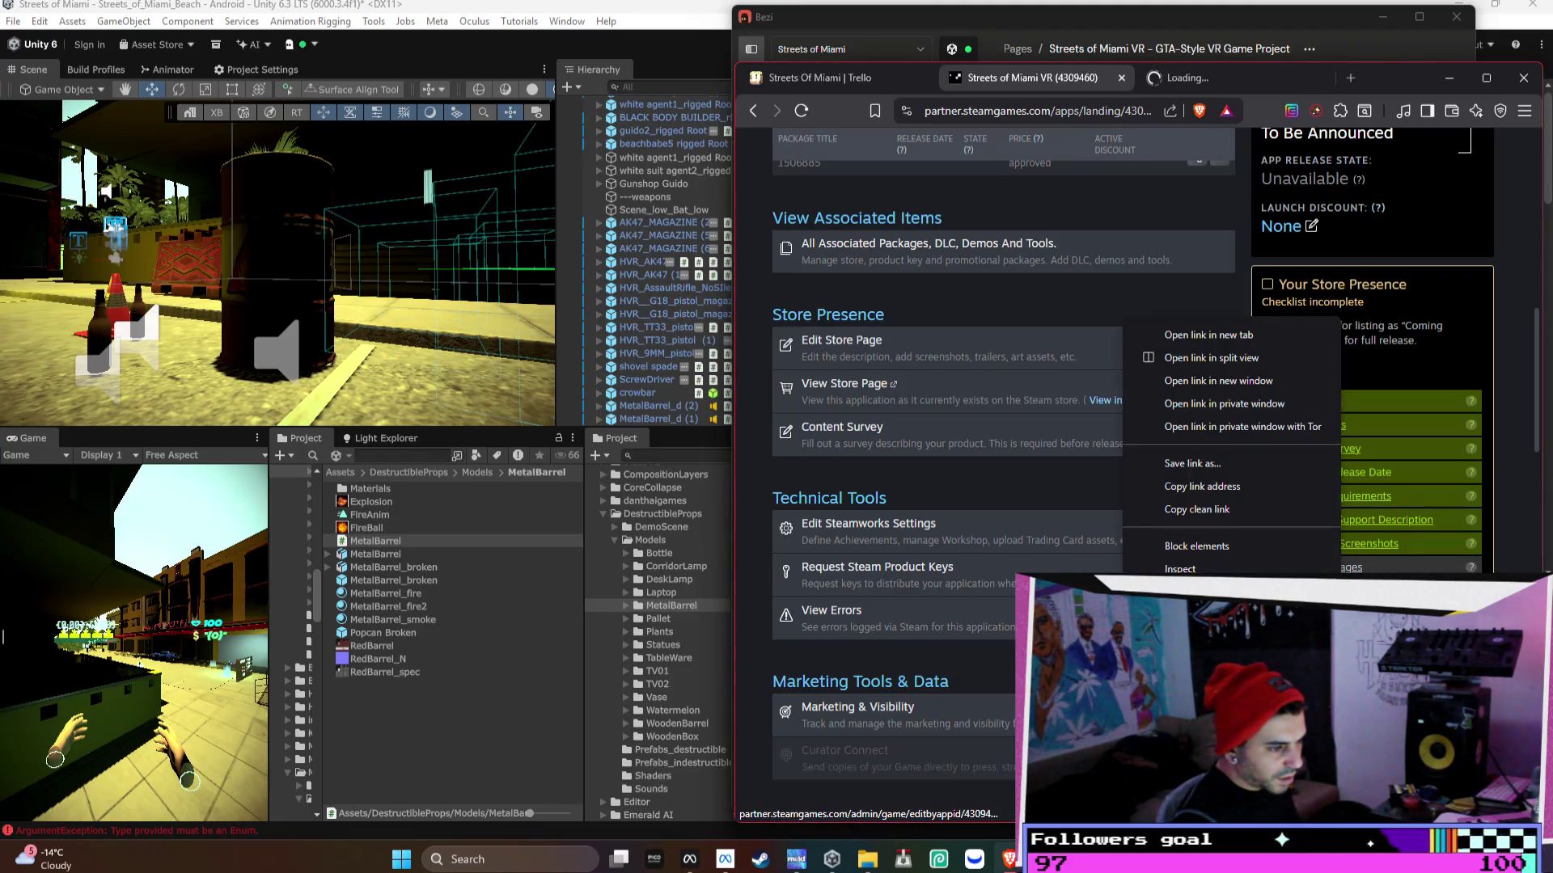
left_click(1208, 335)
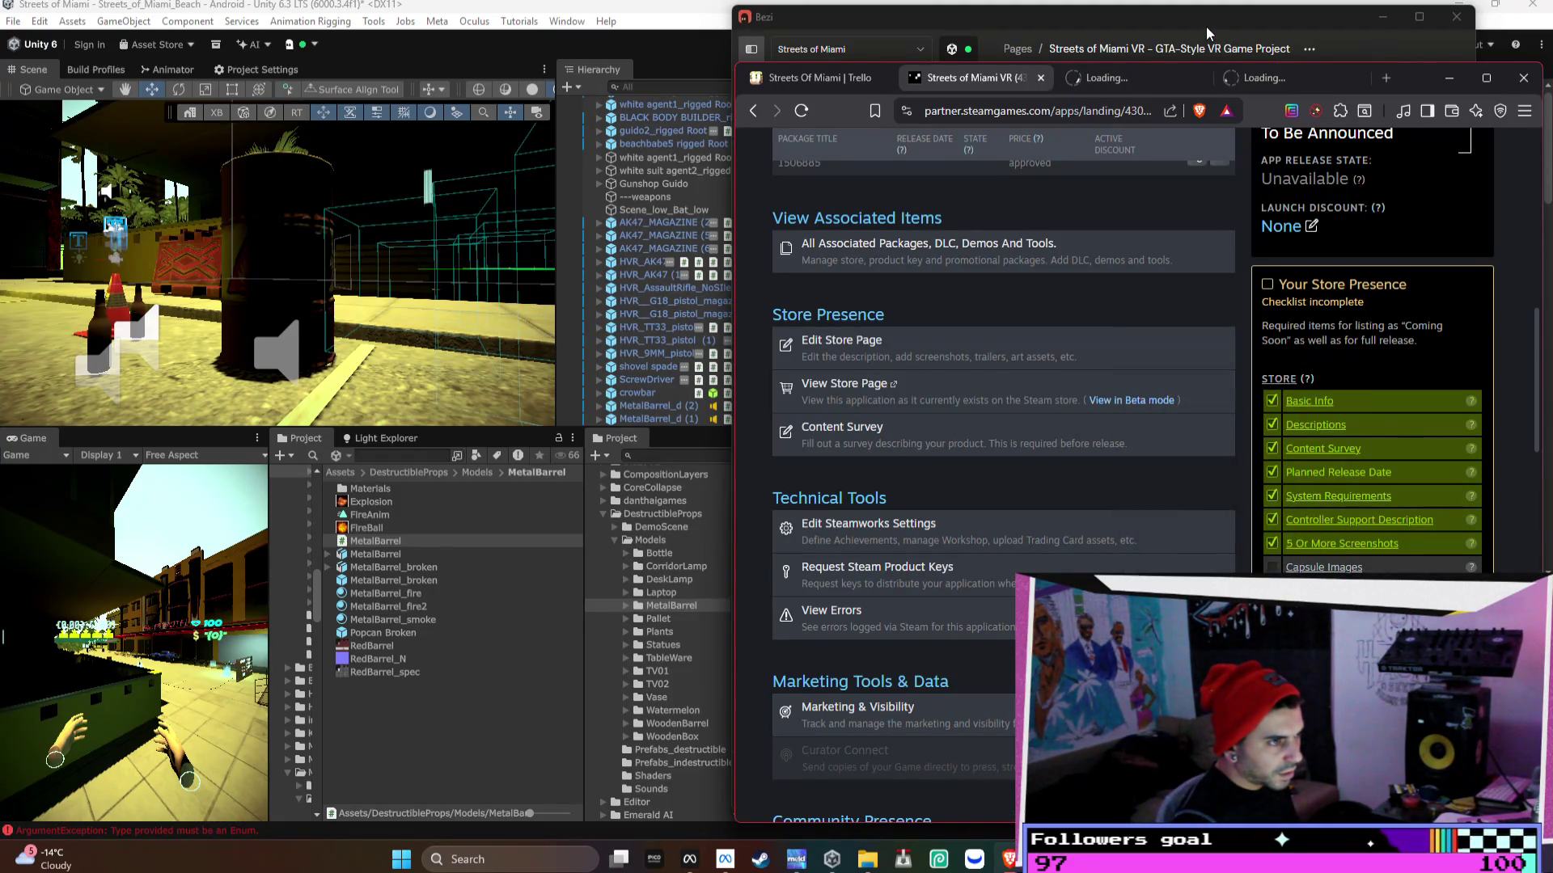
left_click(1207, 33)
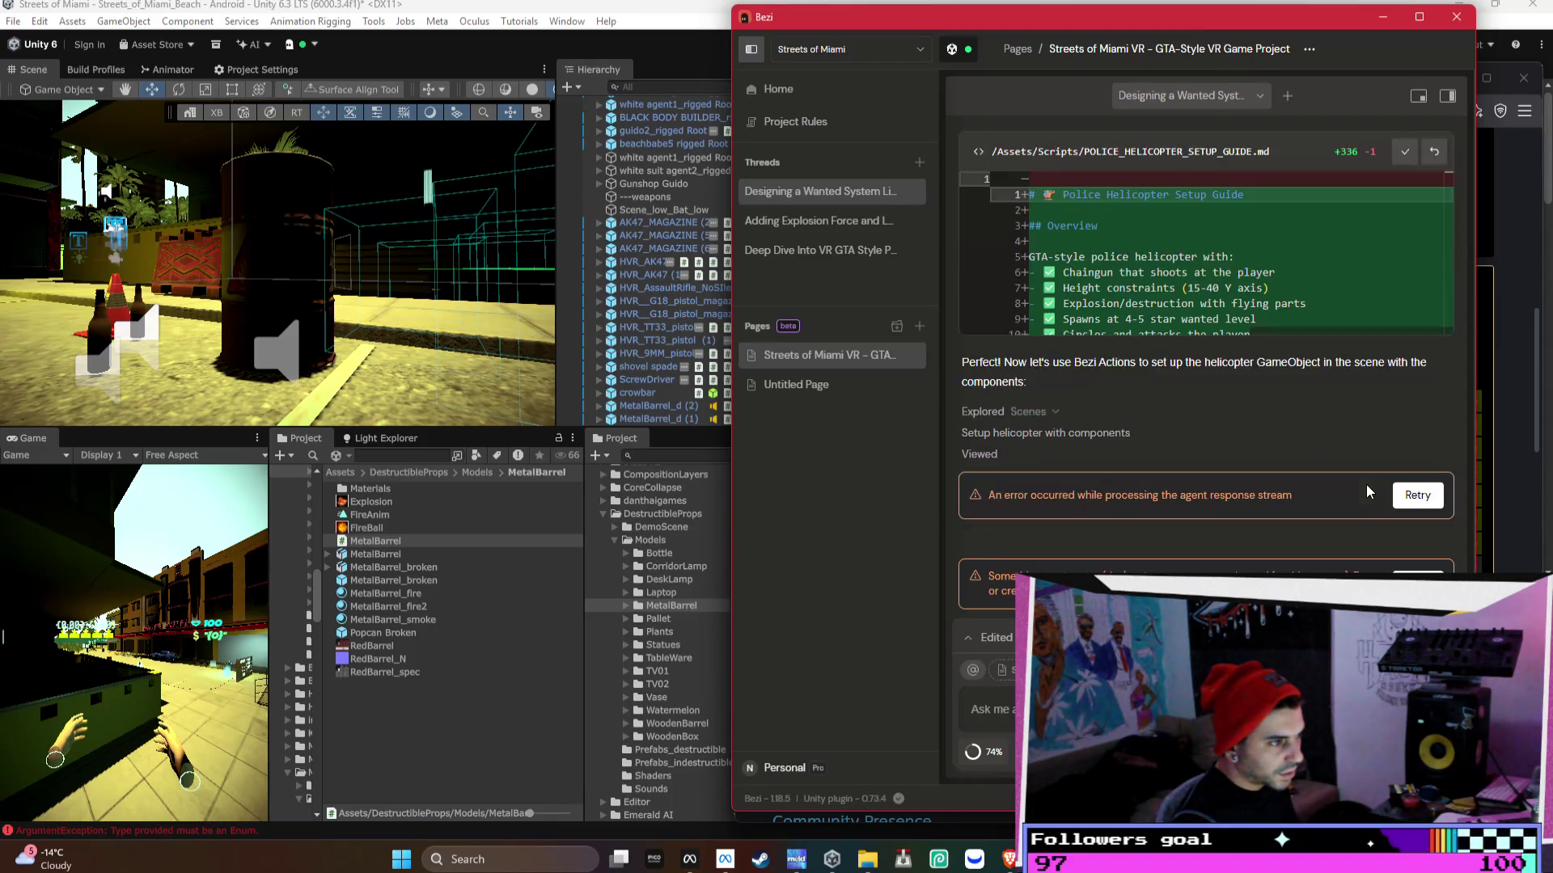
- Scroll up to the POLICE_HELICOPTER_SETUP_GUIDE.md block in Bezi, then switch to Unity
scroll(1366, 485, "up", 3)
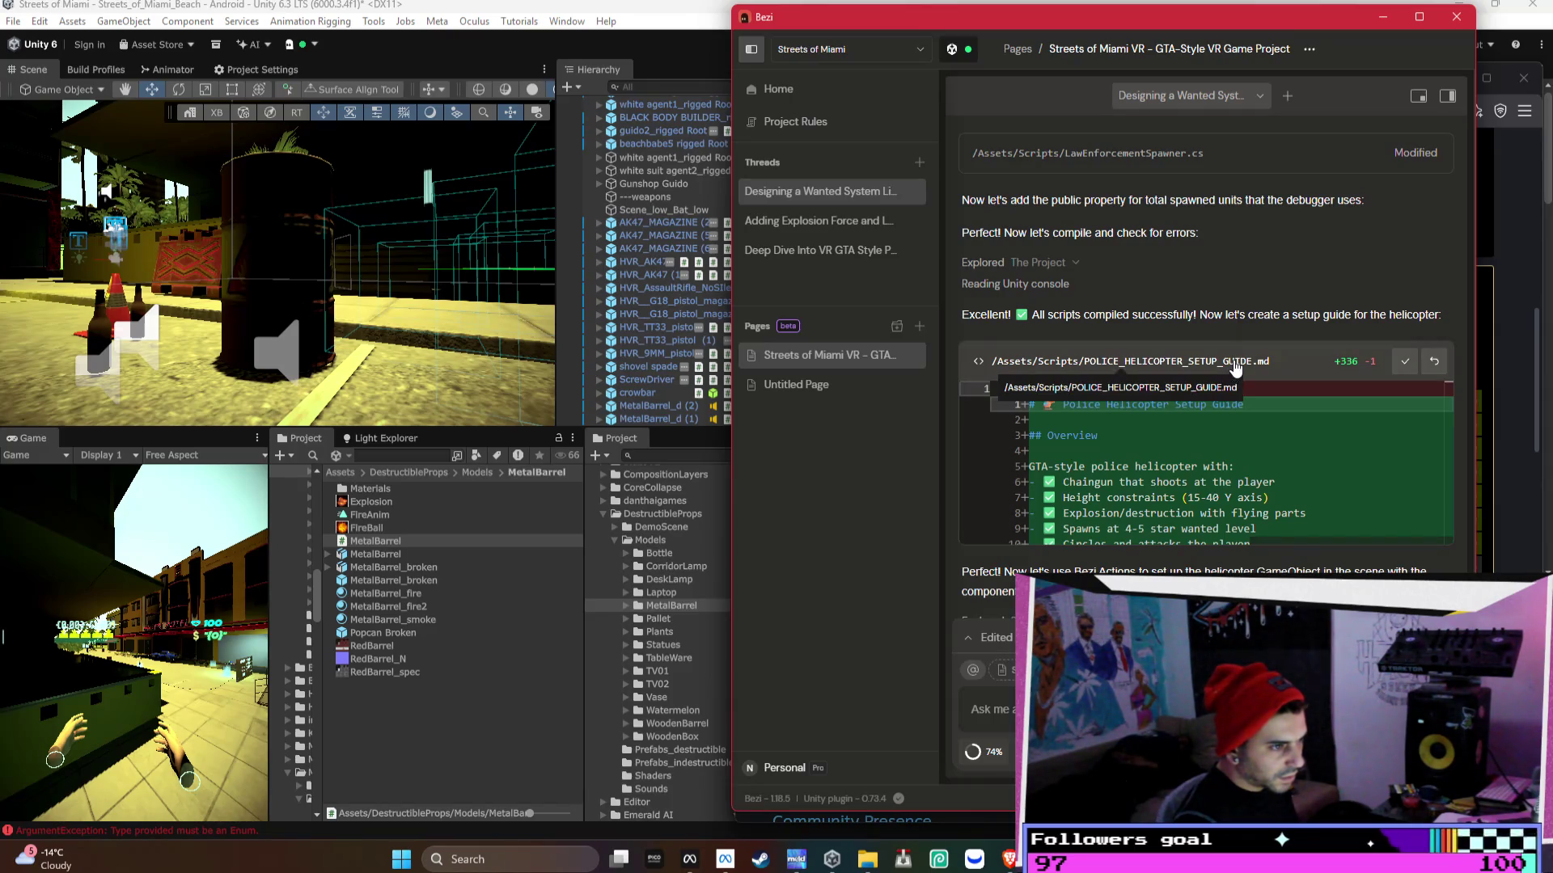
left_click(581, 743)
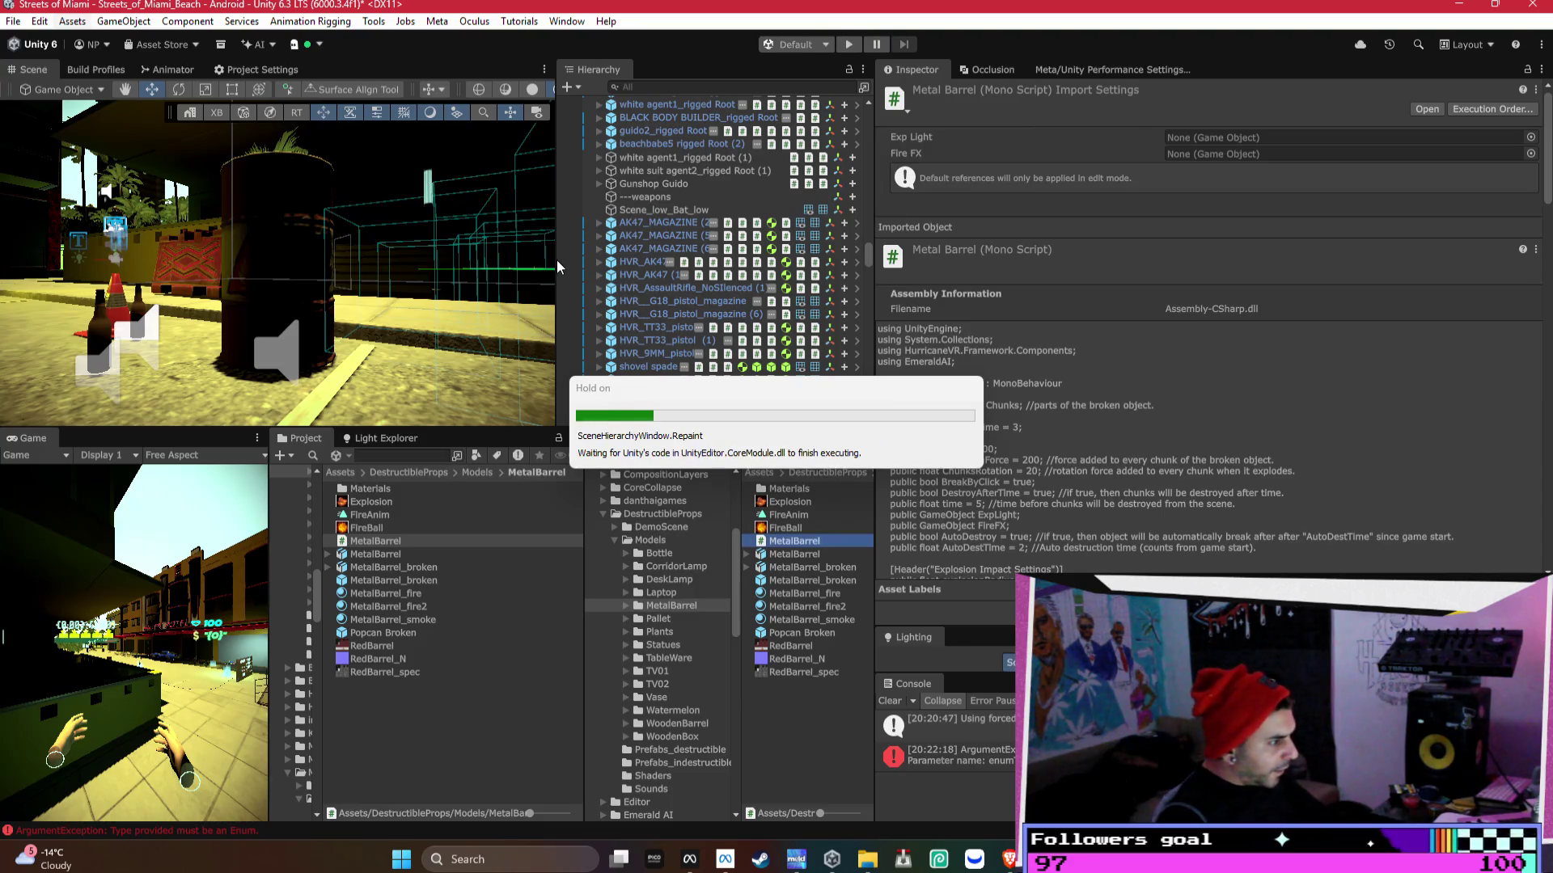
scroll(671, 353, "down", 5)
scroll(671, 351, "down", 10)
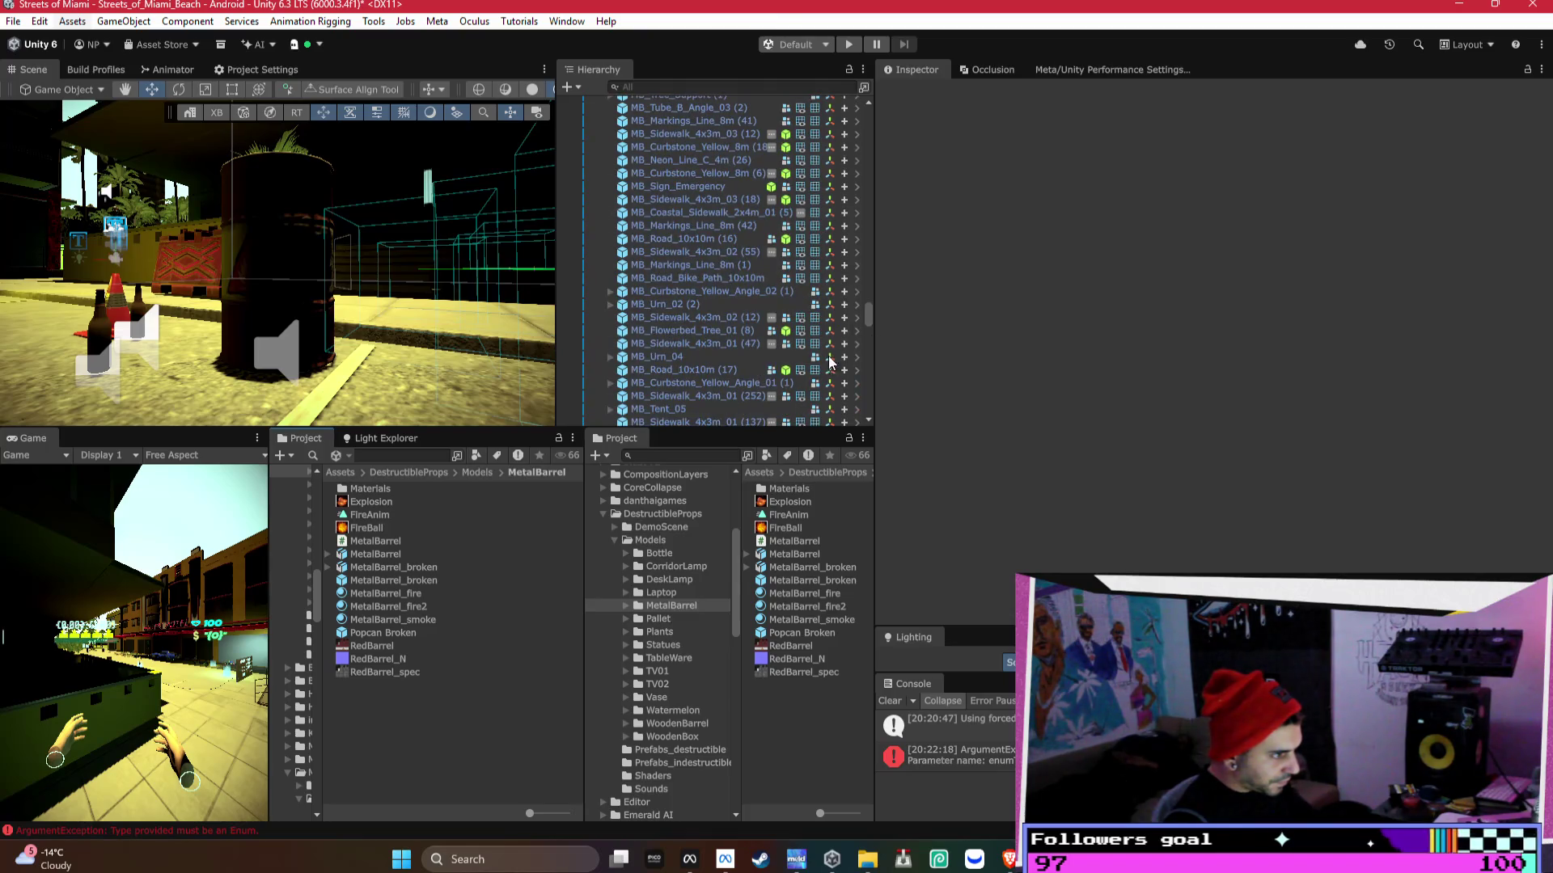
left_click_drag(868, 317, 807, 473)
left_click(662, 417)
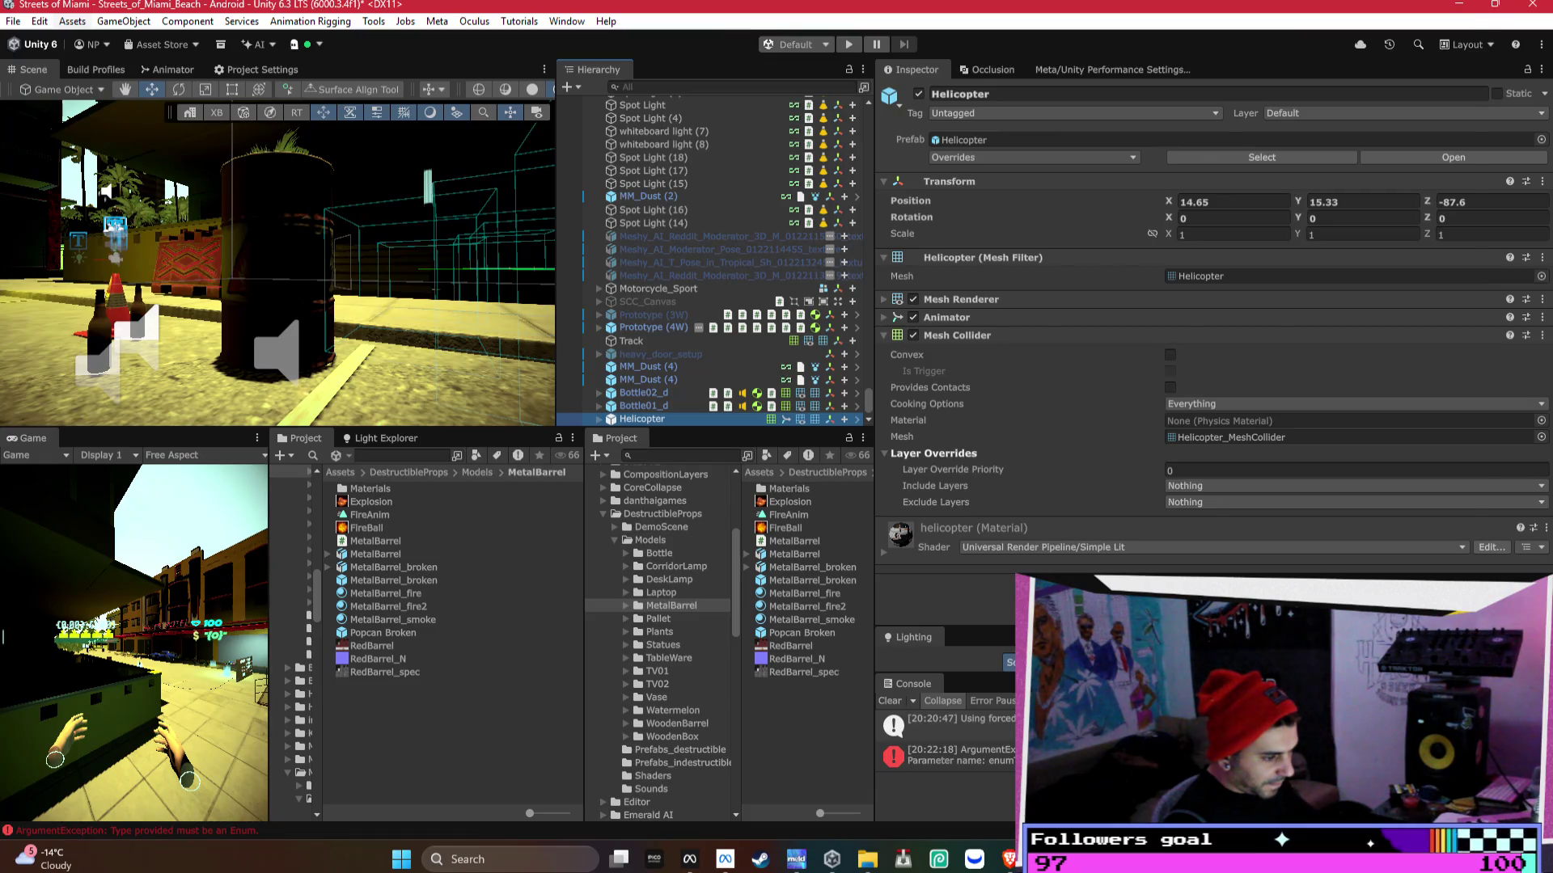
key("alt+Tab")
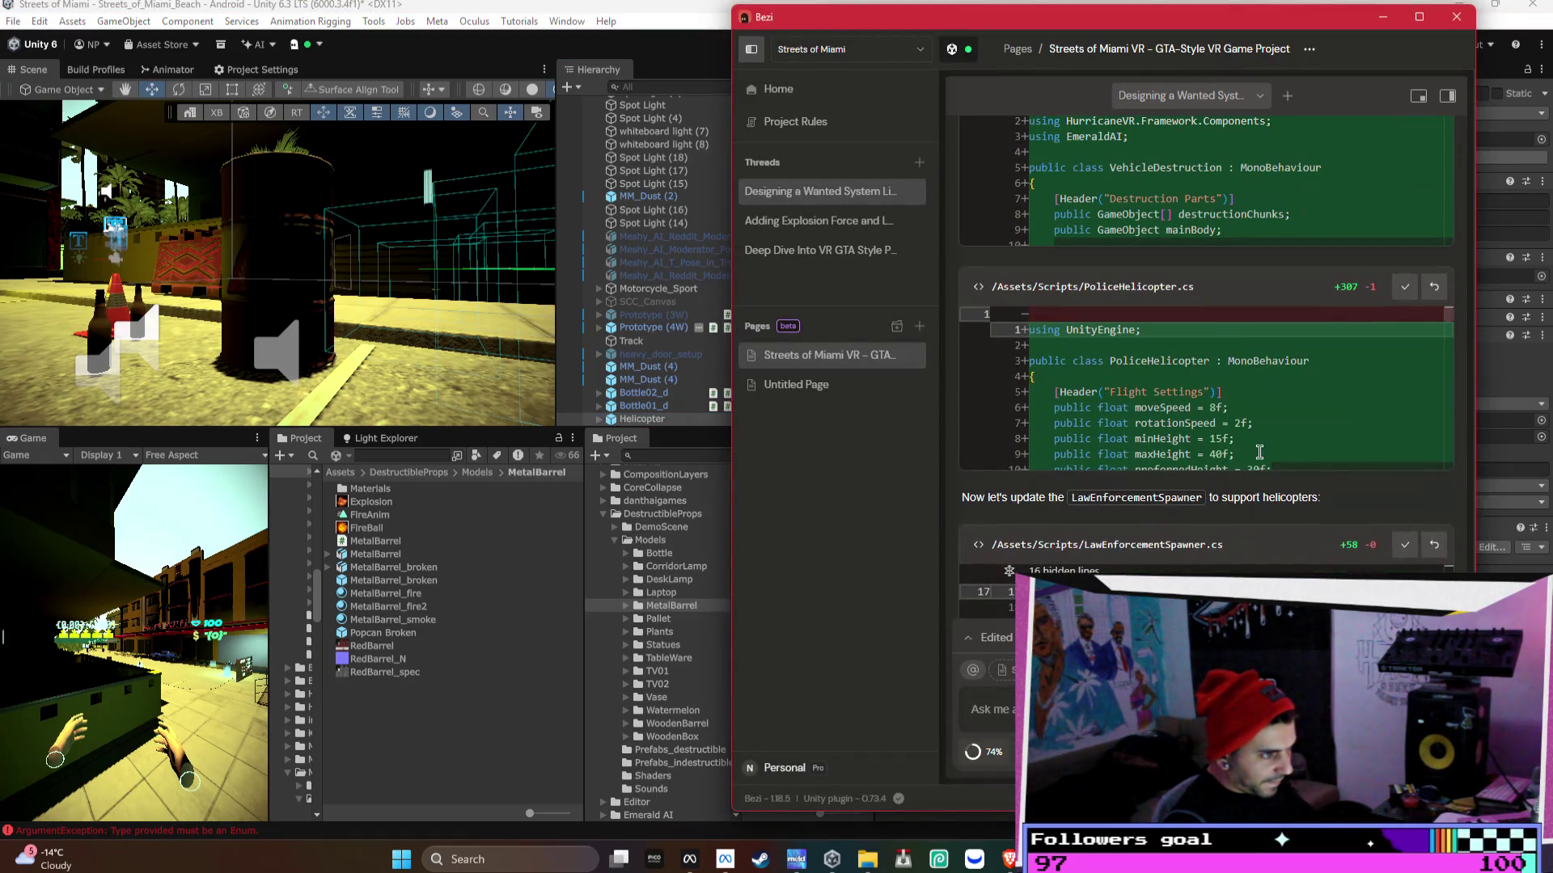
scroll(1269, 510, "up", 1)
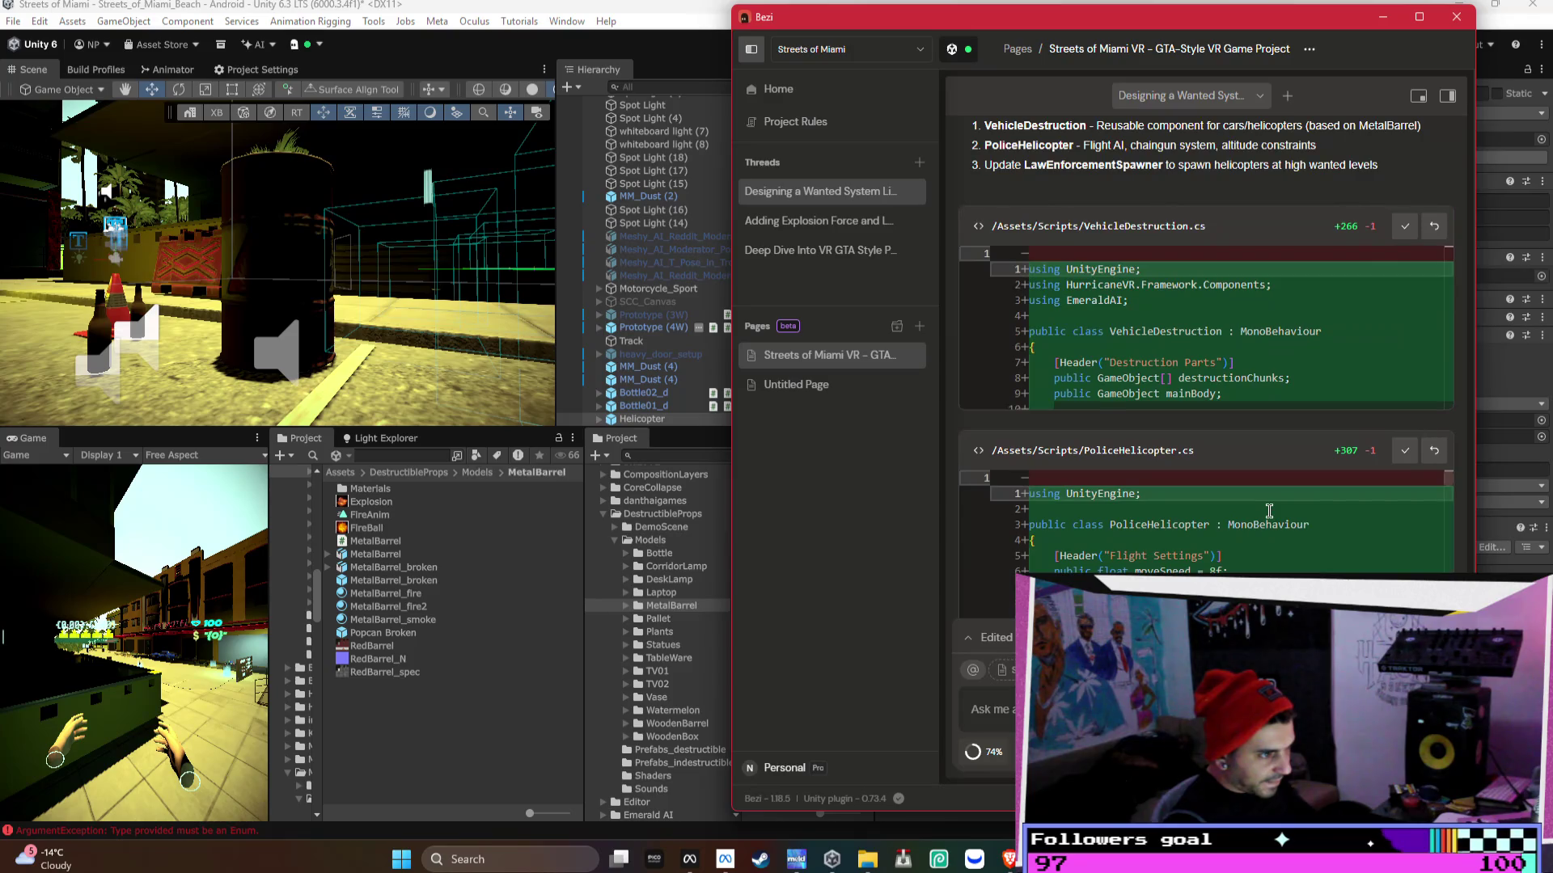
scroll(1268, 510, "up", 2)
mouse_move(1192, 24)
left_mouse_down()
mouse_move(889, 28)
mouse_move(602, 61)
left_mouse_up()
scroll(626, 297, "up", 4)
scroll(625, 296, "down", 6)
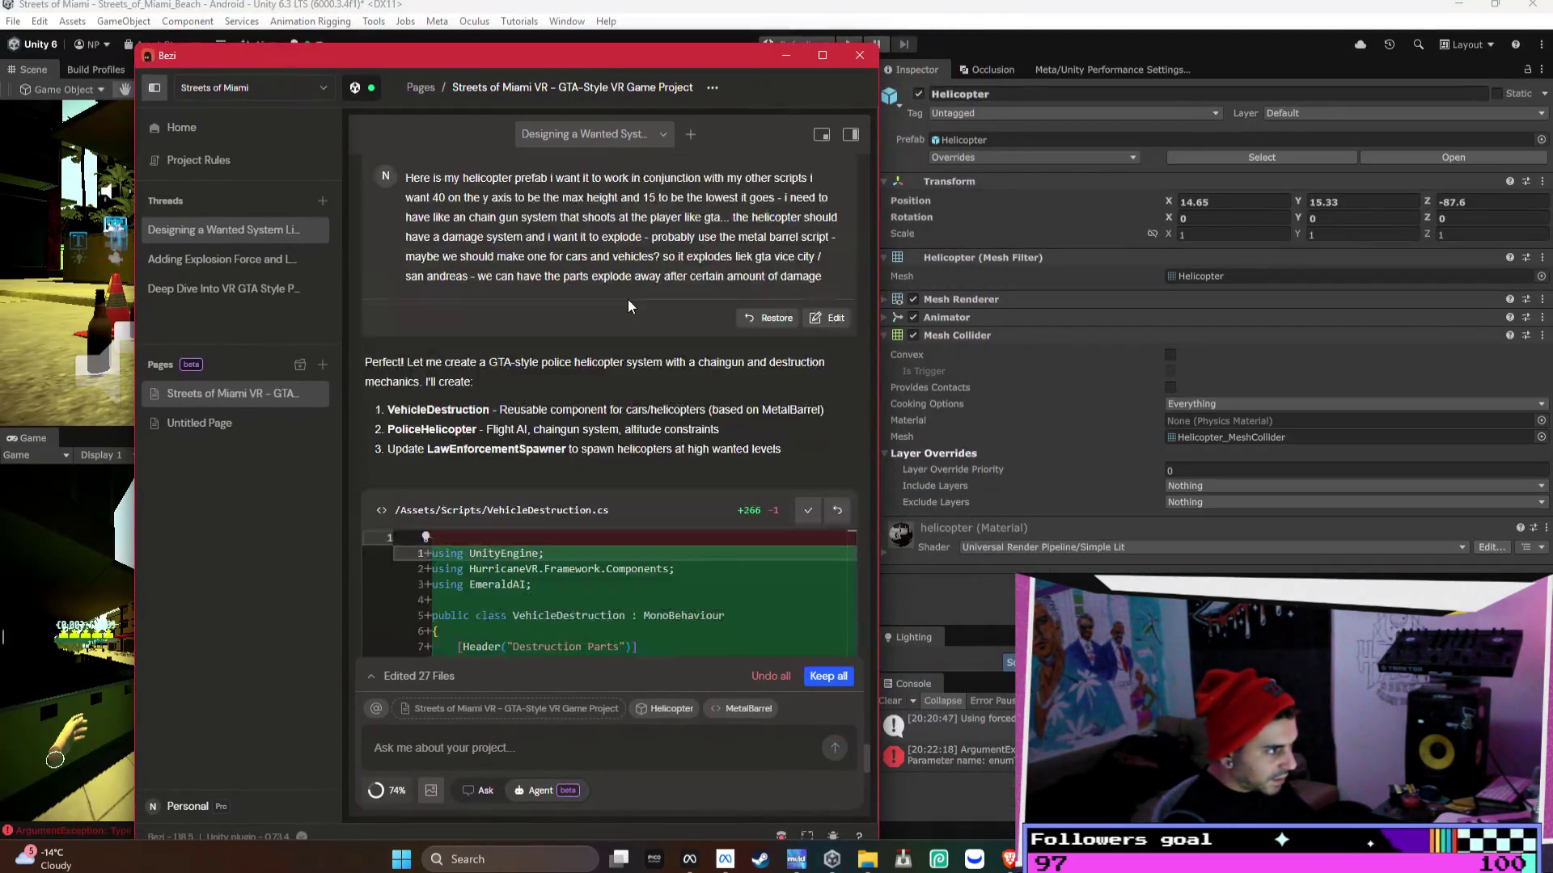
key("alt+Tab")
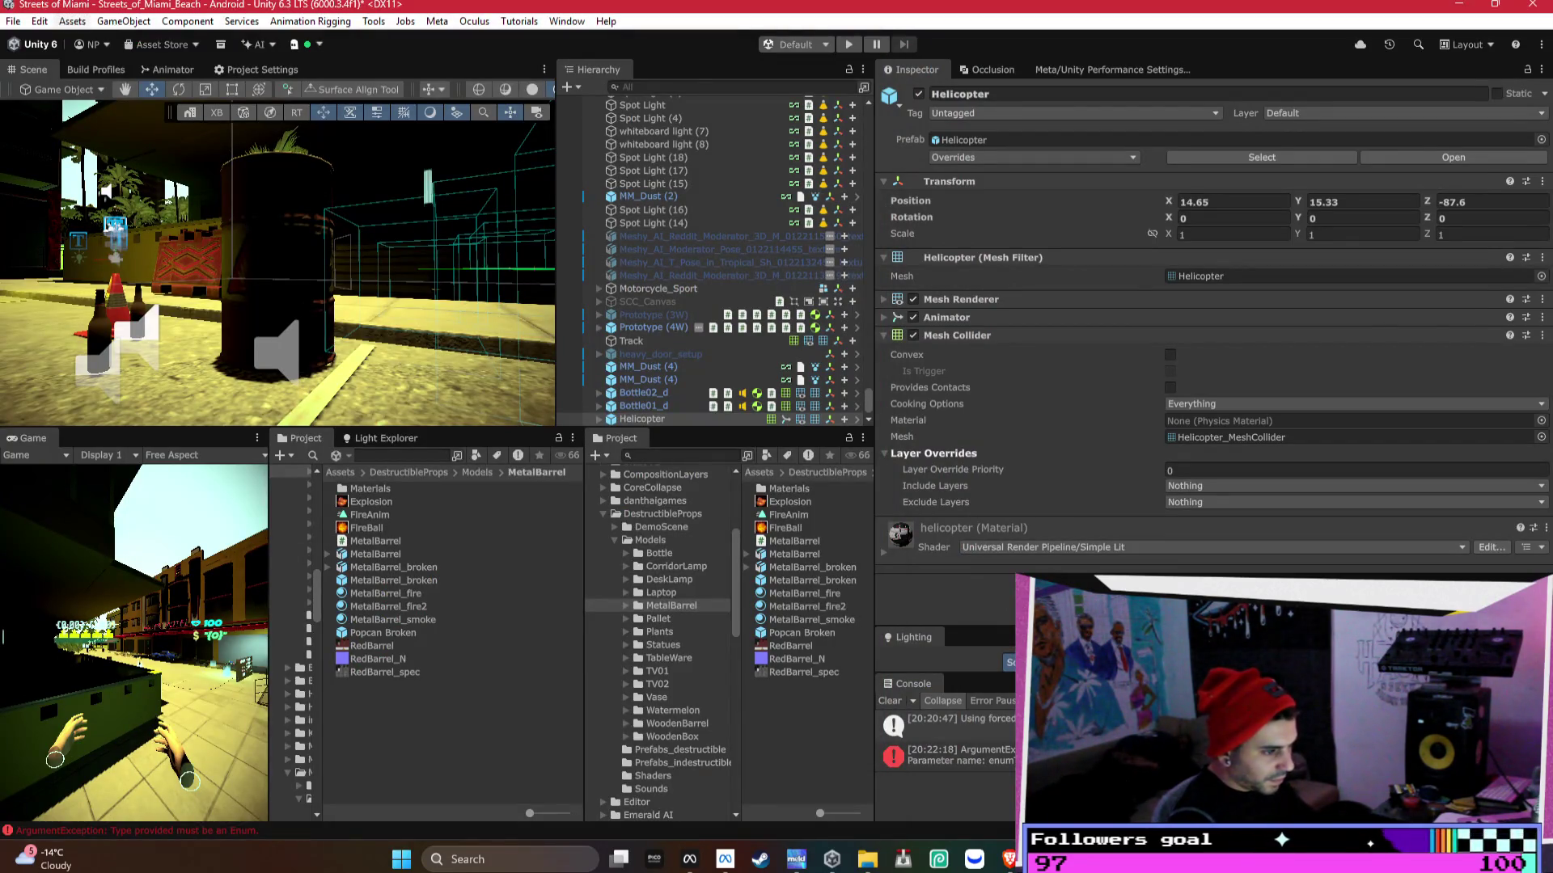
scroll(1213, 324, "down", 5)
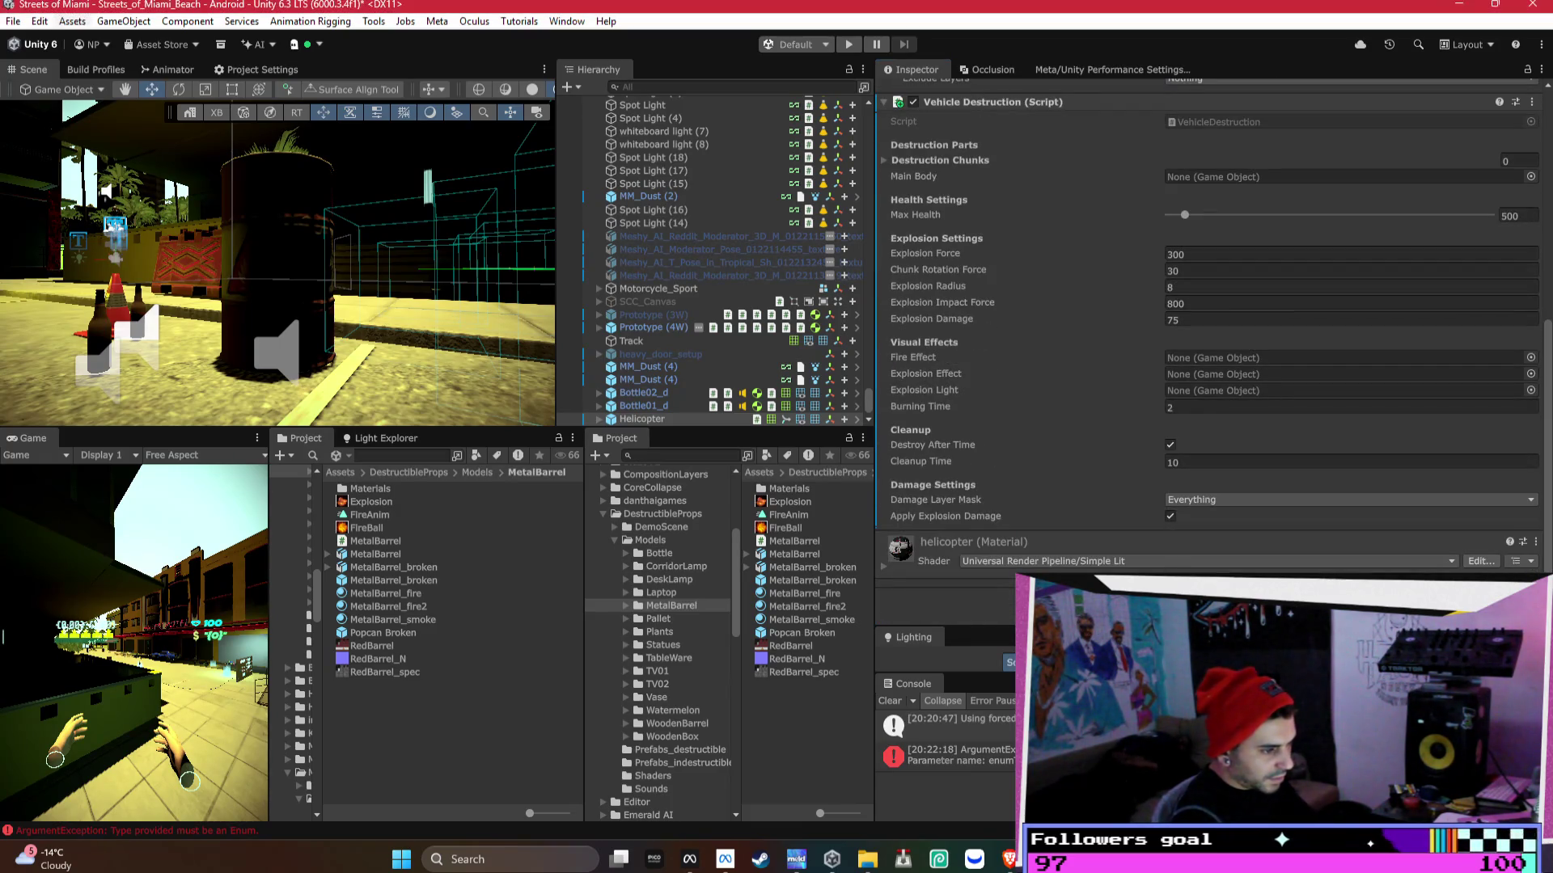
scroll(1259, 497, "down", 4)
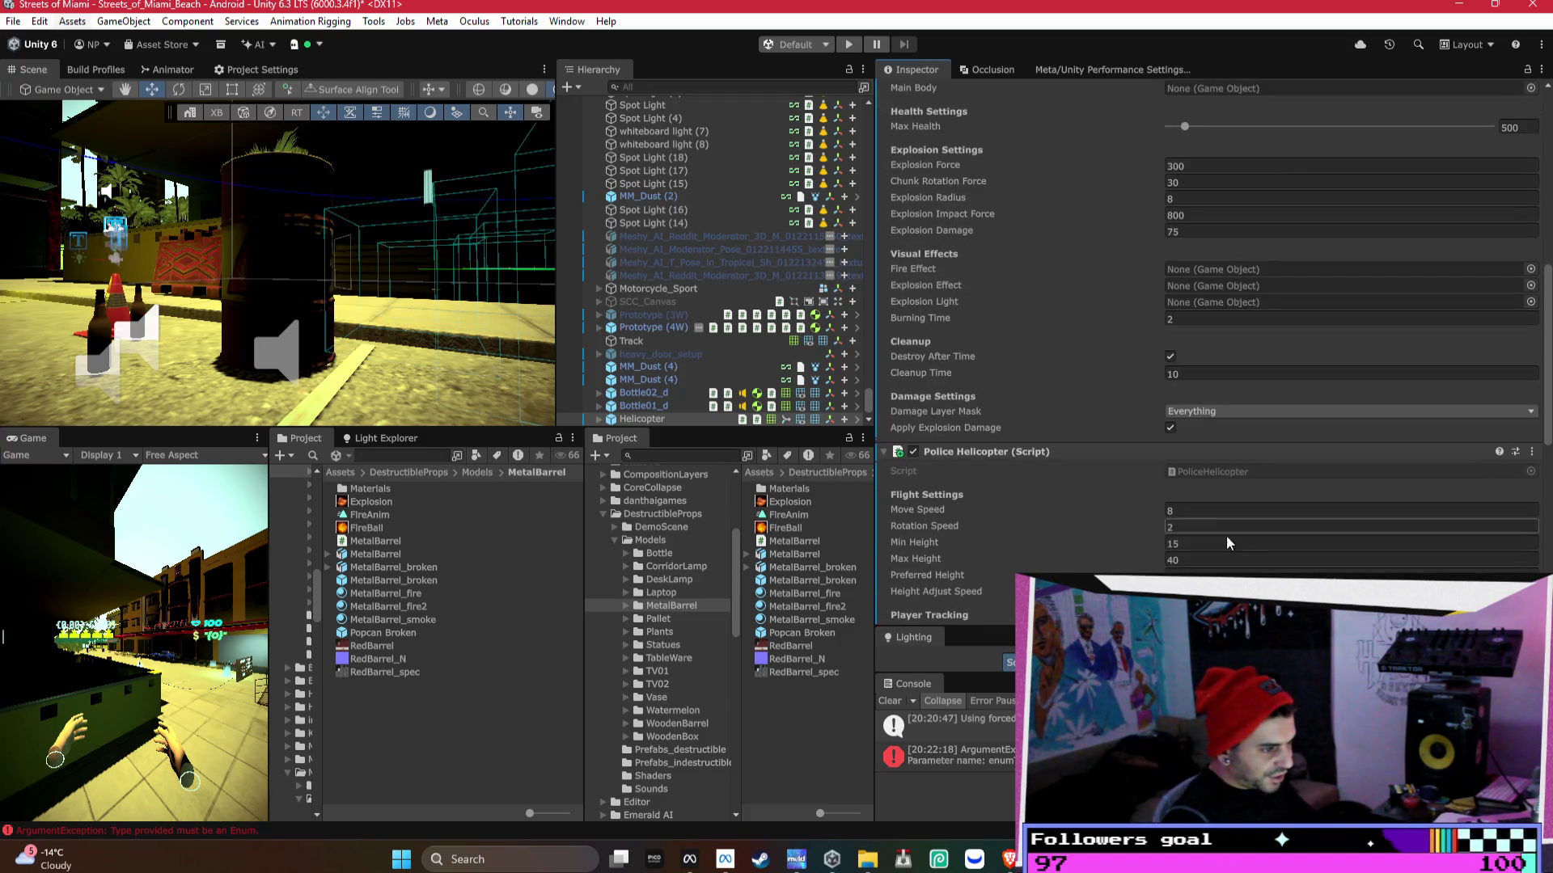
scroll(1258, 496, "down", 1)
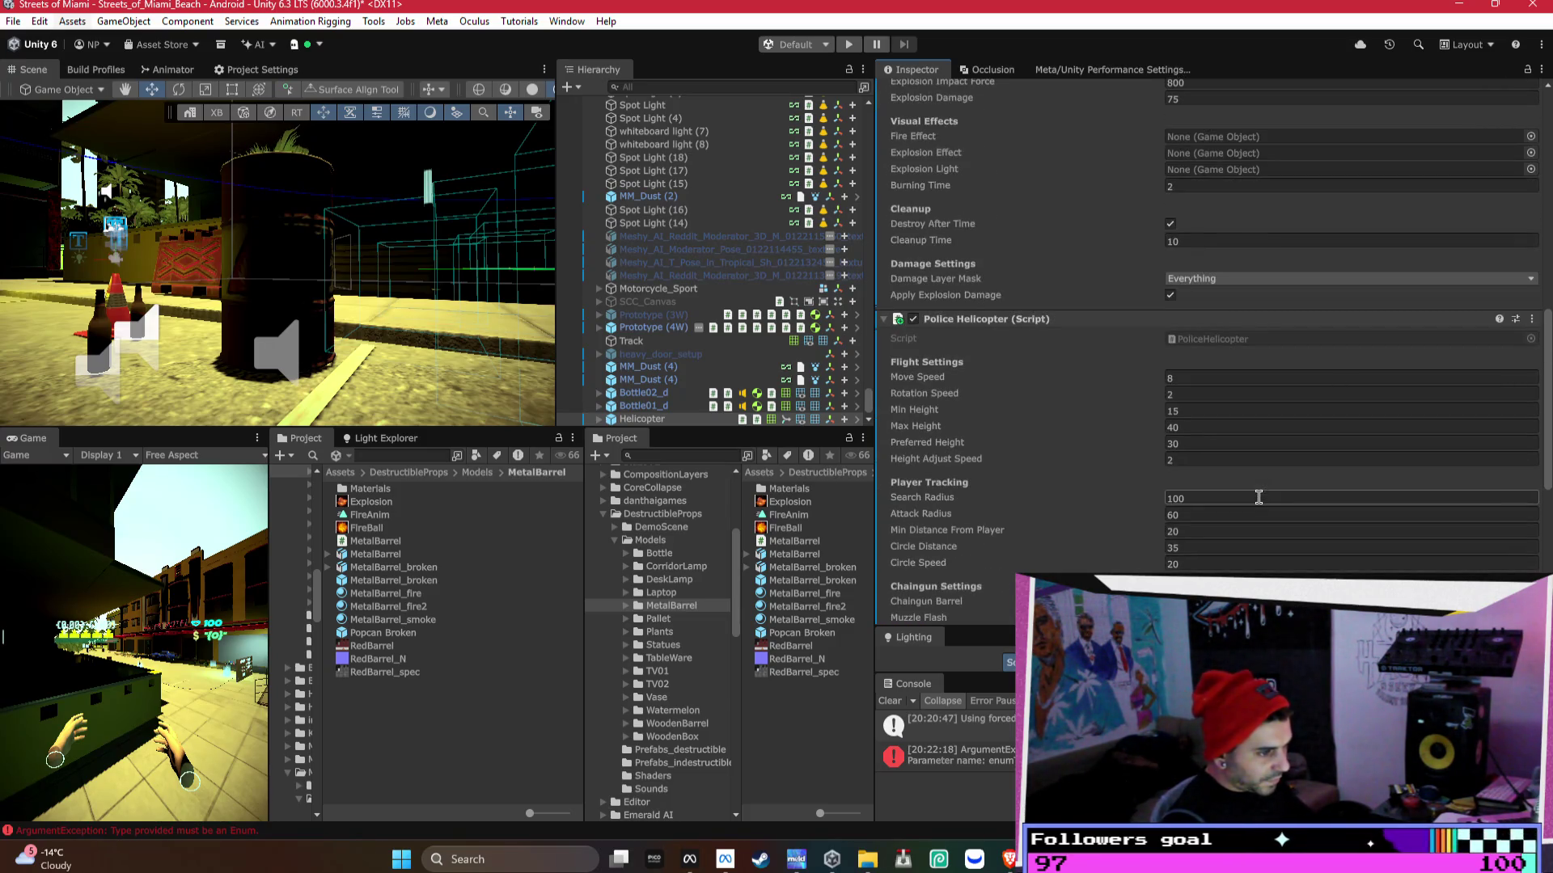
scroll(1259, 497, "down", 2)
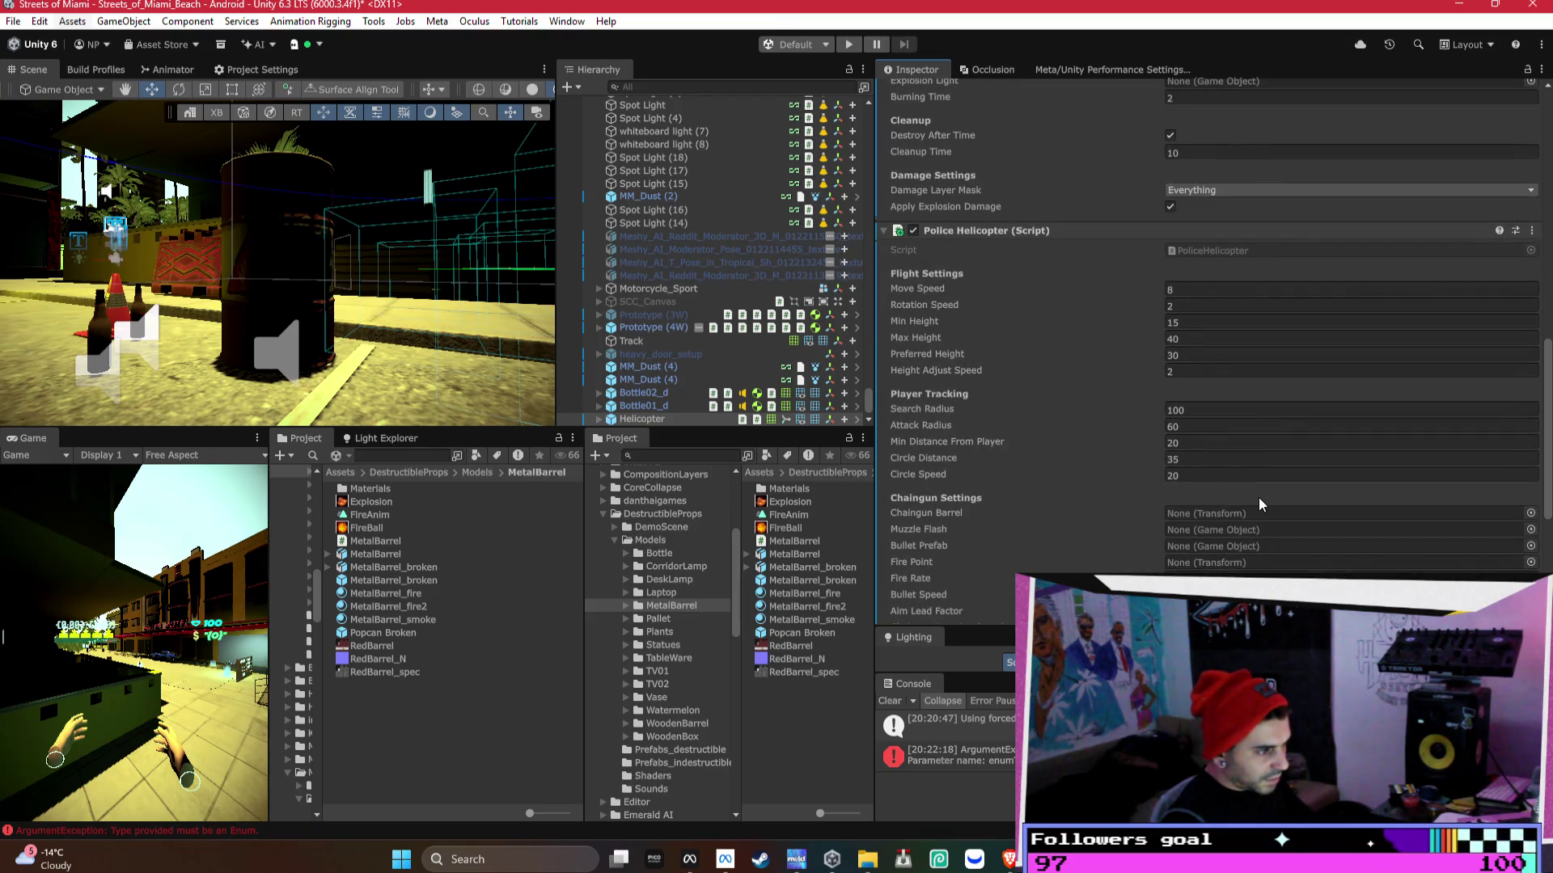
scroll(1259, 498, "down", 2)
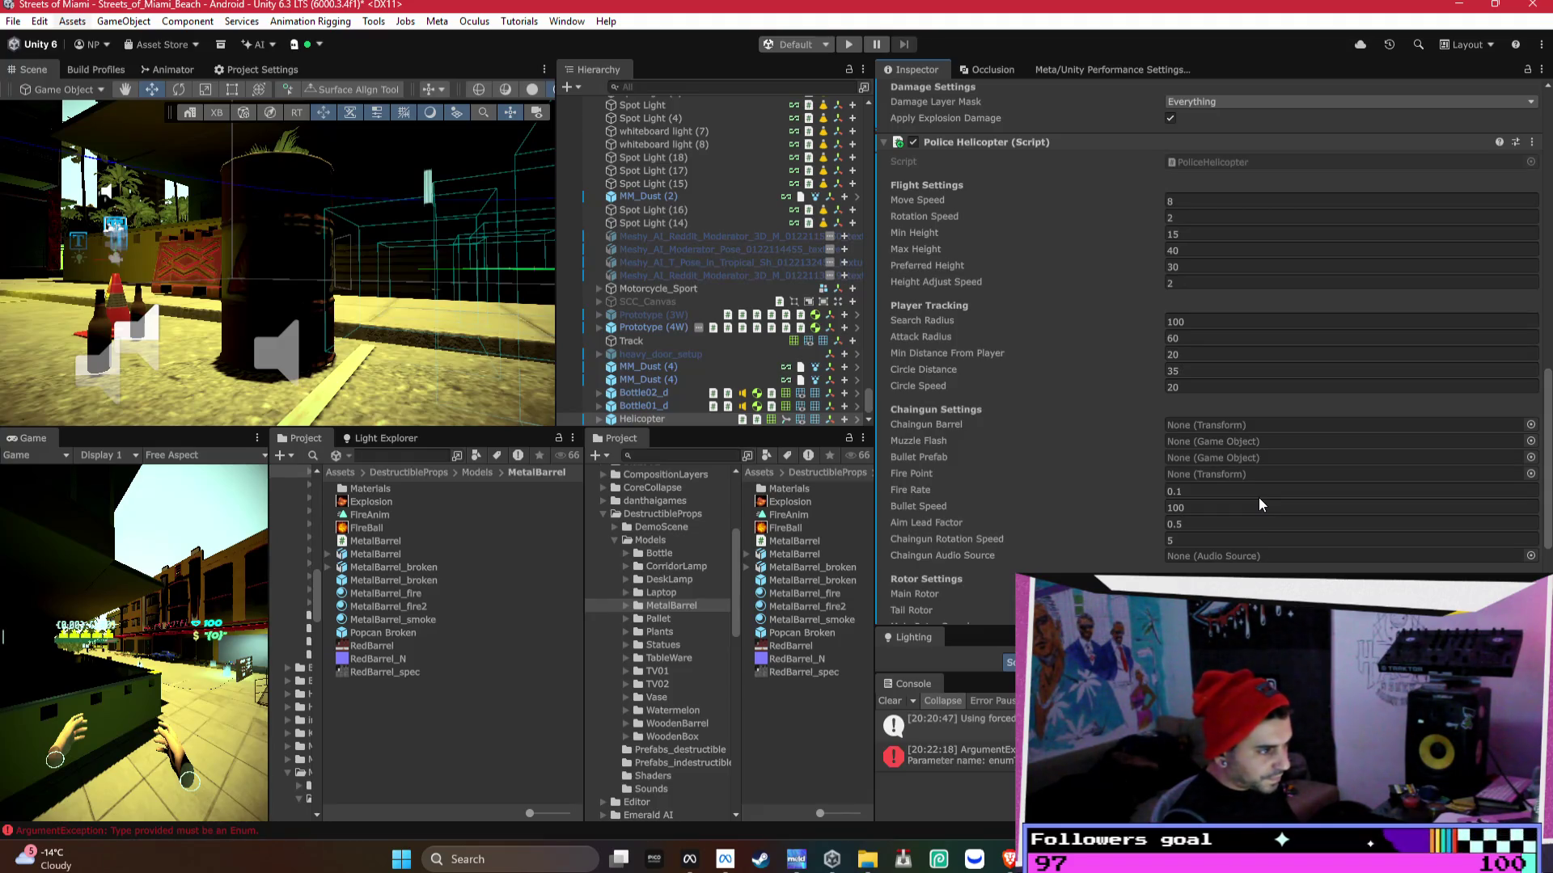
scroll(1259, 497, "down", 1)
scroll(1231, 516, "down", 1)
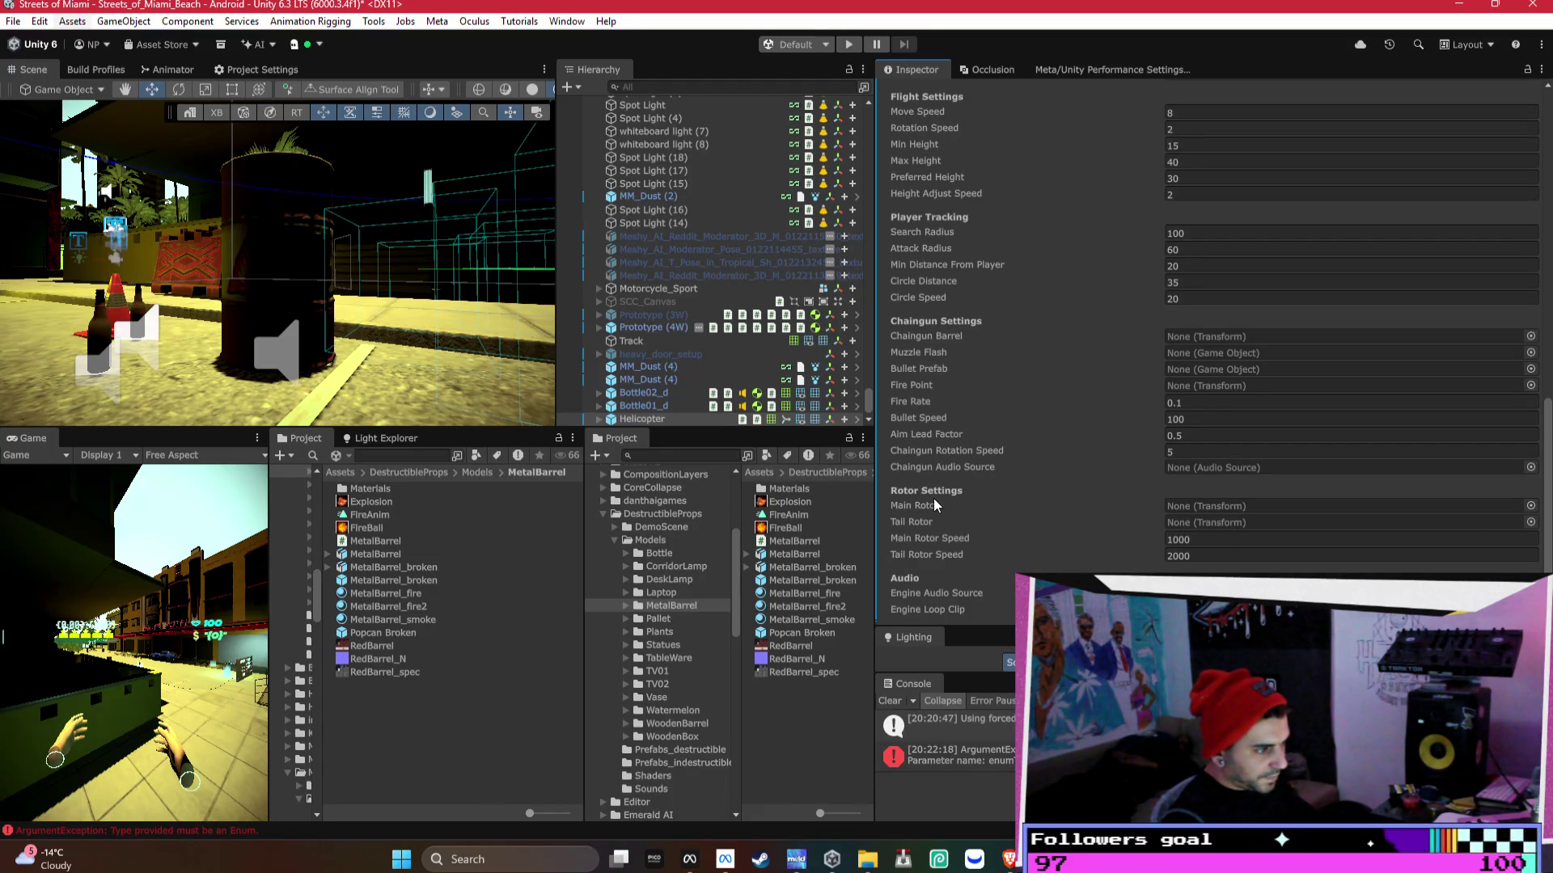
left_click(599, 421)
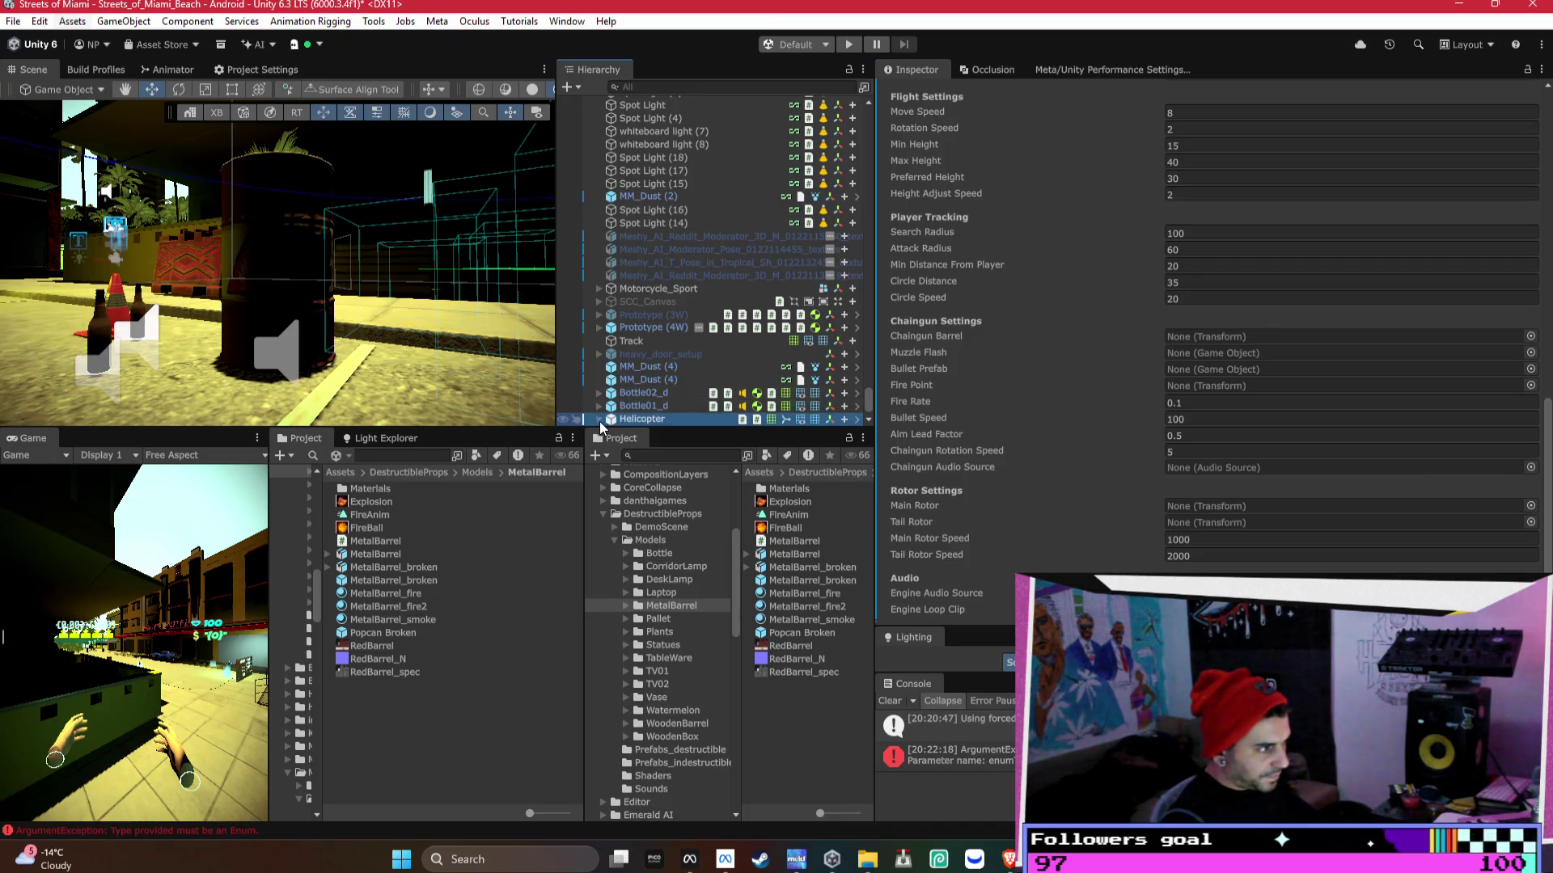
- Assign Main_Rotor and Tail_Rotor from the Helicopter's children to the rotor fields
left_click(600, 421)
mouse_move(660, 395)
left_mouse_down()
mouse_move(1225, 527)
mouse_move(1221, 508)
left_mouse_up()
mouse_move(647, 419)
left_mouse_down()
mouse_move(1282, 527)
mouse_move(1270, 522)
left_mouse_up()
- Set the Engine Loop Clip to helicopter-sound-41975
scroll(1025, 485, "down", 1)
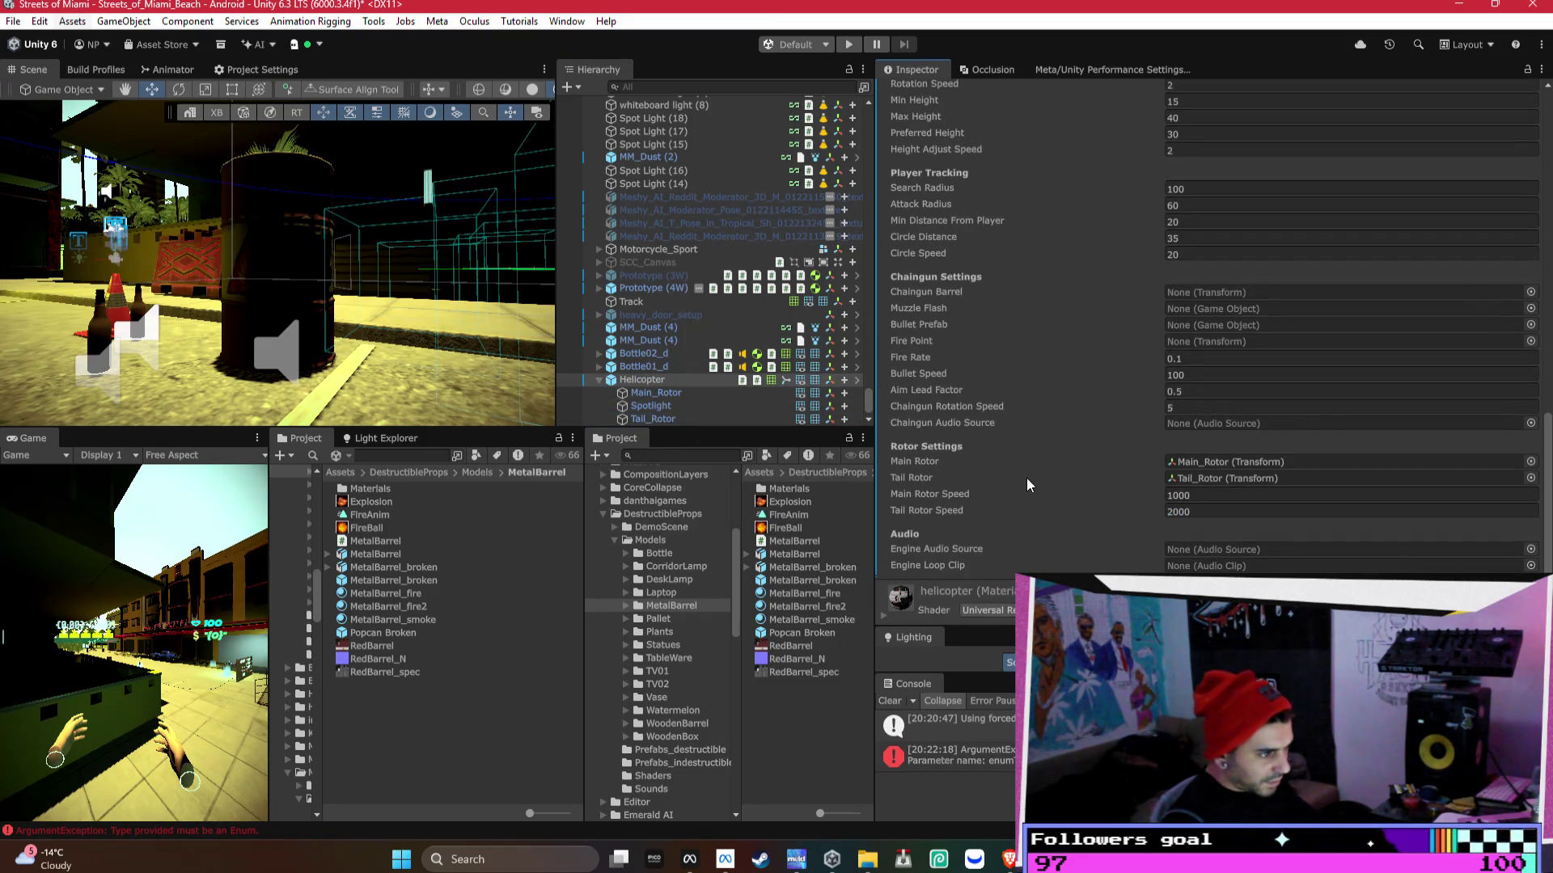
left_click(1531, 549)
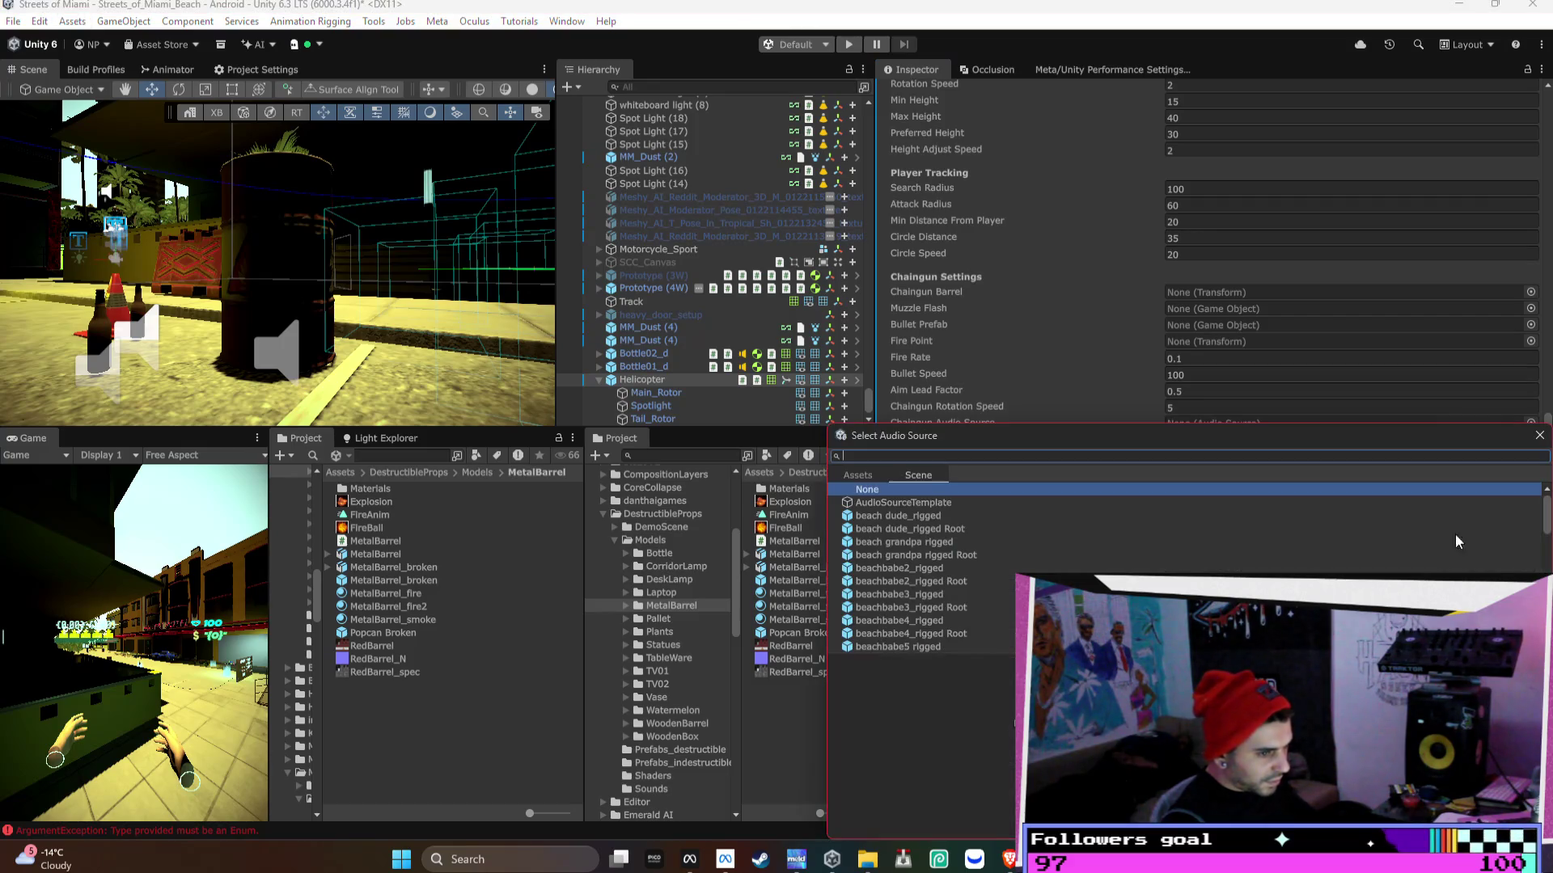
type("hg")
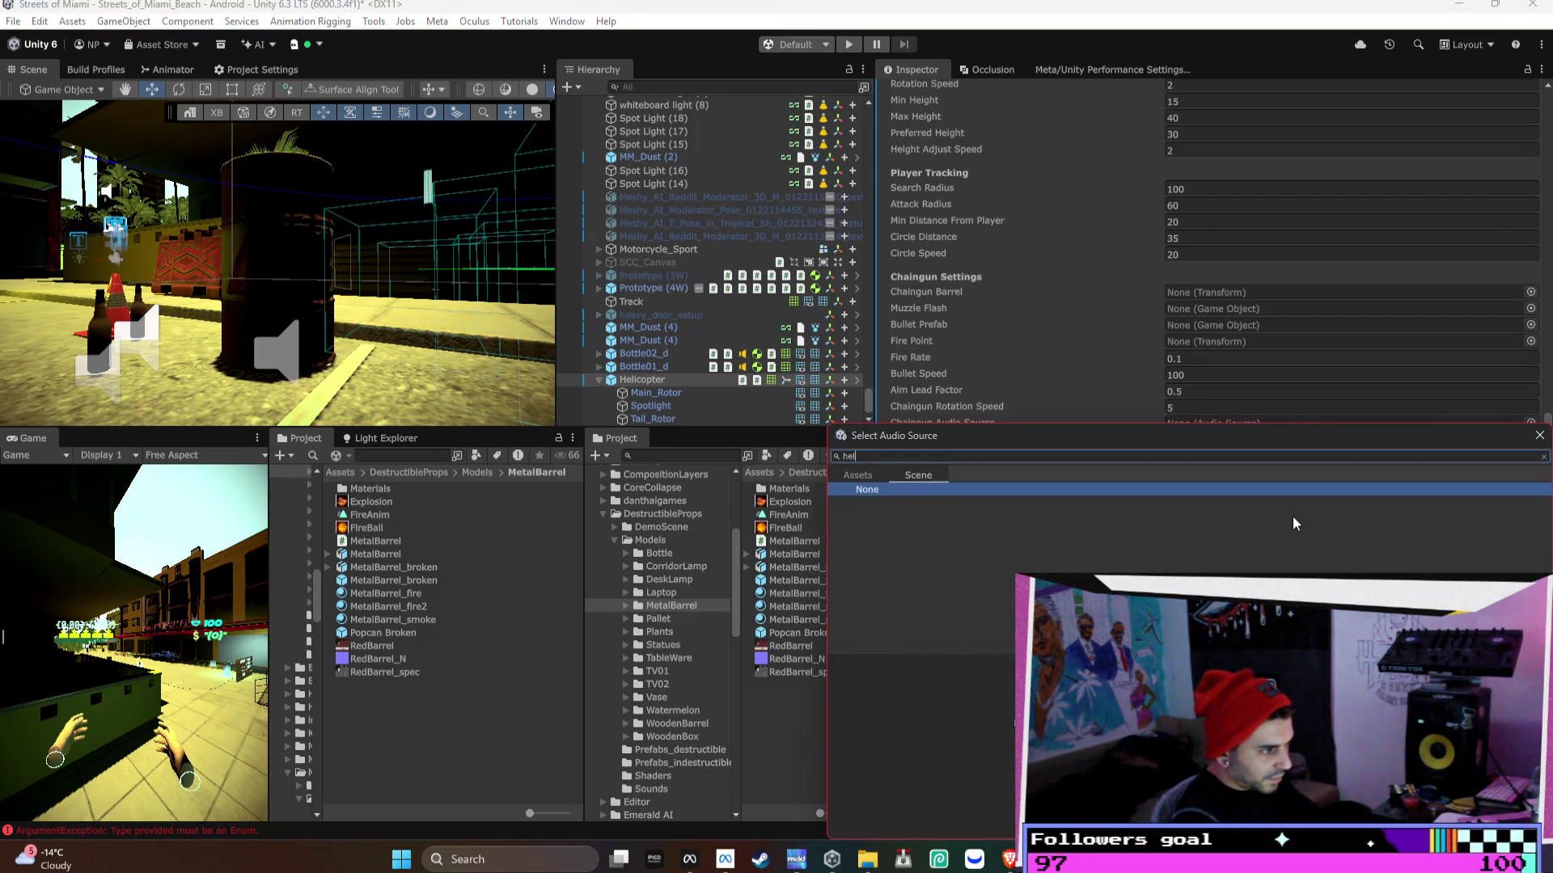
type("g")
key("BackSpace")
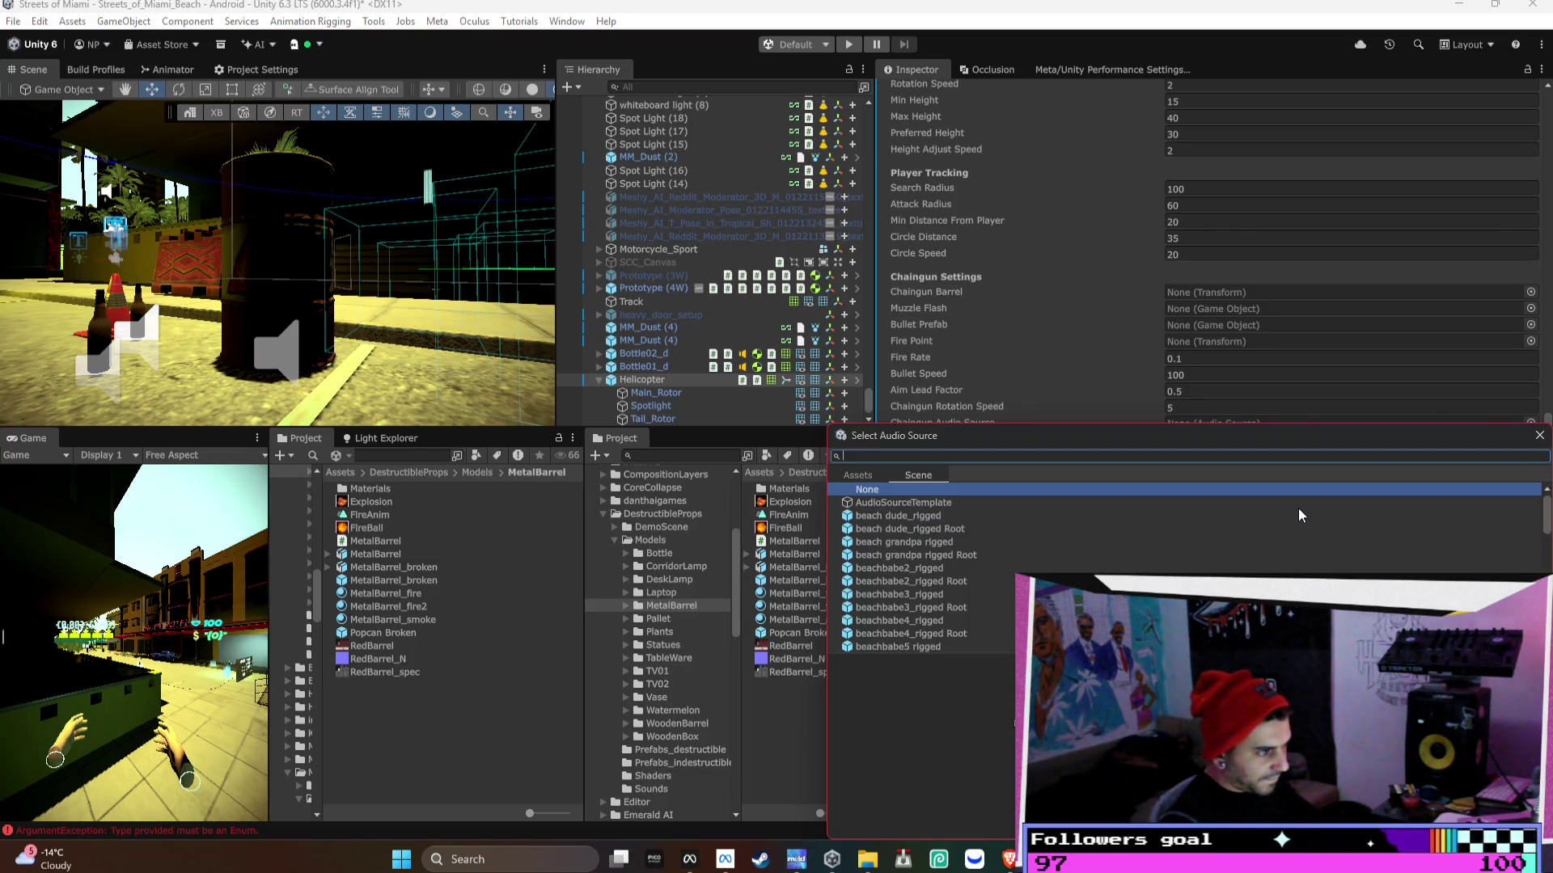
left_click(1540, 438)
left_click(1377, 550)
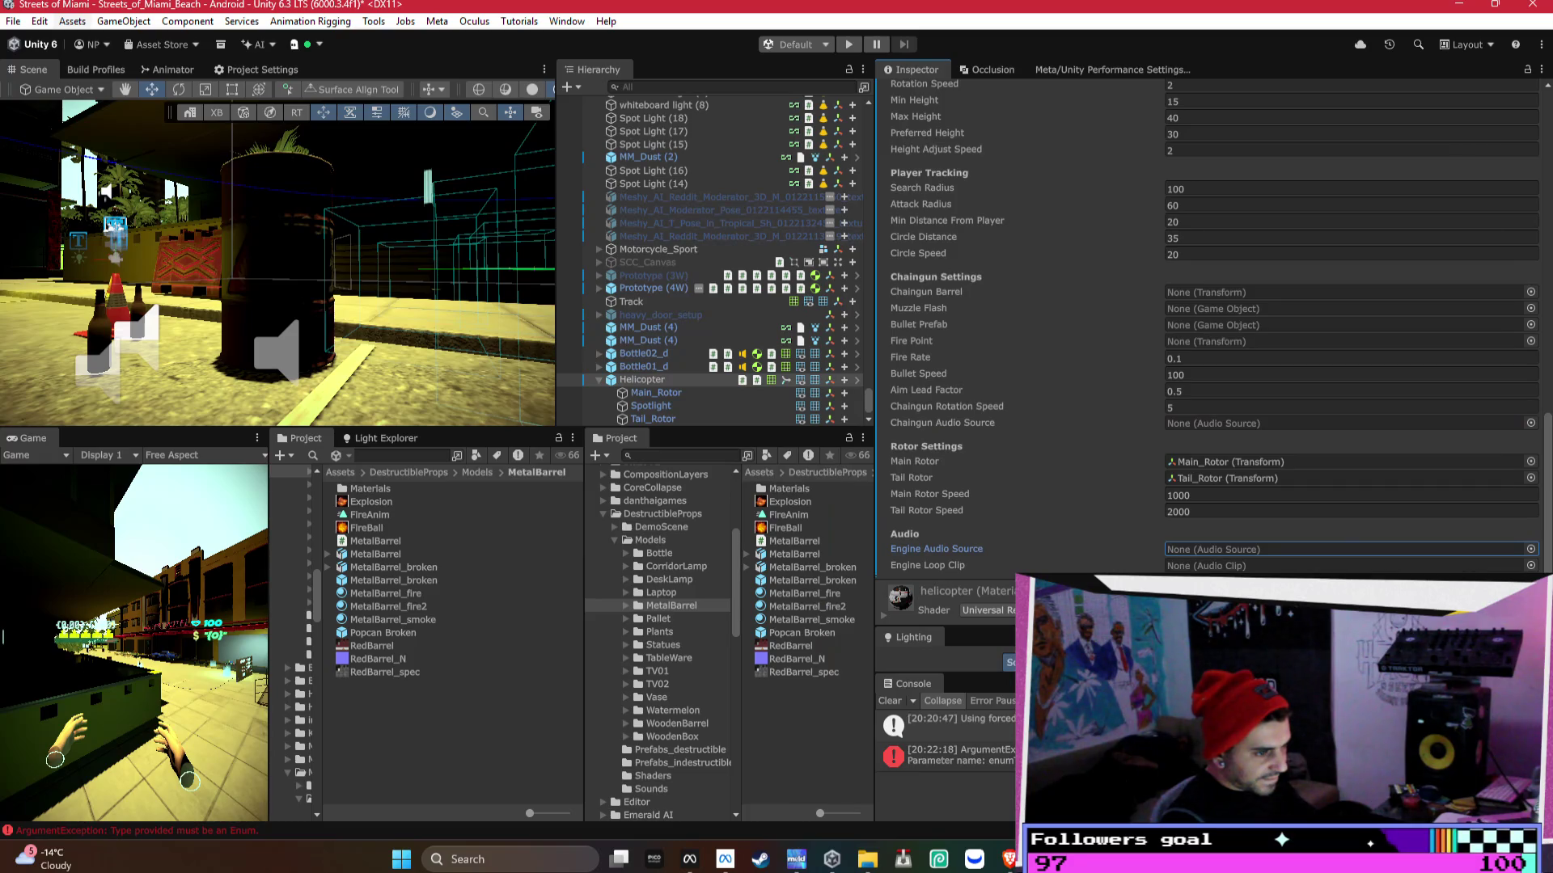
left_click(1530, 565)
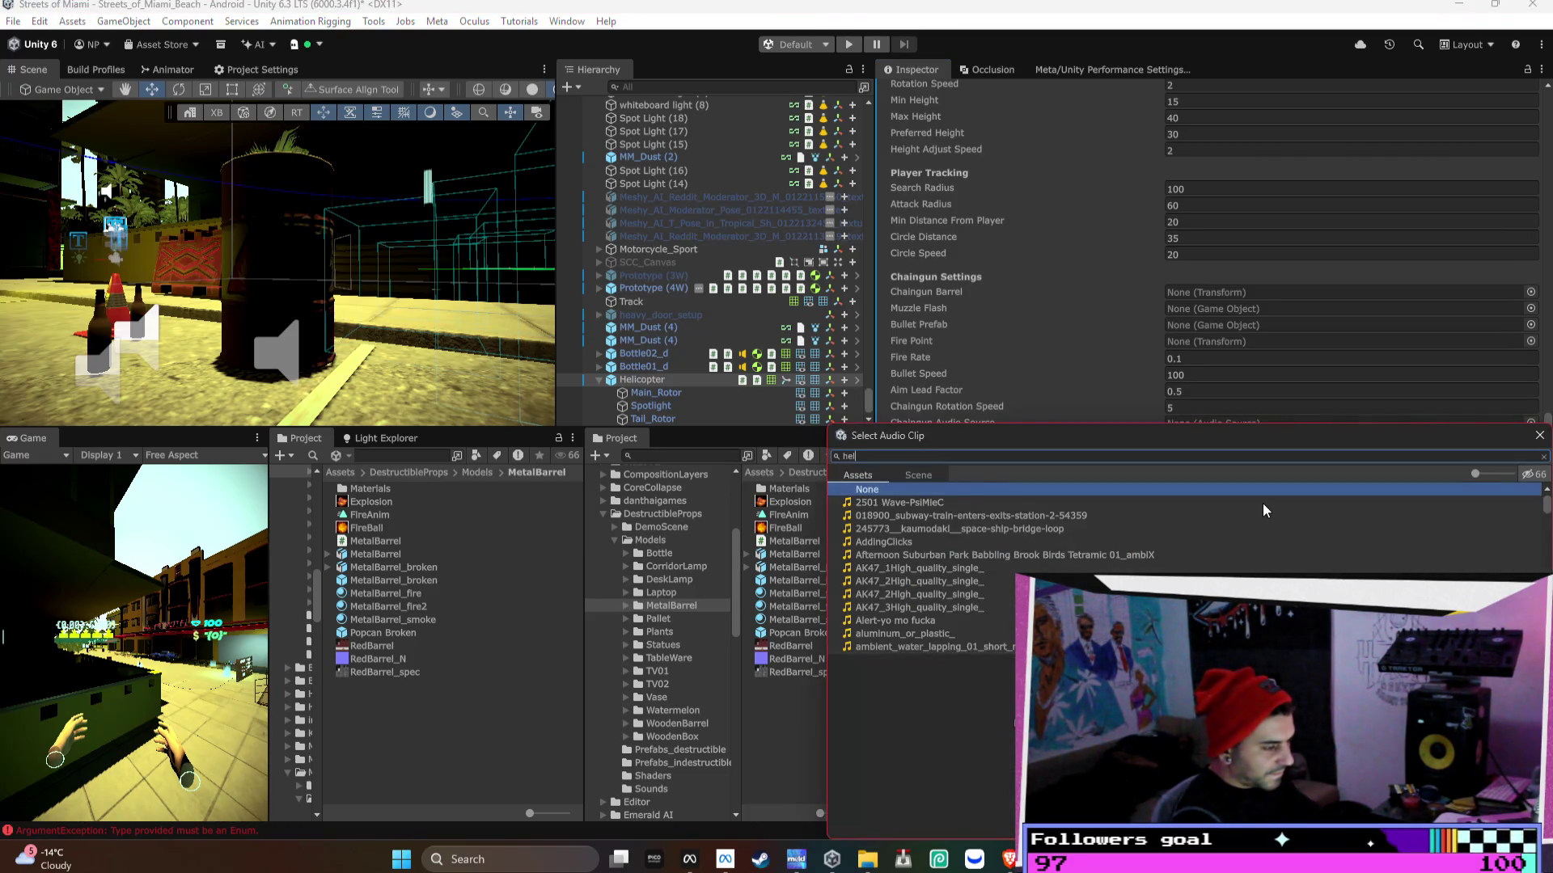
type("heli")
double_click(1263, 503)
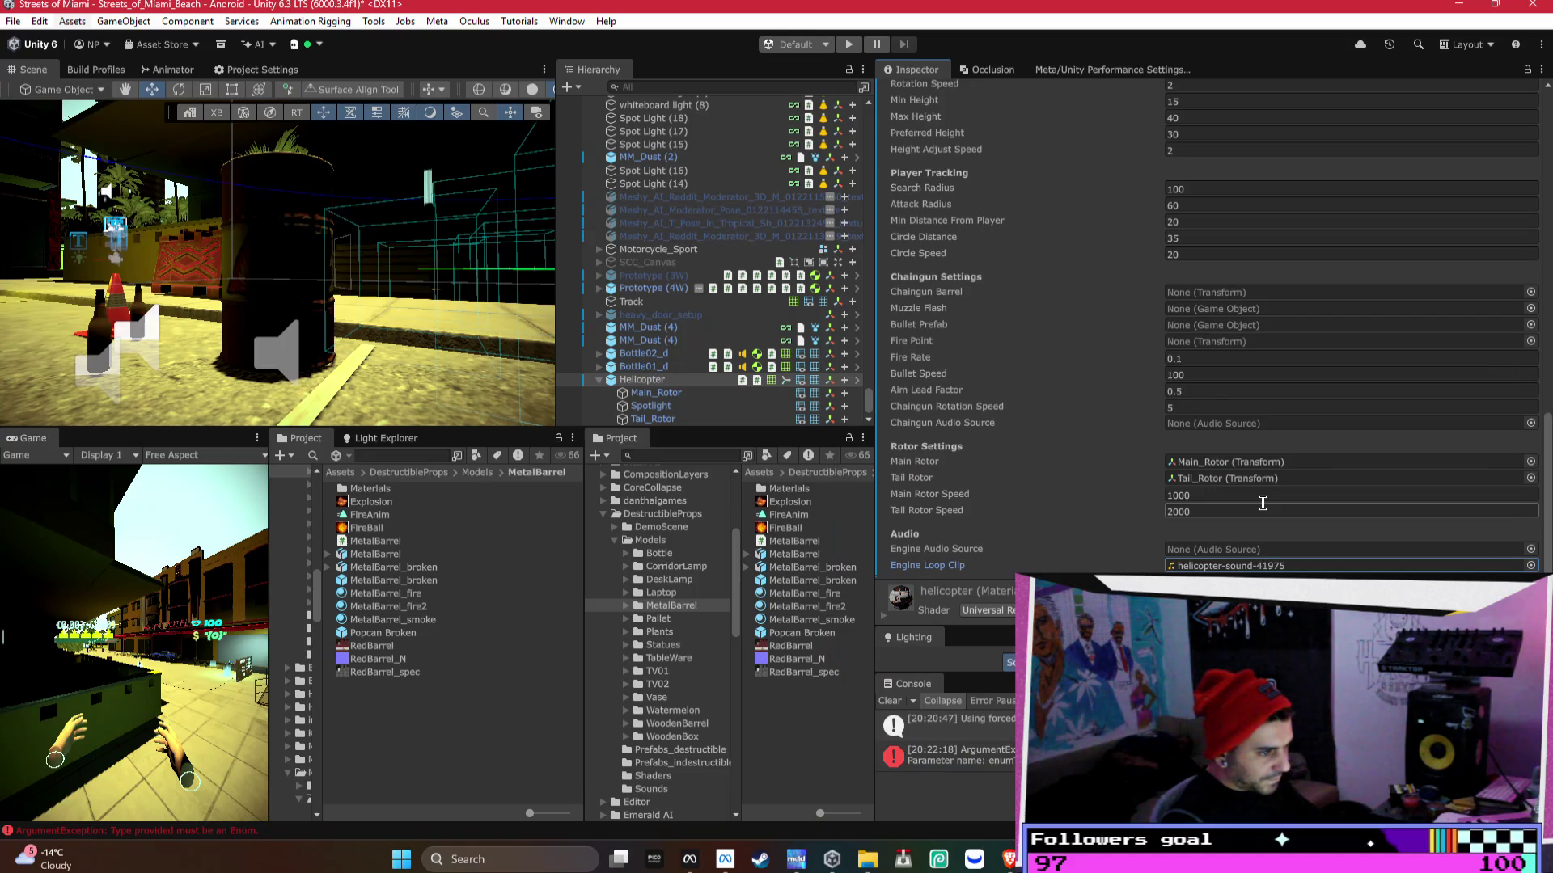
scroll(1276, 548, "down", 2)
scroll(1277, 548, "down", 1)
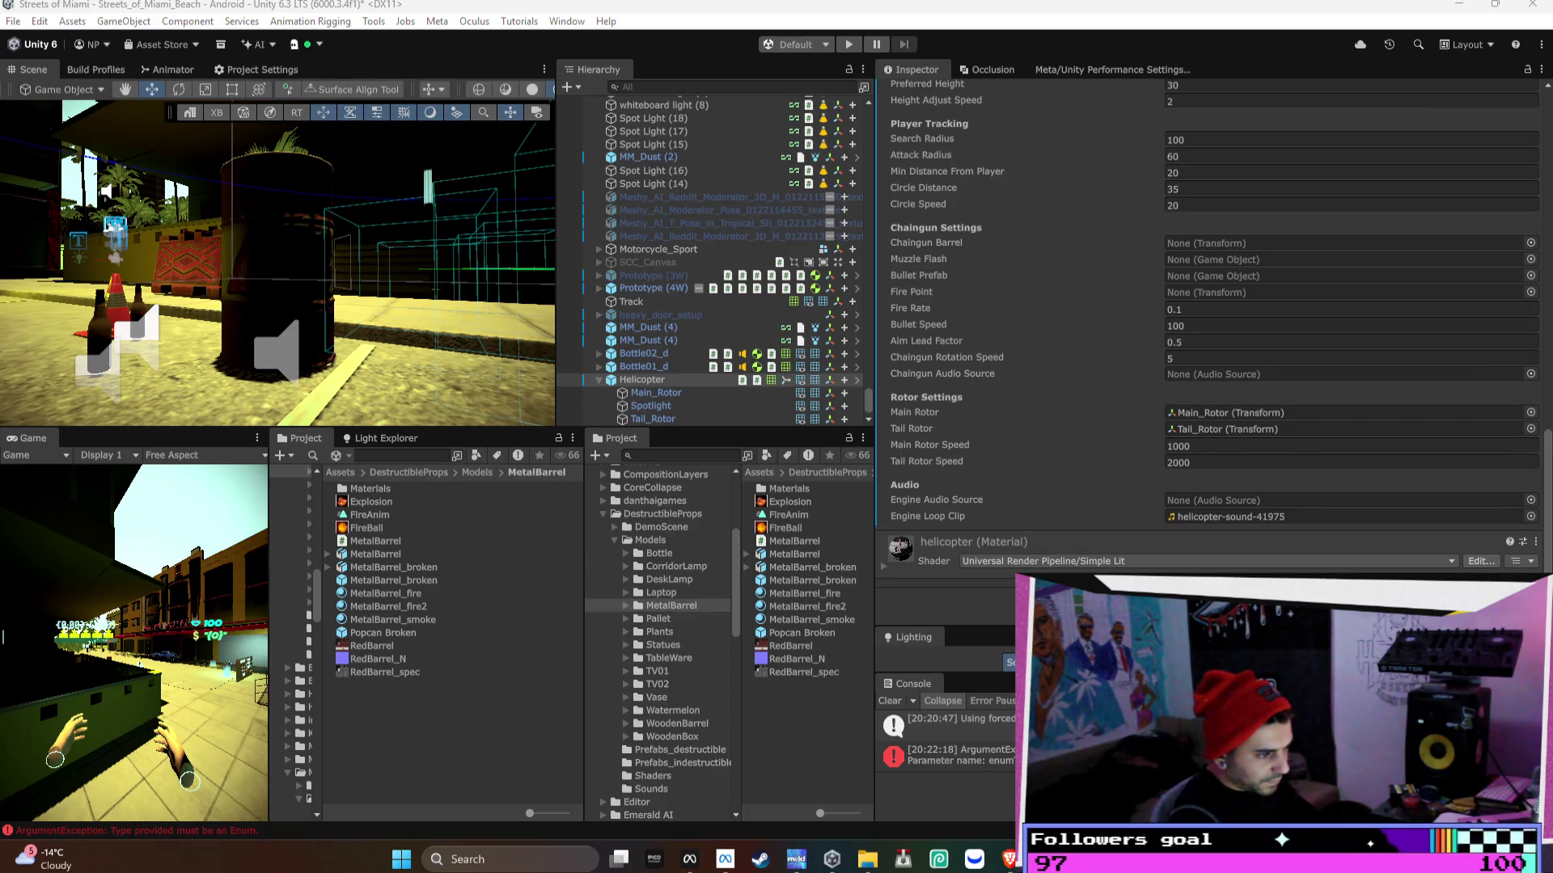
- Assign the Helicopter's own Audio Source as the Engine Audio Source
left_click_drag(1135, 536, 1201, 506)
scroll(1120, 505, "up", 2)
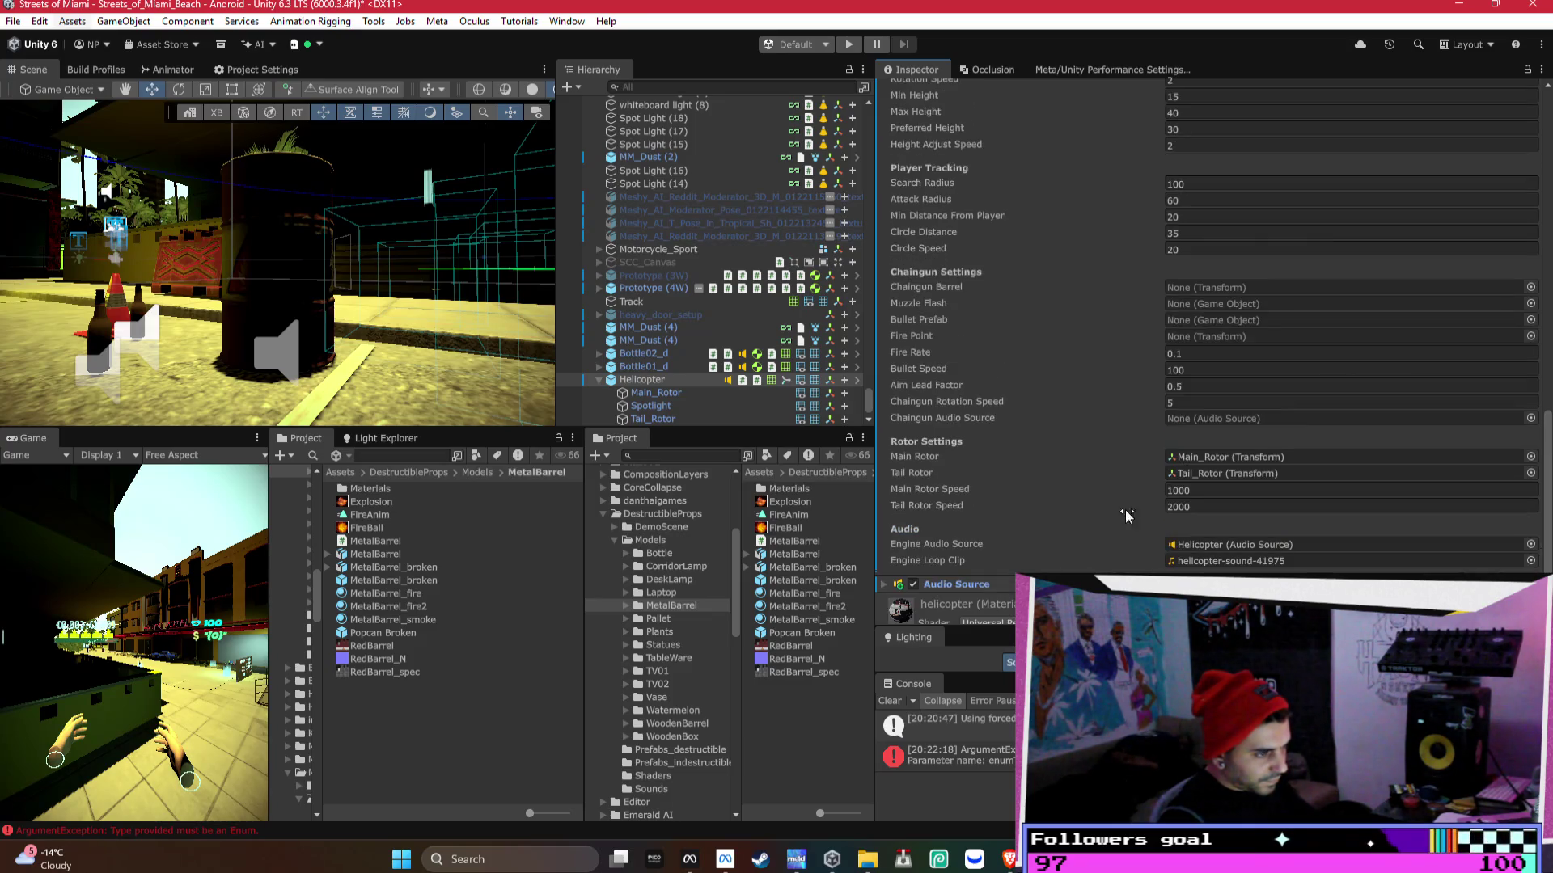
scroll(1125, 468, "up", 2)
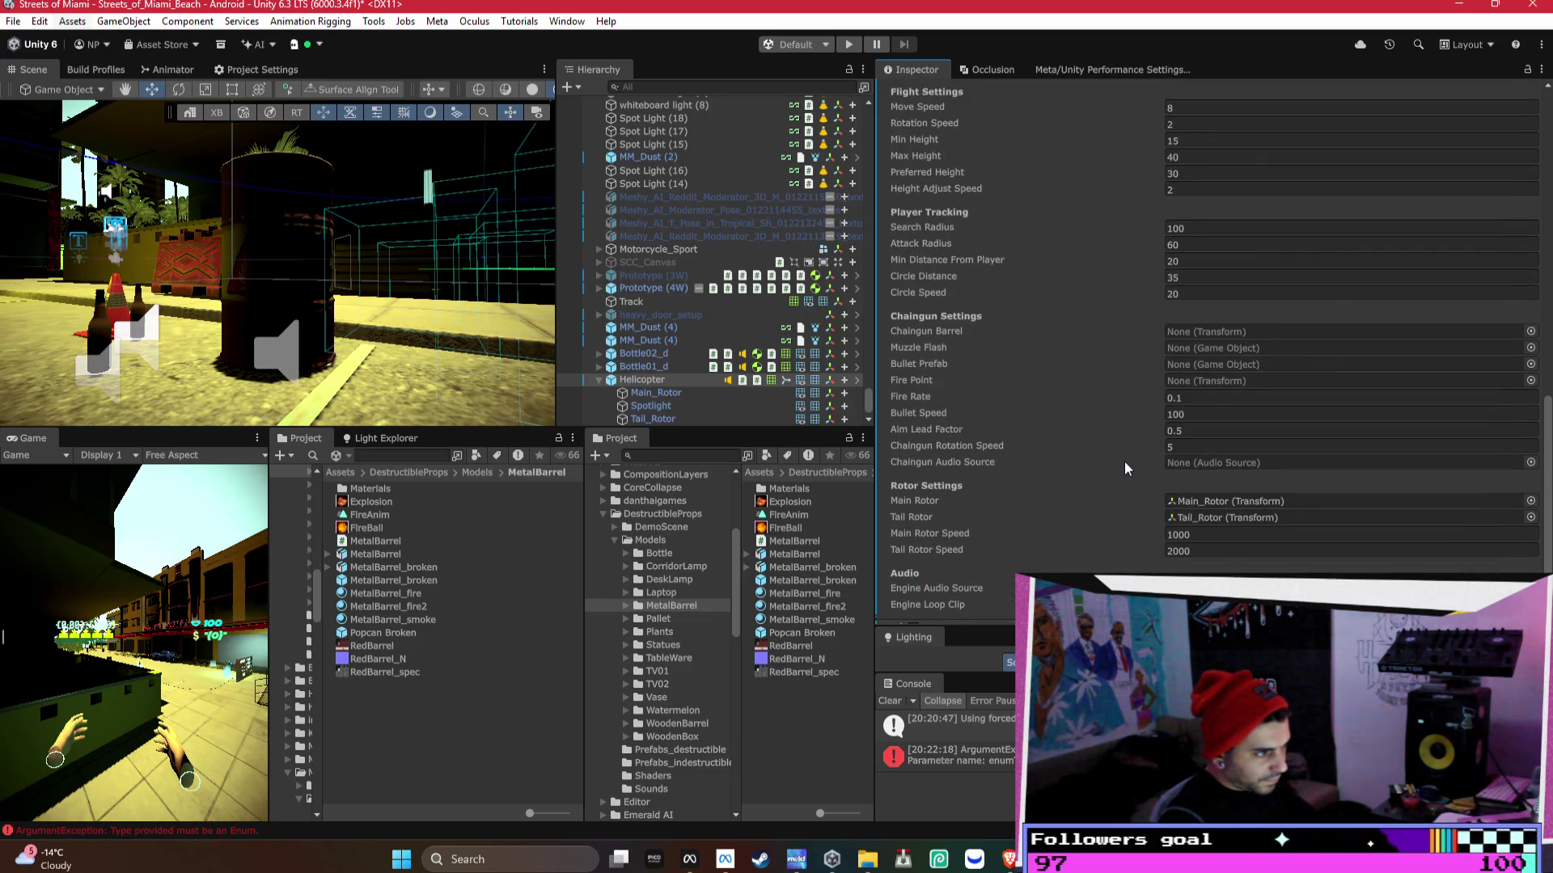
scroll(1125, 468, "up", 2)
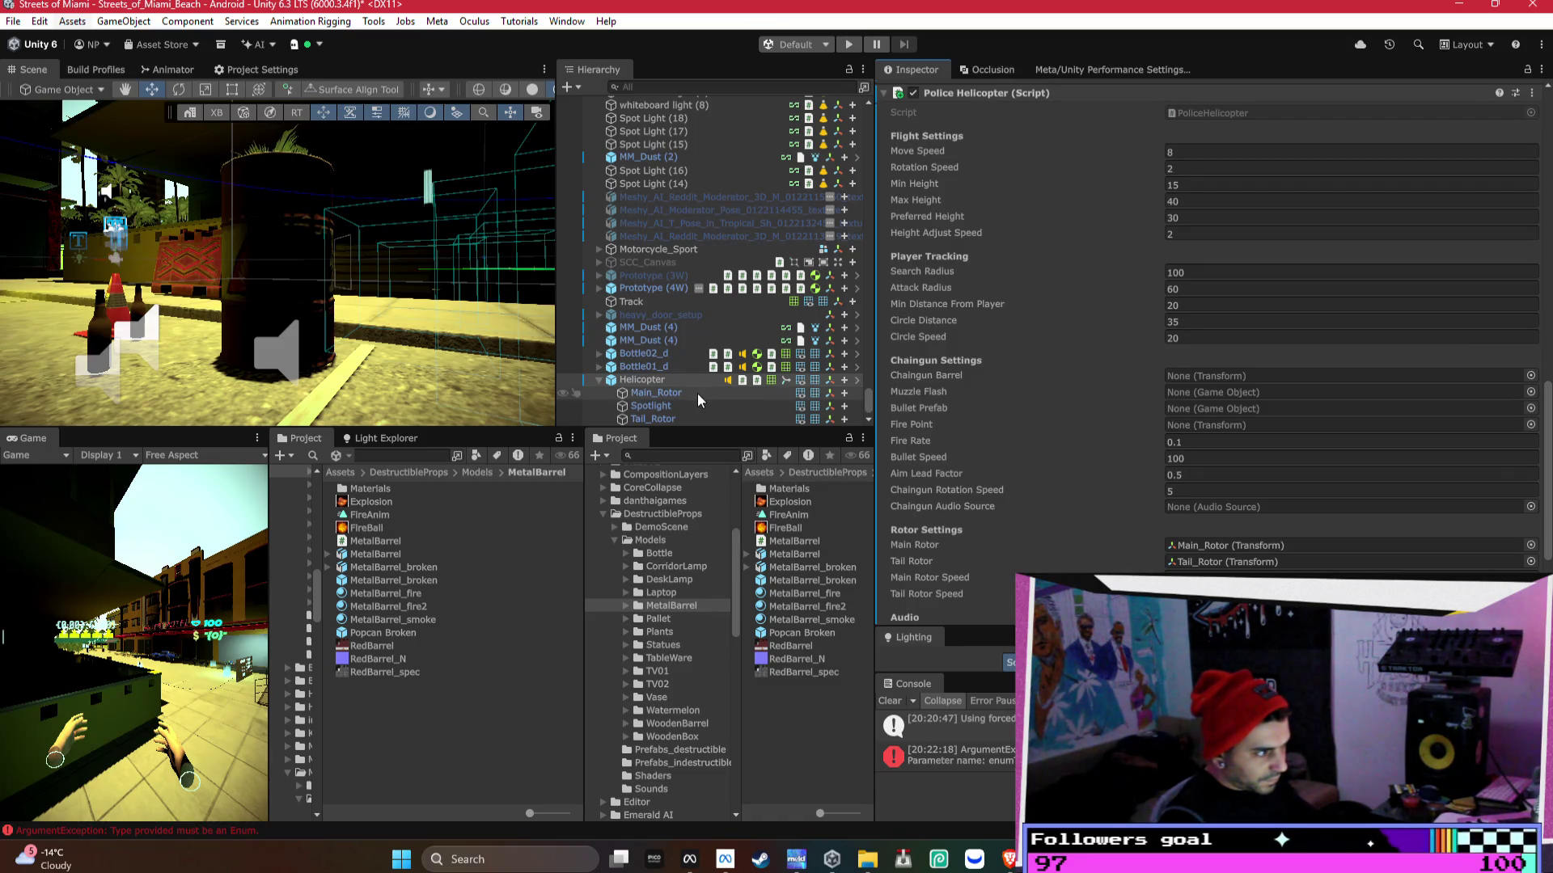
- Make the helicopter's Spotlight child the Chaingun Barrel
double_click(668, 405)
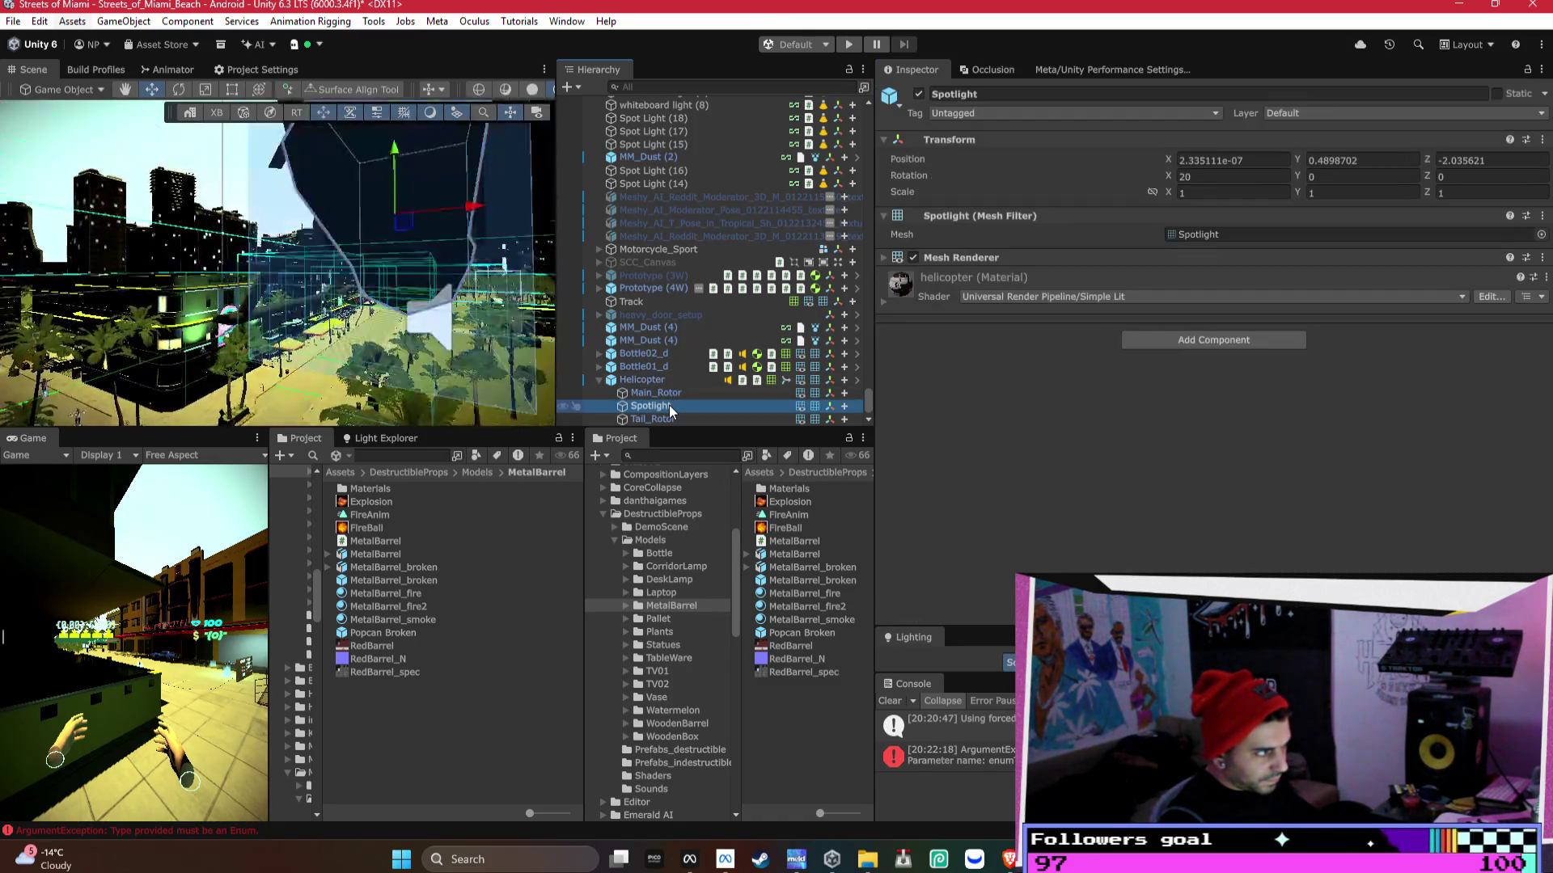
left_click(647, 380)
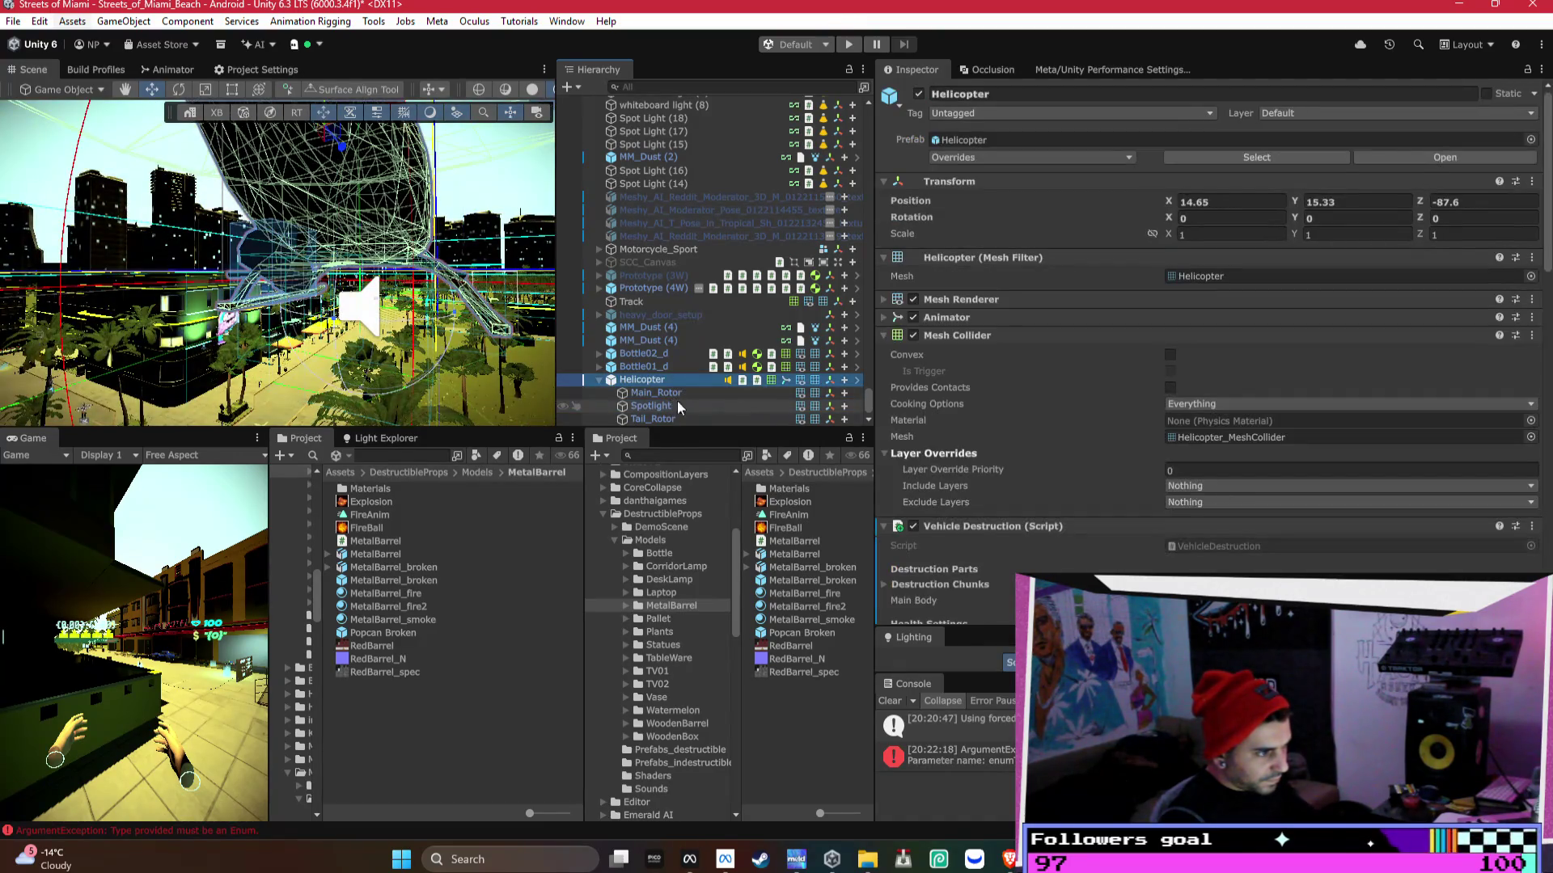
scroll(1165, 445, "down", 10)
scroll(1164, 444, "down", 5)
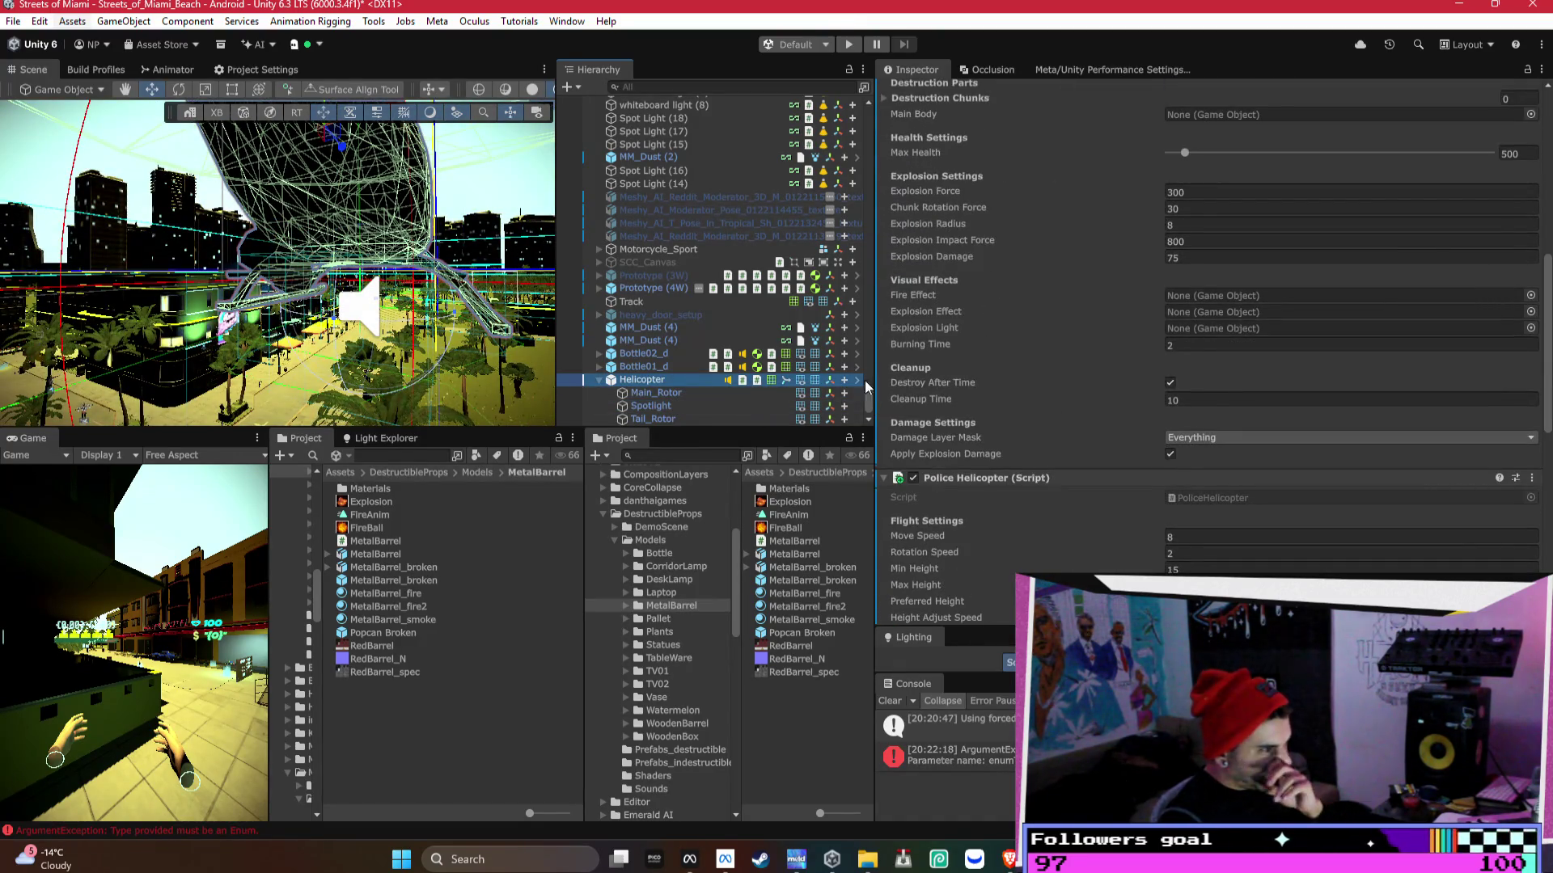
scroll(1054, 382, "down", 5)
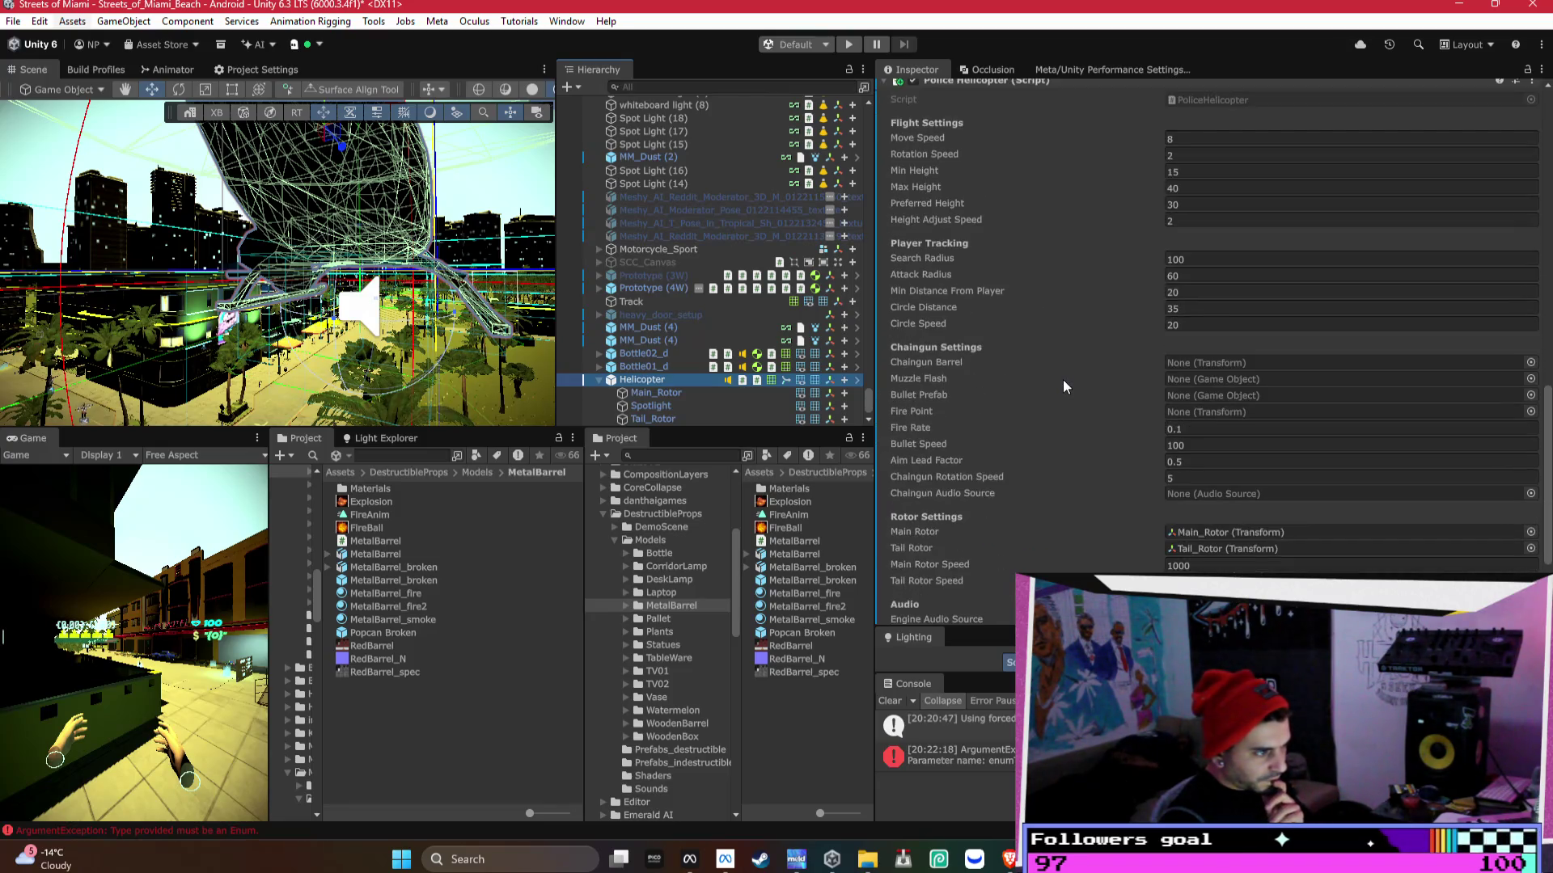
left_click_drag(655, 406, 1172, 361)
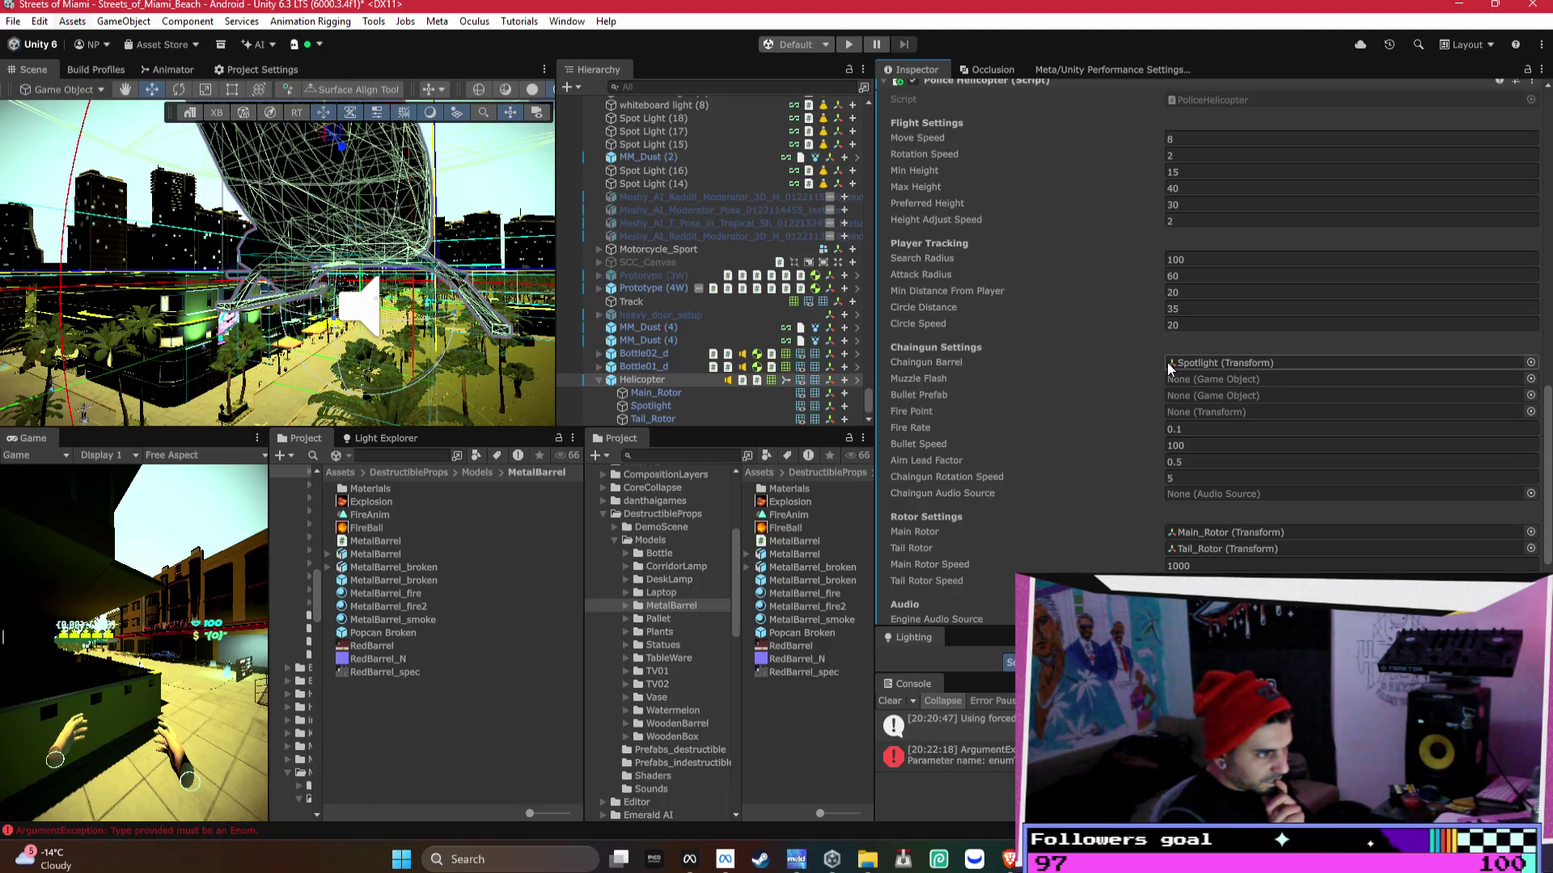
left_click(1502, 381)
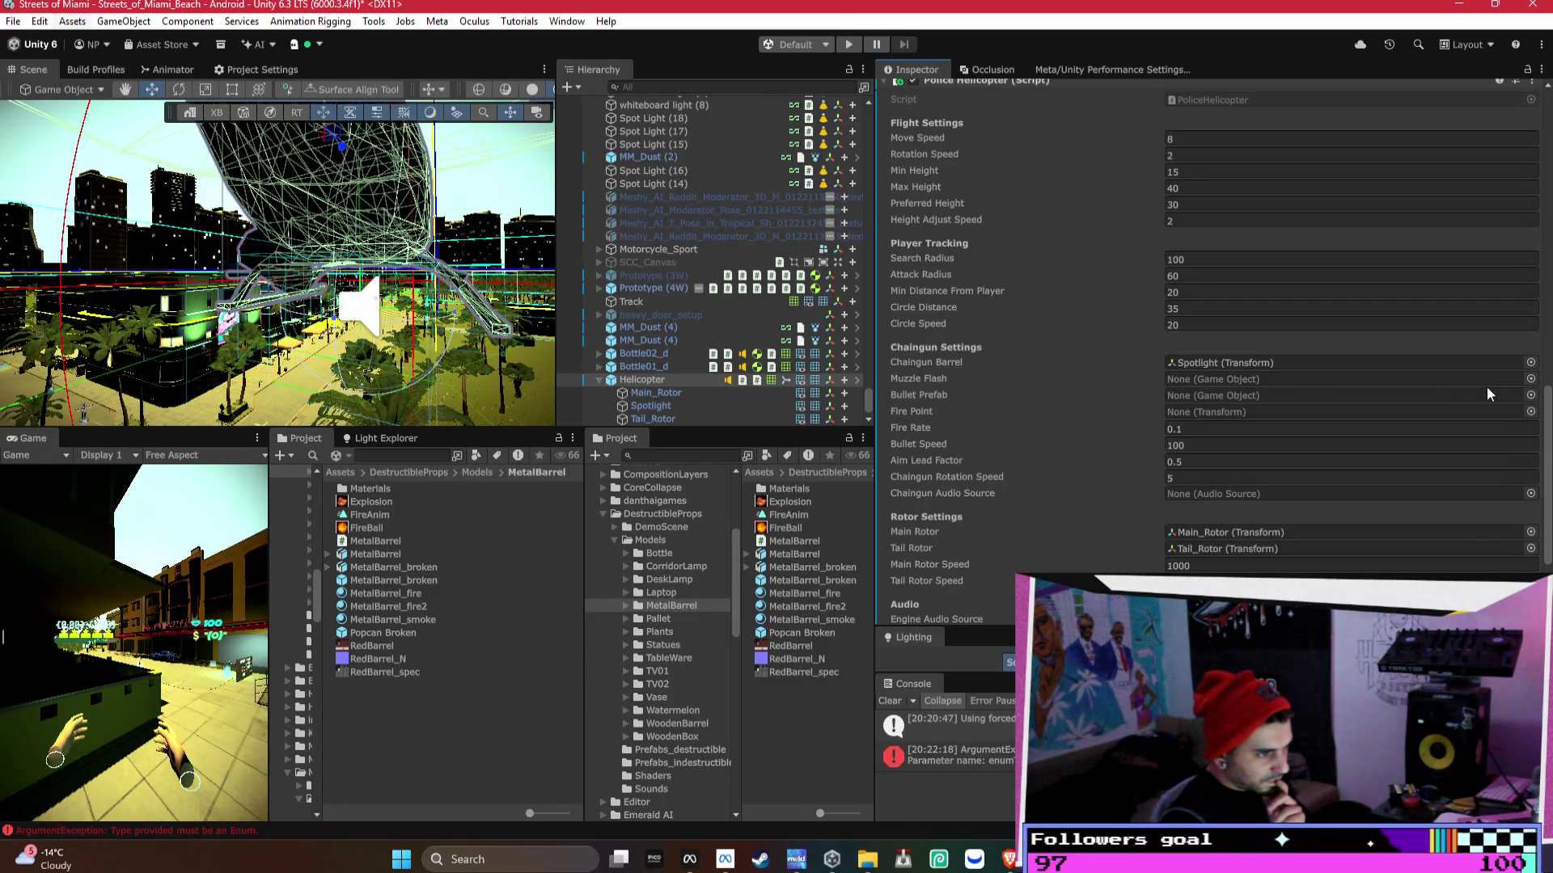
- Set the chaingun's Muzzle Flash to the MuzzleFlash asset
left_click(1530, 380)
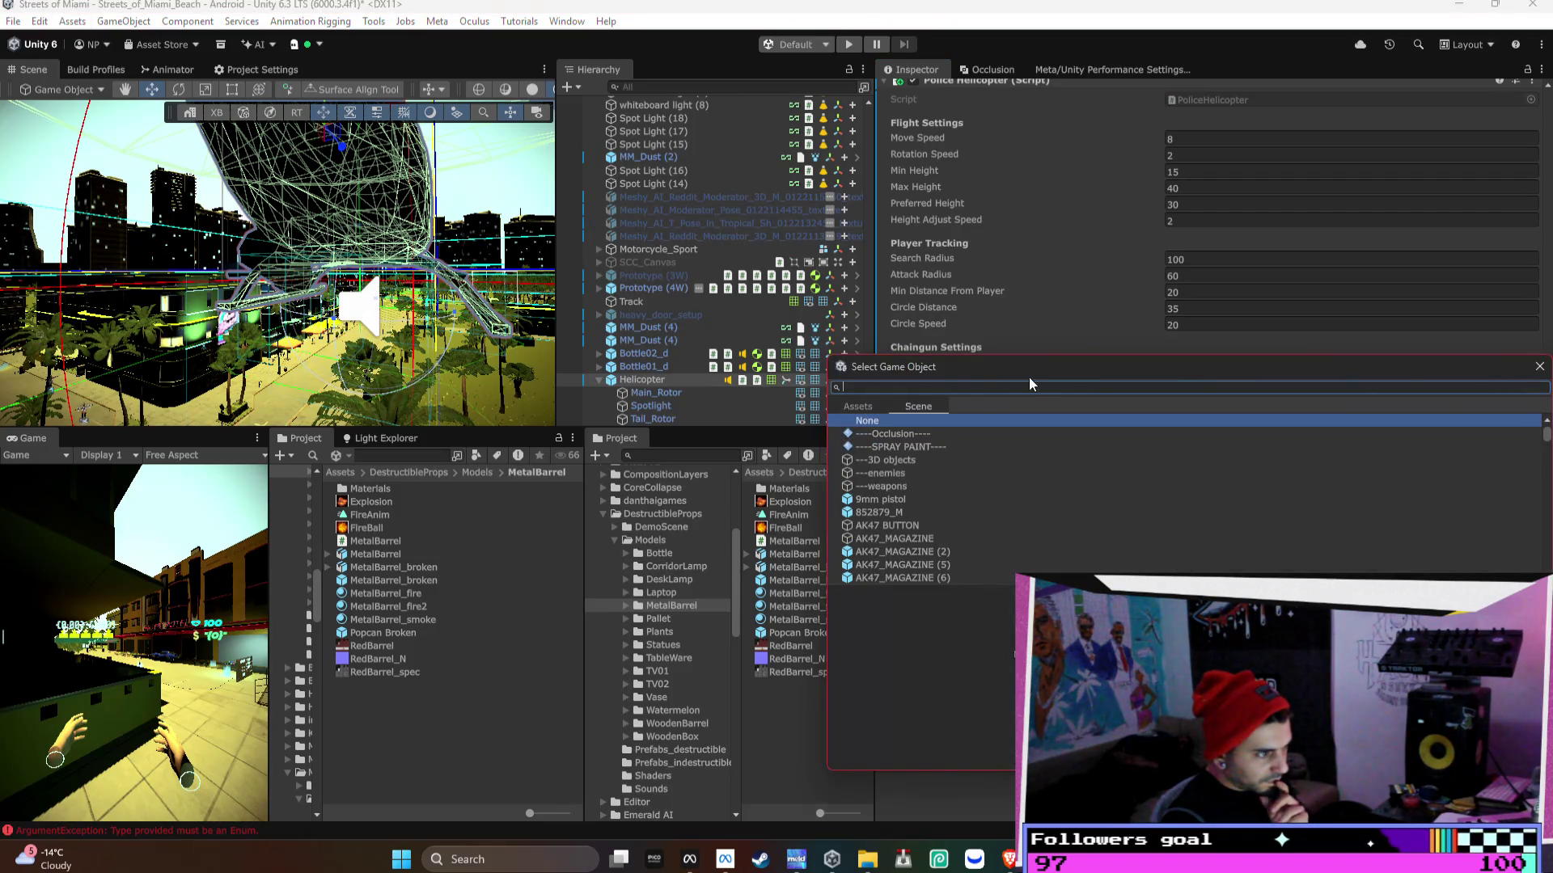
left_click(859, 405)
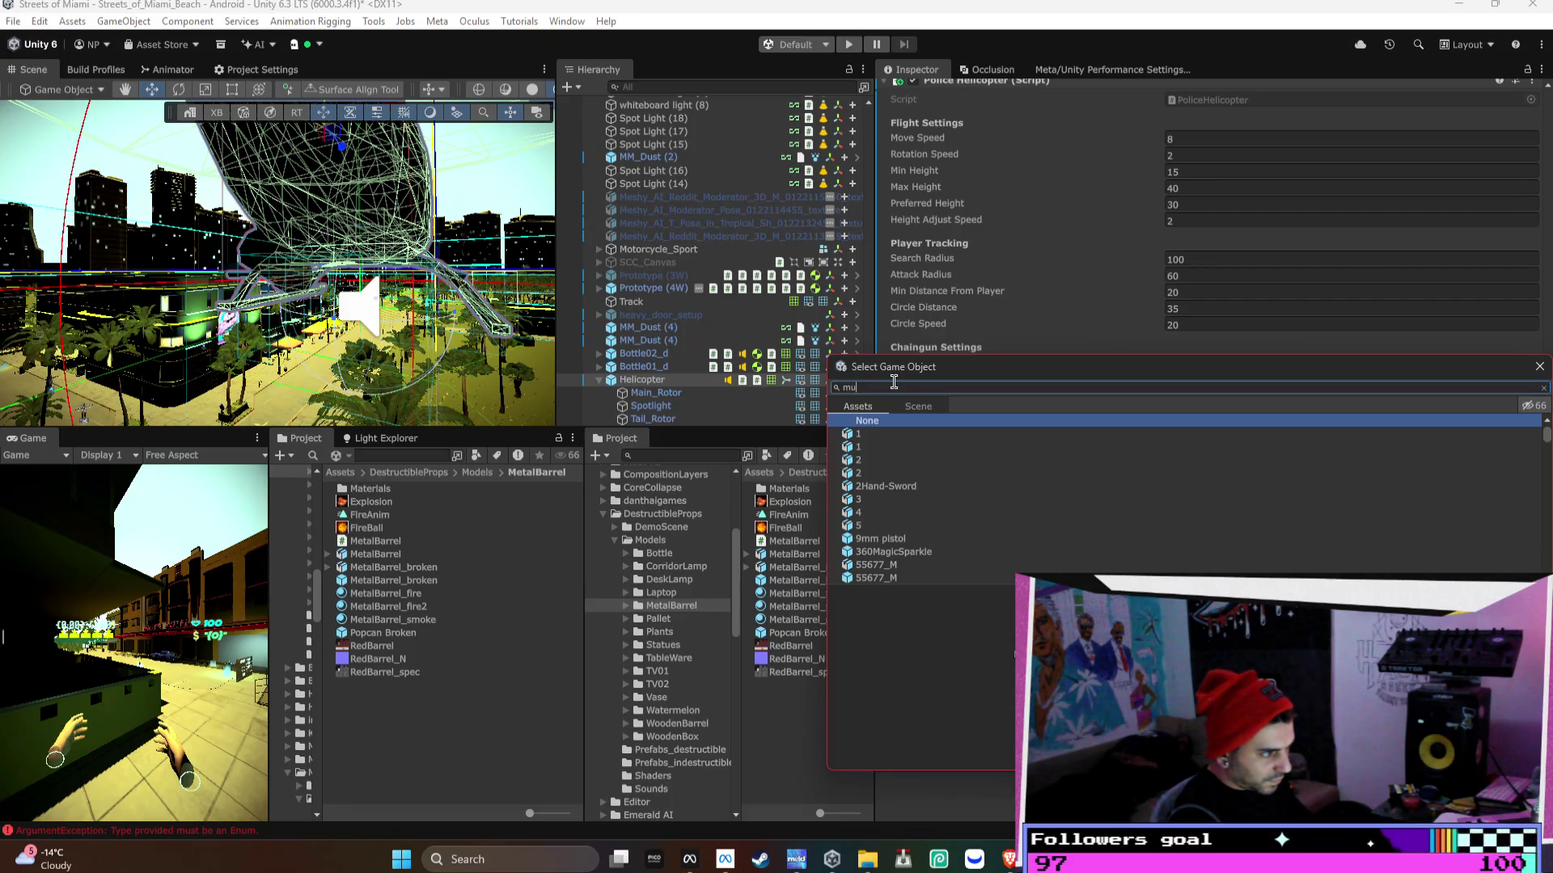
type("zz")
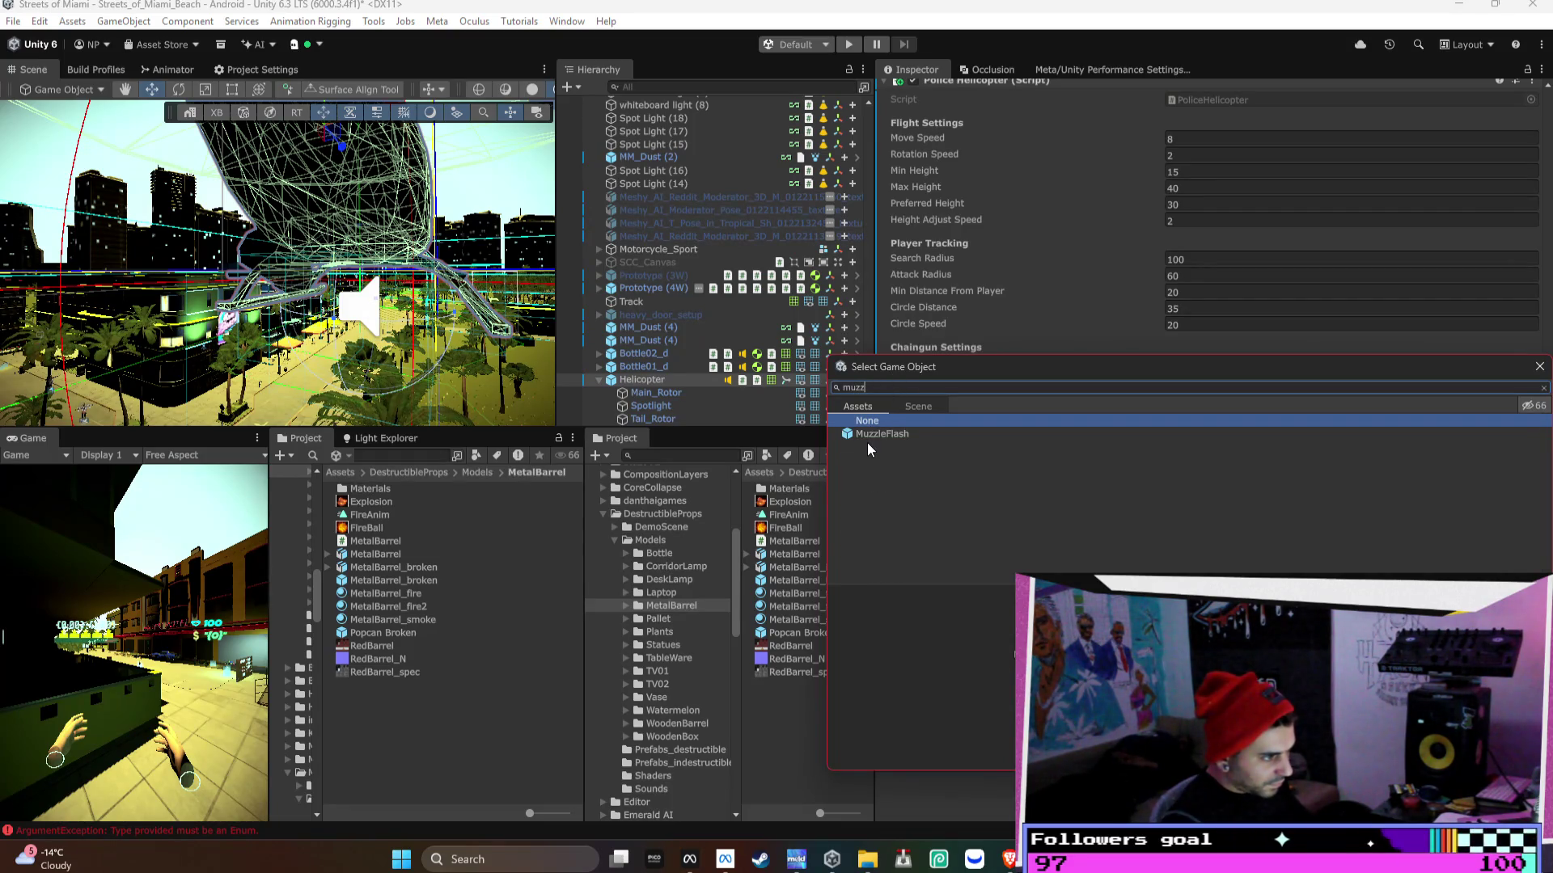
left_click(866, 438)
double_click(873, 436)
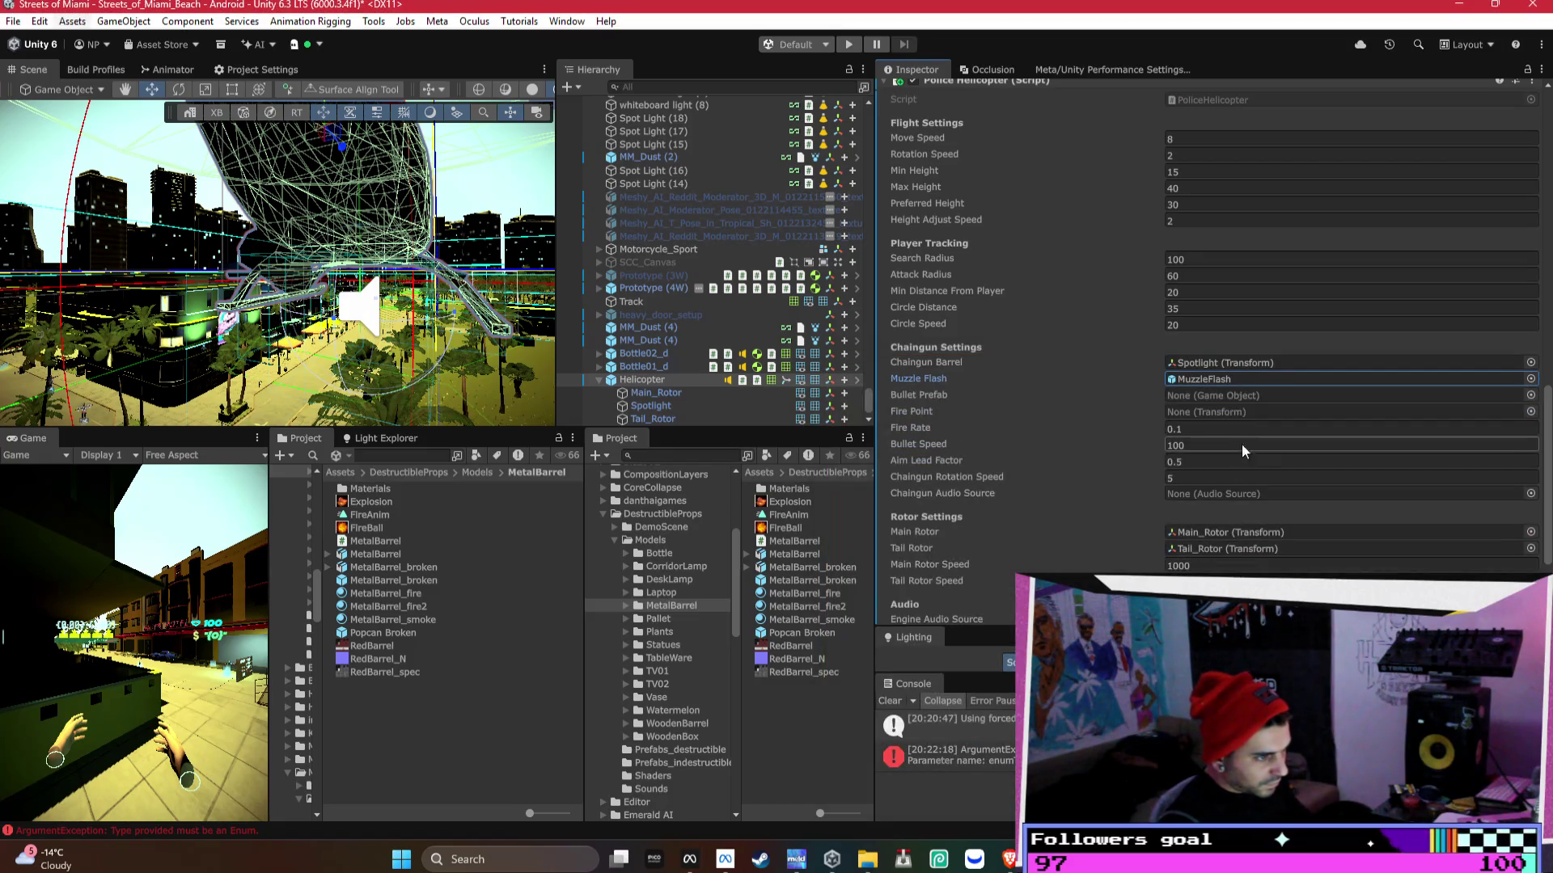
- Search 'bullet' and set the Bullet Prefab to smg_bullet
left_click(1531, 395)
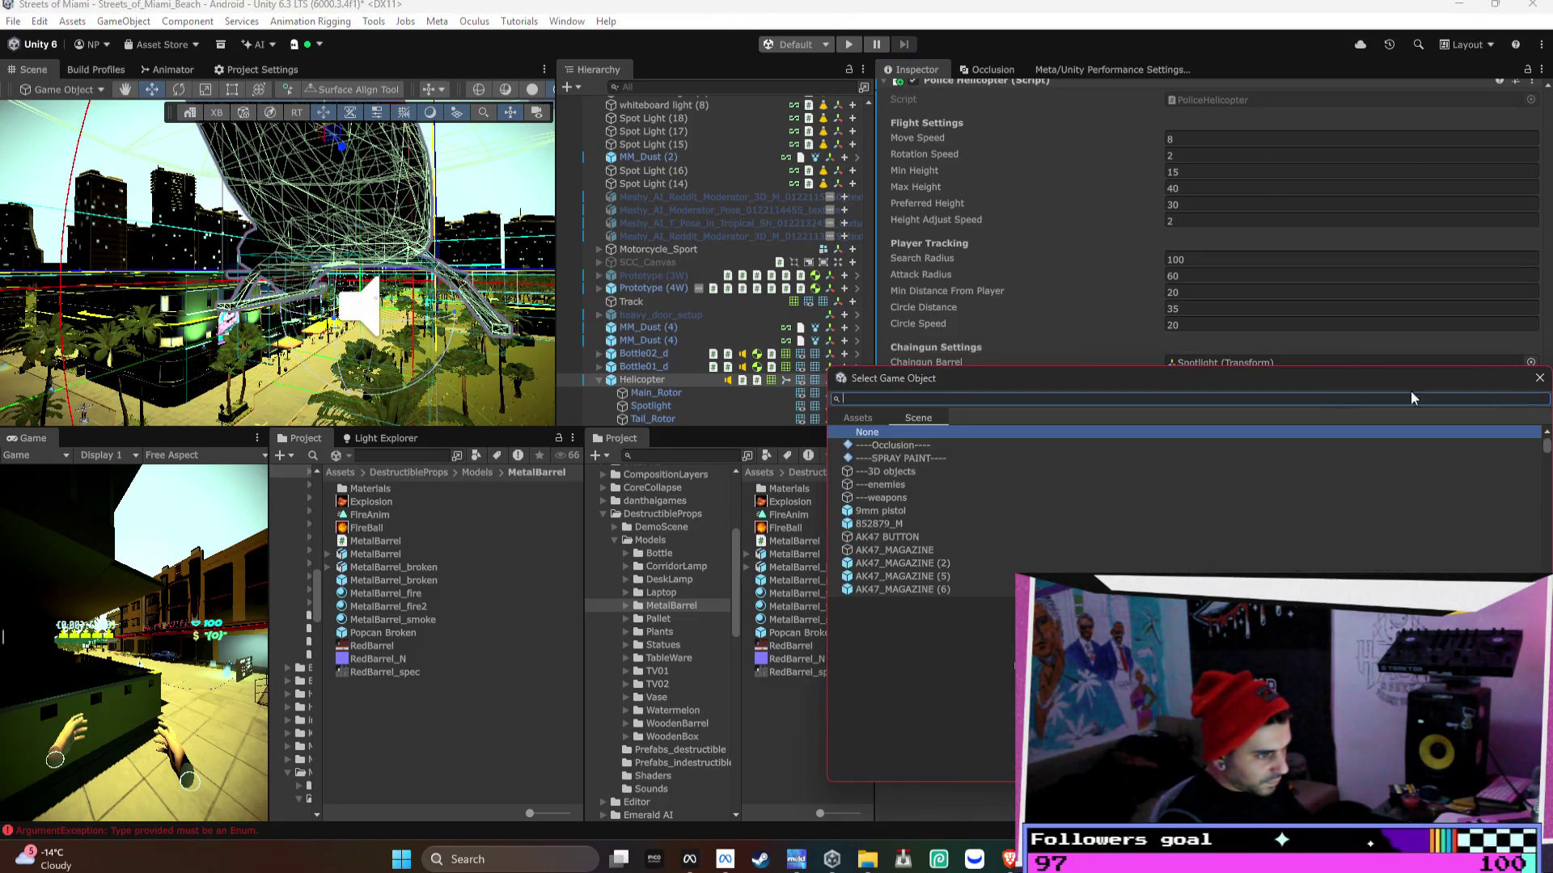
type("bullet")
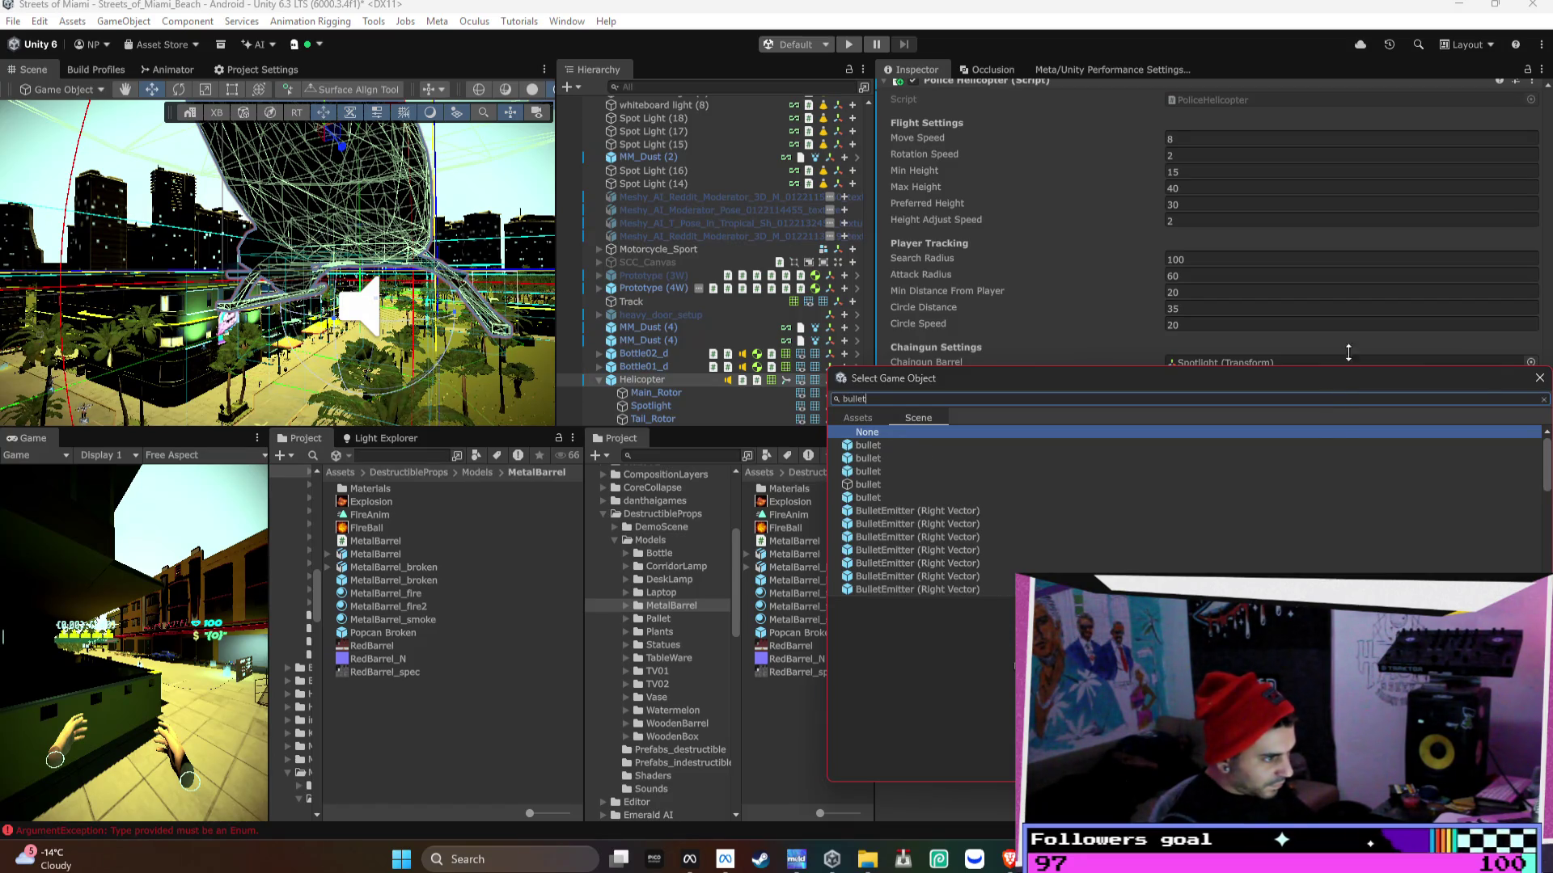
scroll(1331, 446, "down", 10)
scroll(1336, 456, "down", 1)
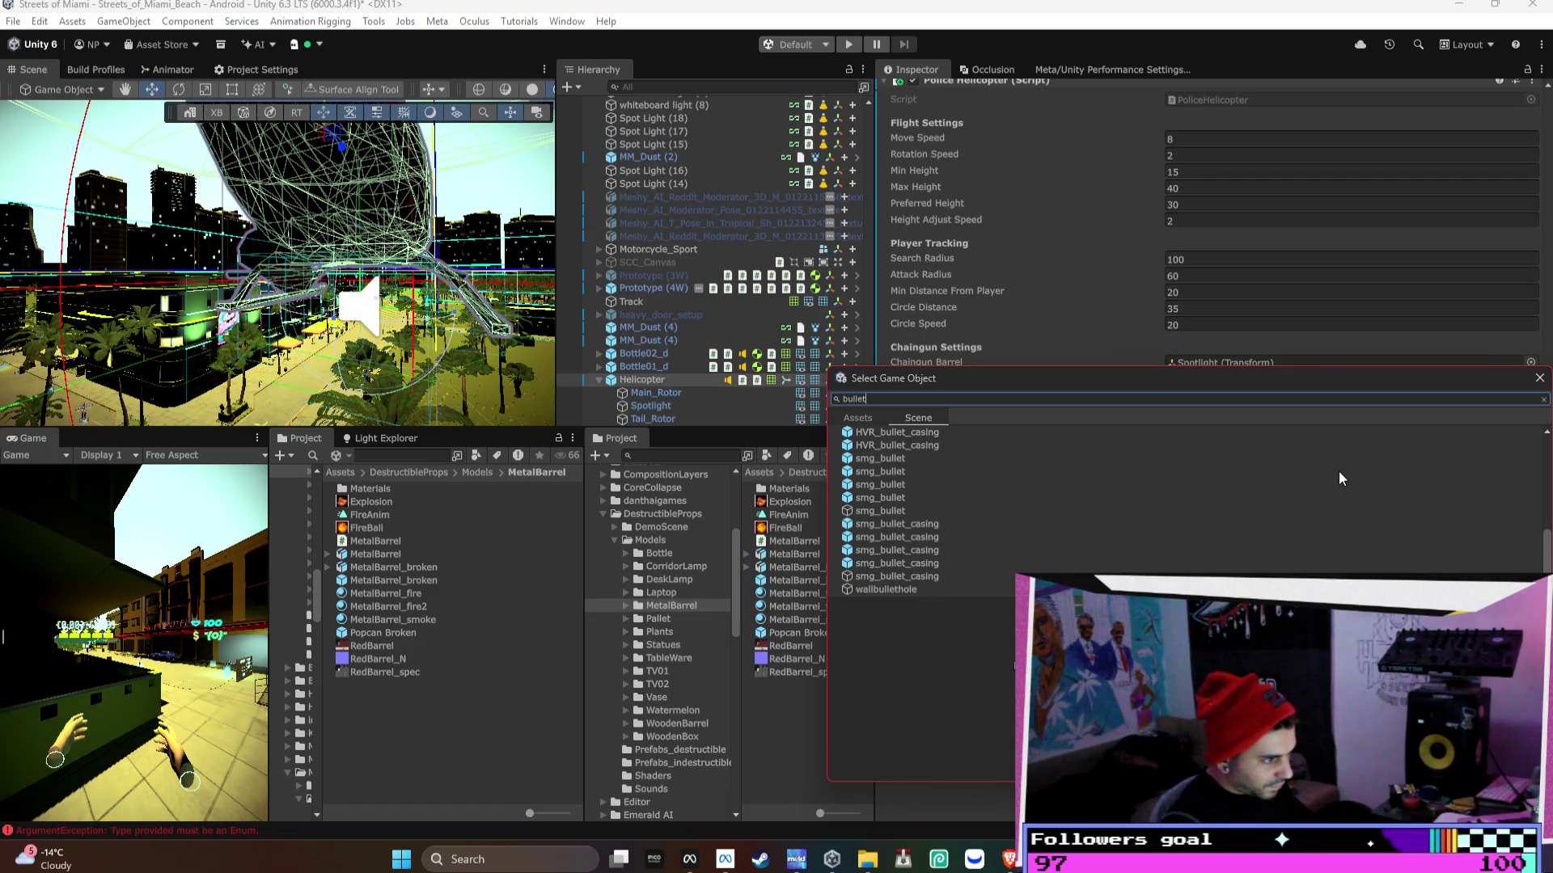
scroll(1025, 521, "up", 5)
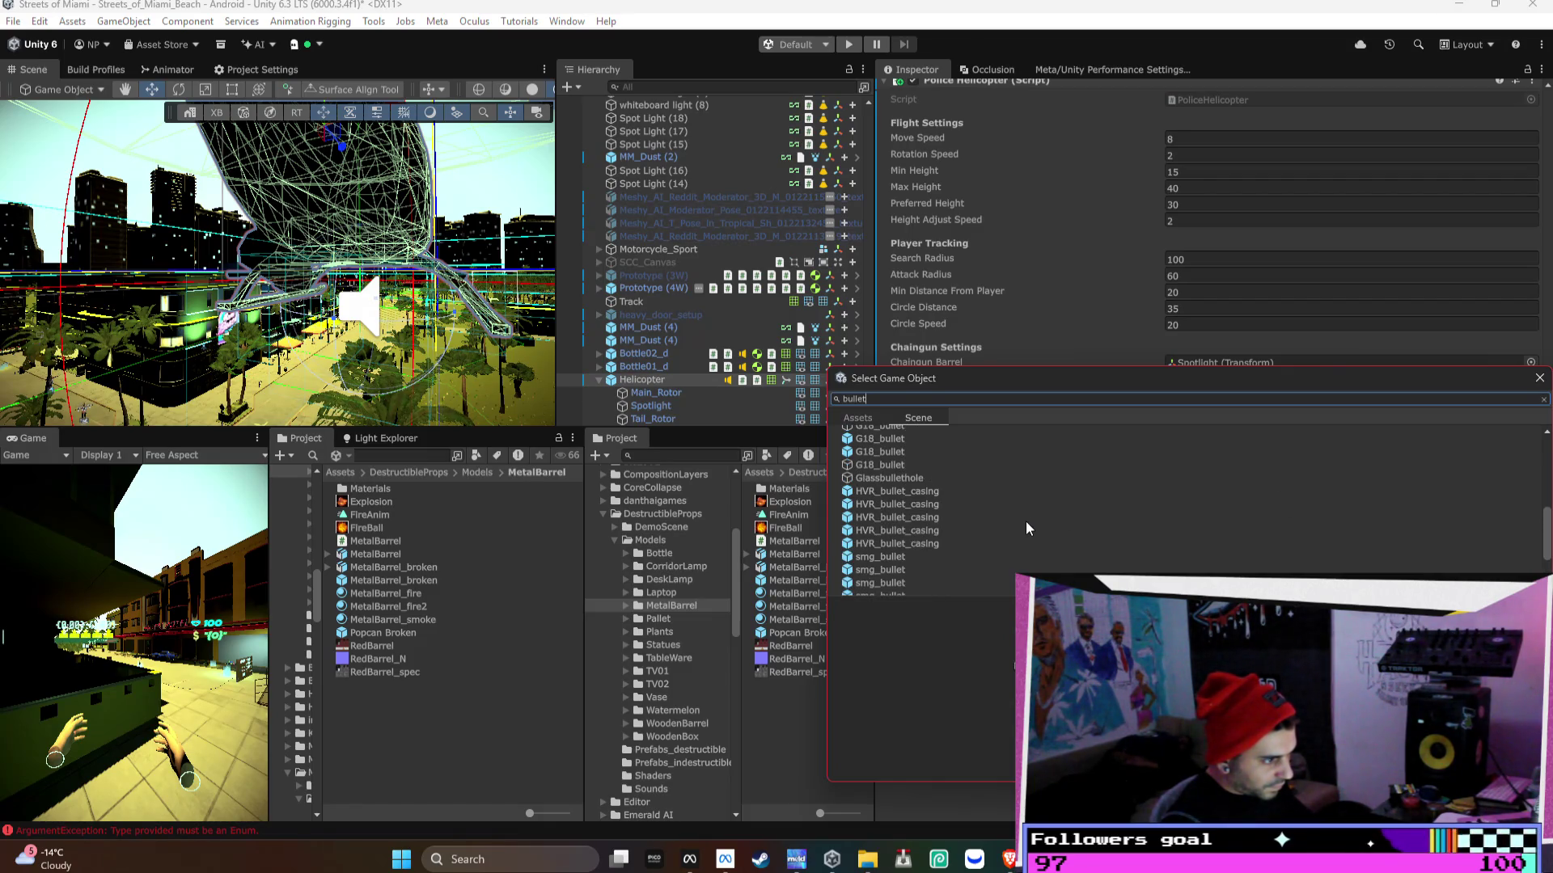
scroll(1025, 520, "down", 5)
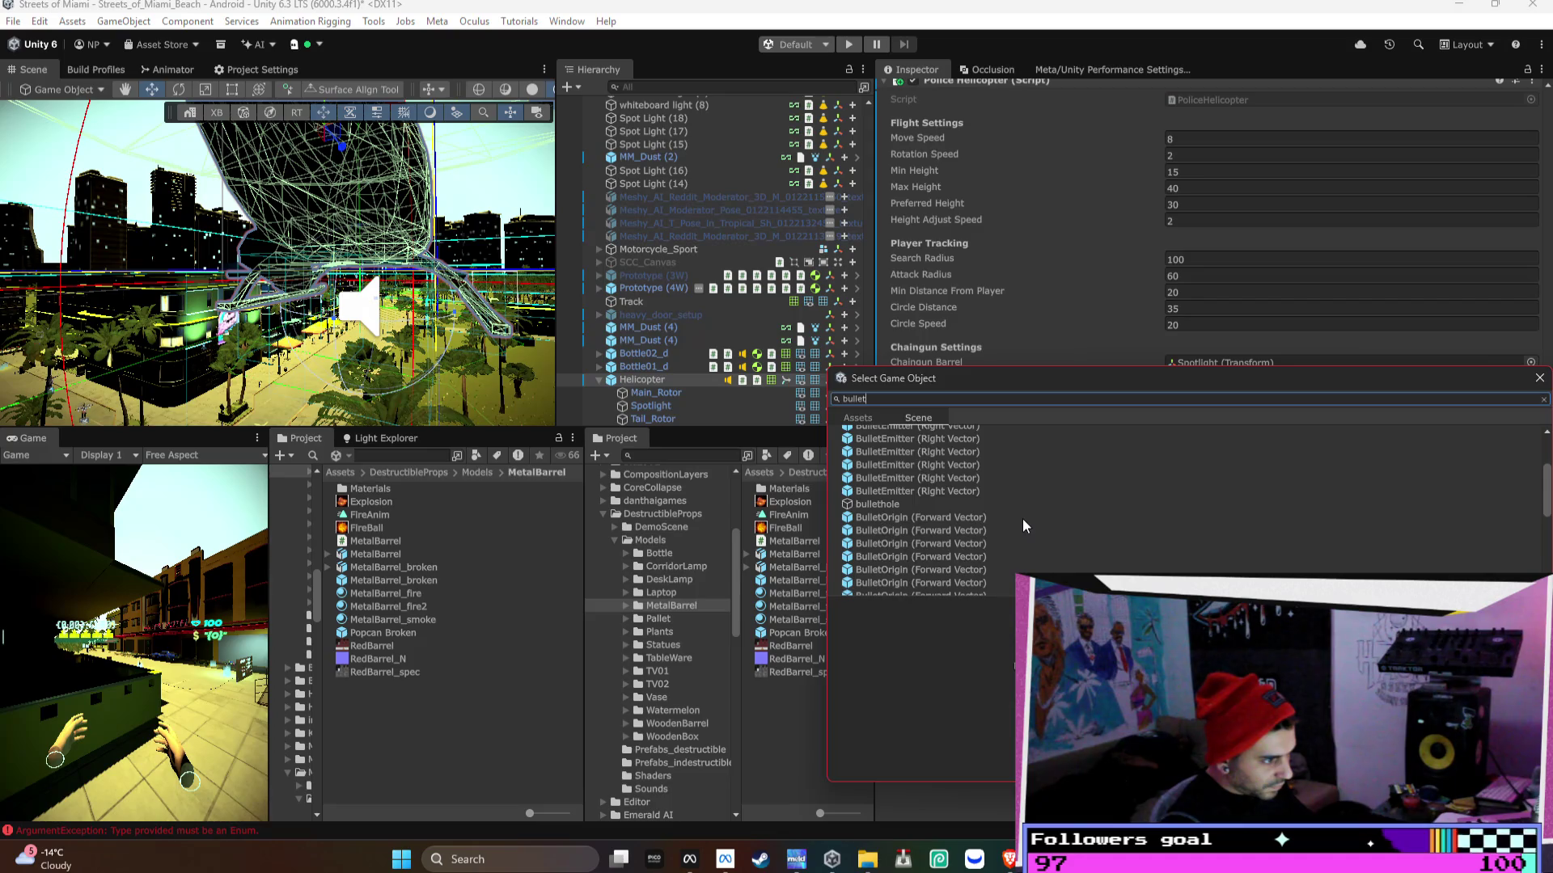
scroll(1028, 531, "down", 1)
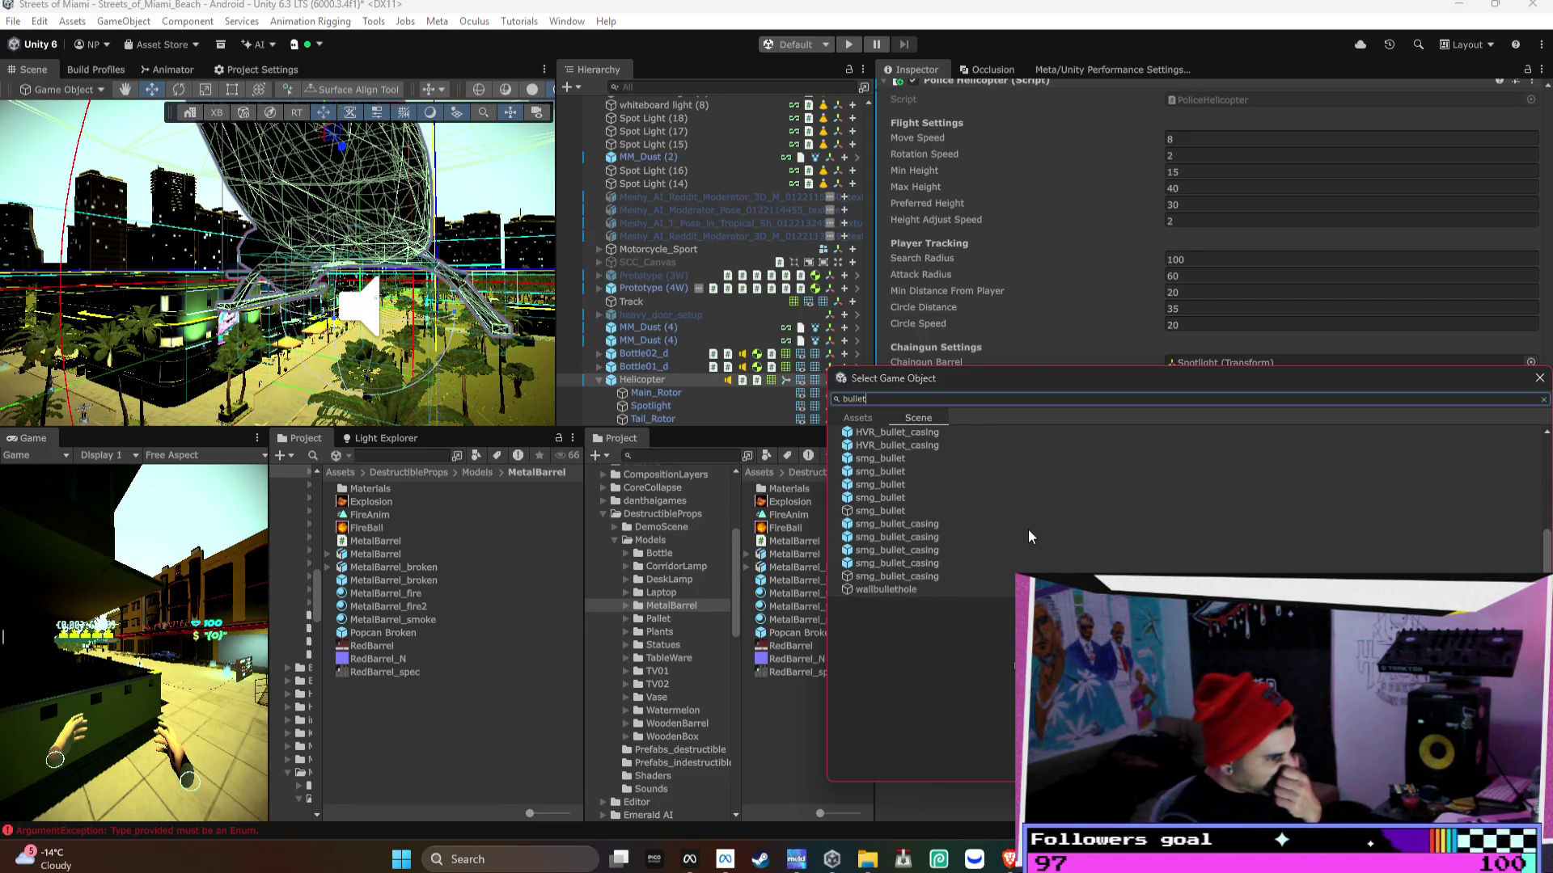
left_click(981, 456)
scroll(981, 456, "up", 3)
left_click(982, 457)
key("Down")
key("Down")
key("Down")
scroll(982, 456, "down", 3)
left_click(971, 537)
key("Down")
key("Up")
key("Up")
key("Up")
key("Return")
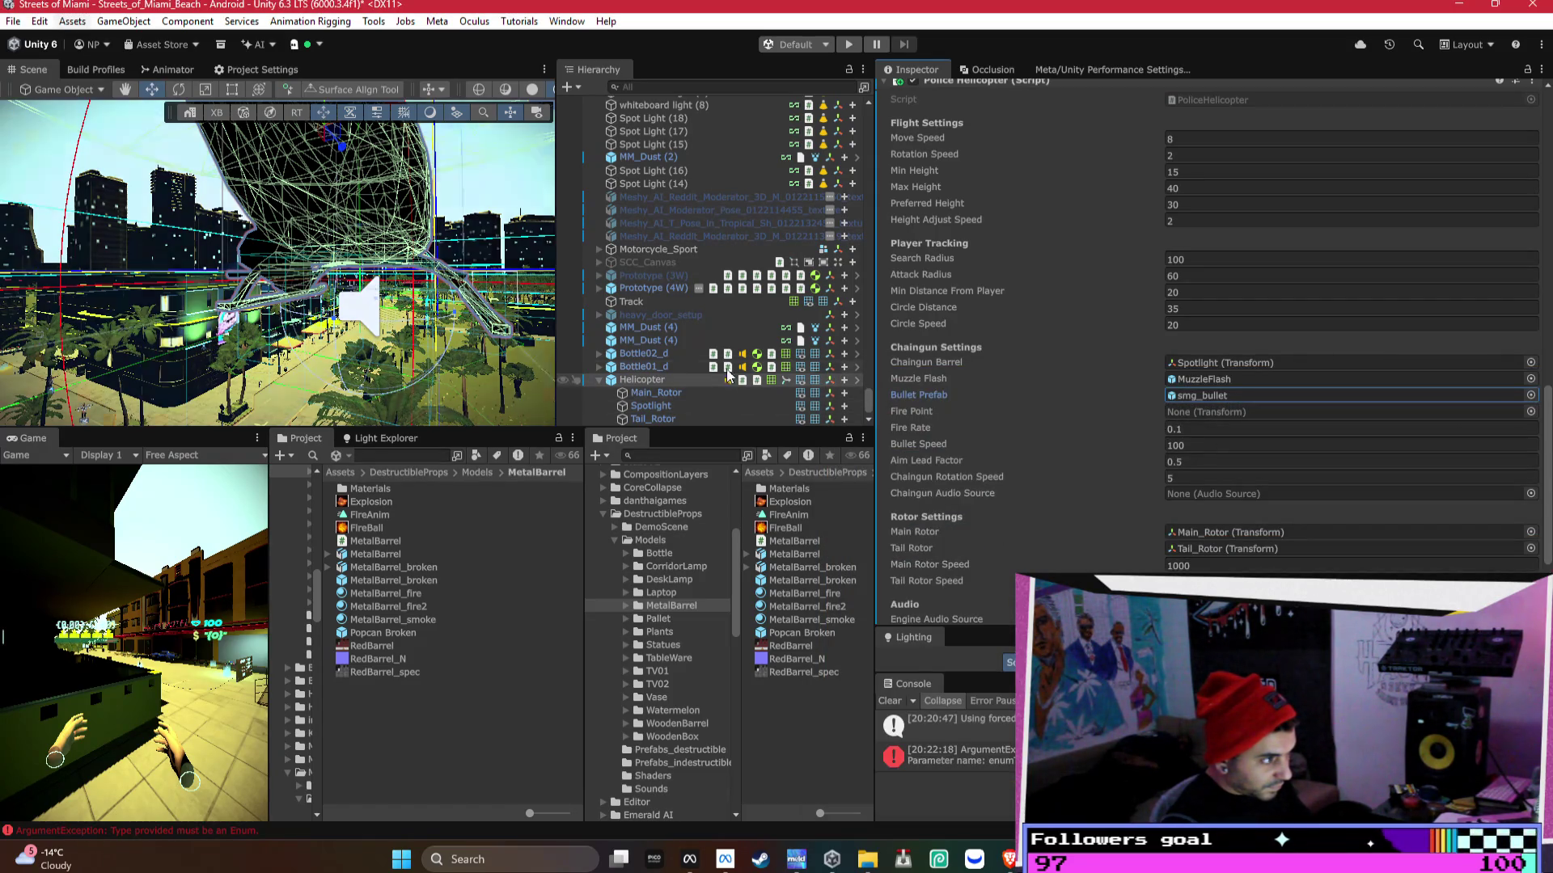
left_click(649, 406)
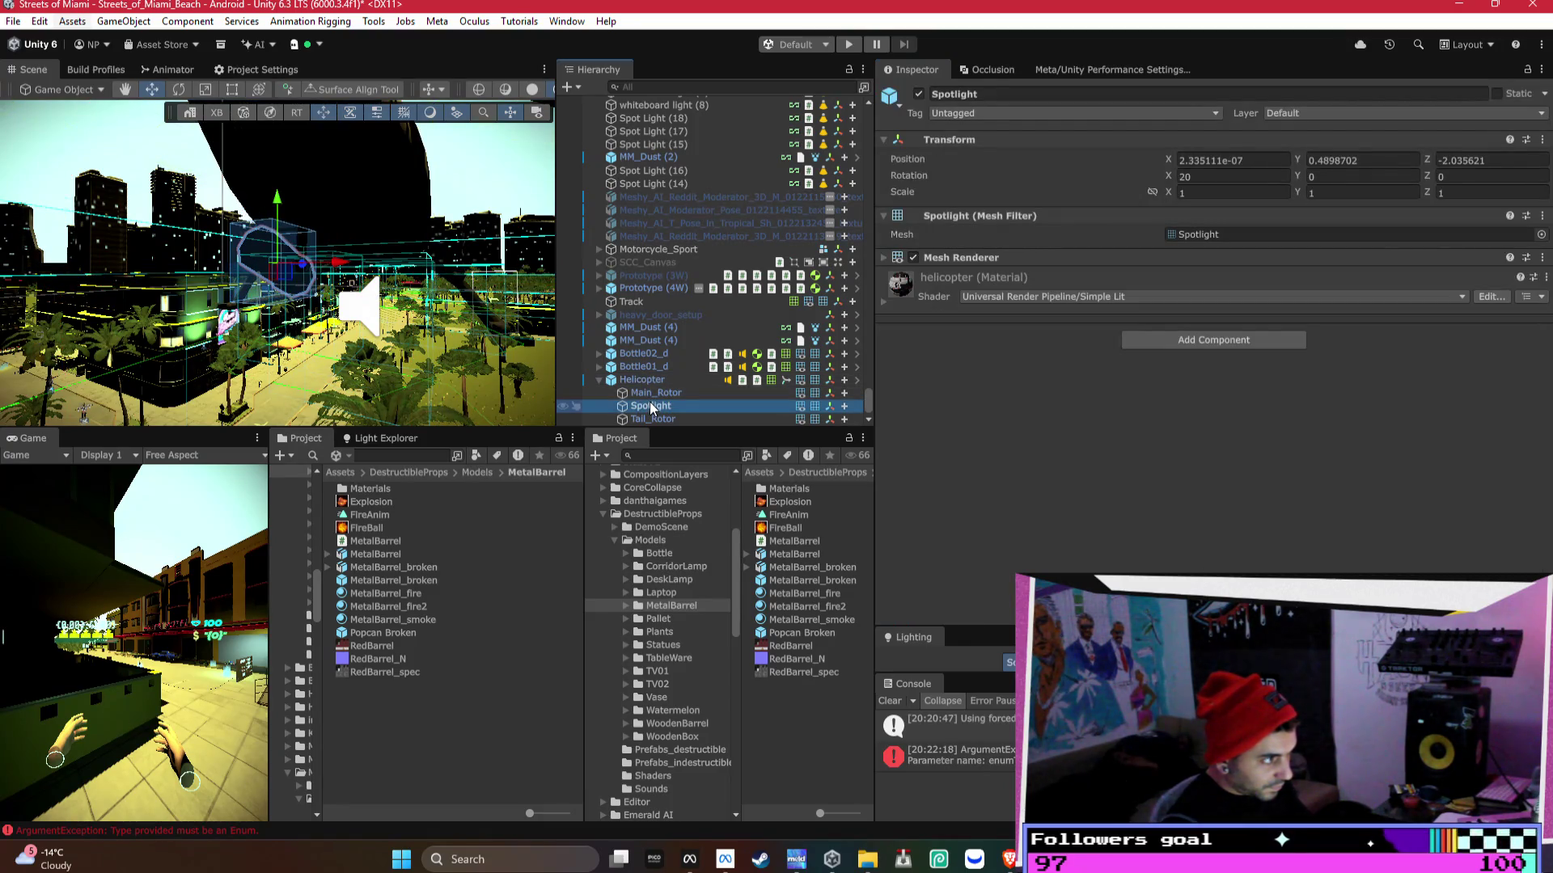
- Drag the Helicopter's Spotlight child into the Chaingun Settings Fire Point field
left_click(667, 380)
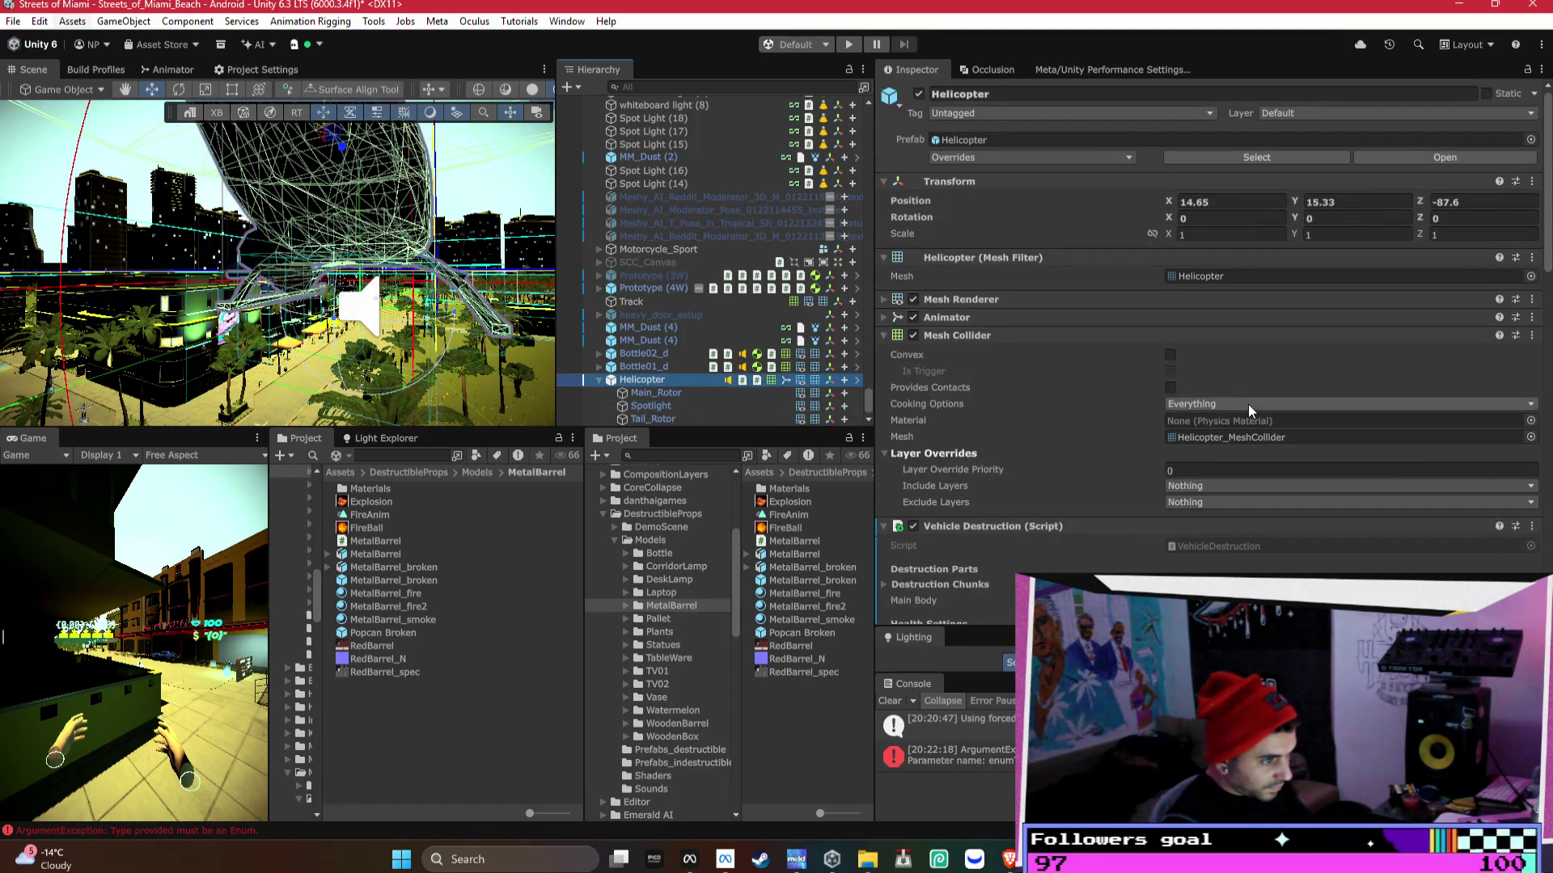
scroll(1248, 405, "down", 10)
scroll(1247, 402, "down", 12)
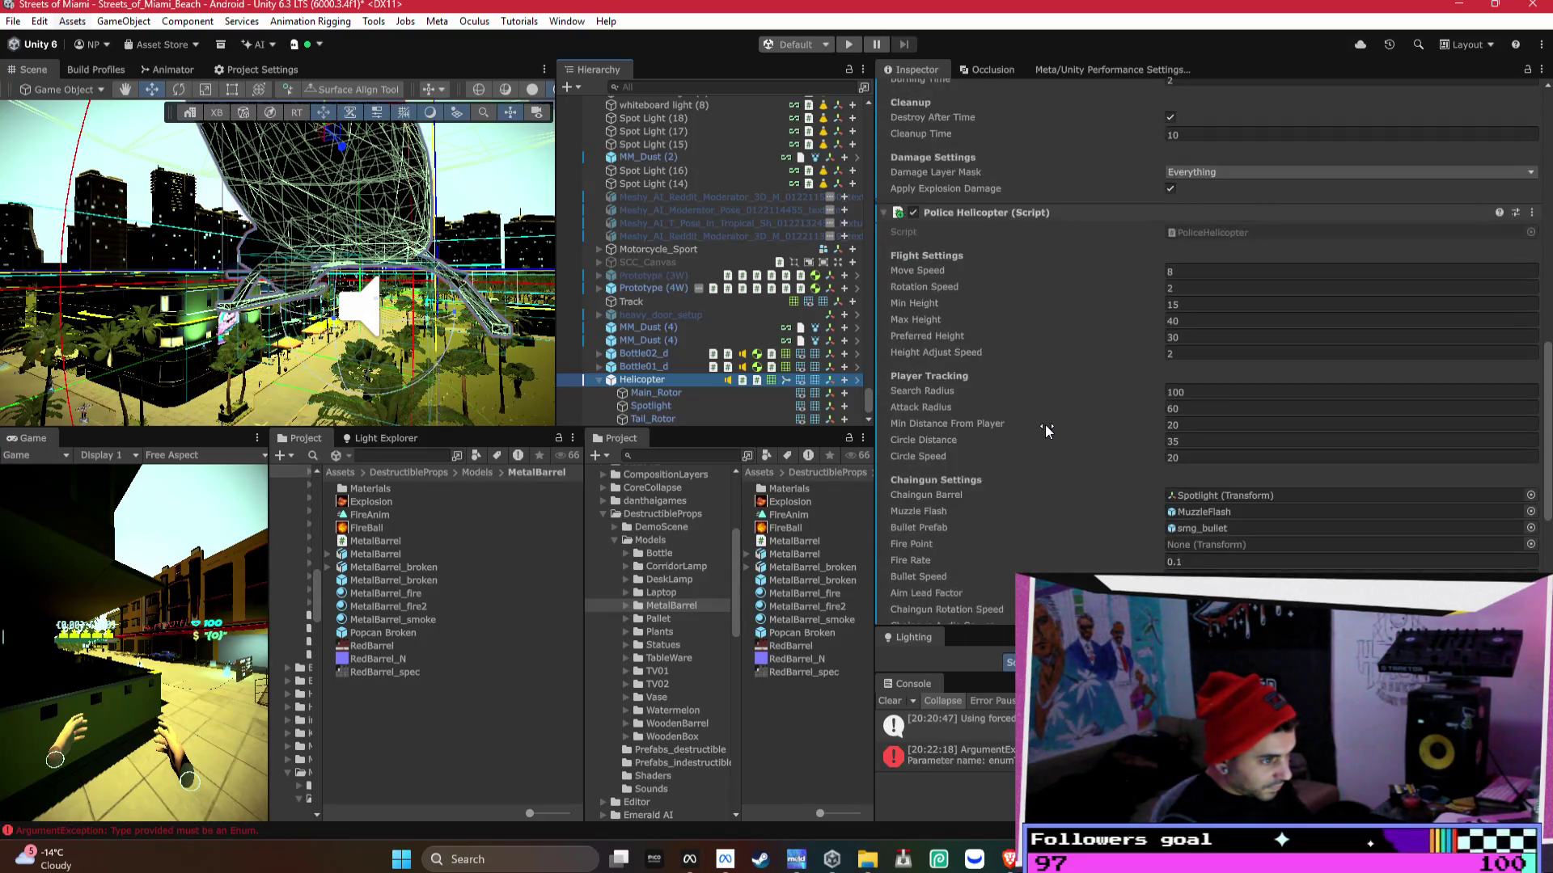
left_click_drag(651, 406, 1294, 457)
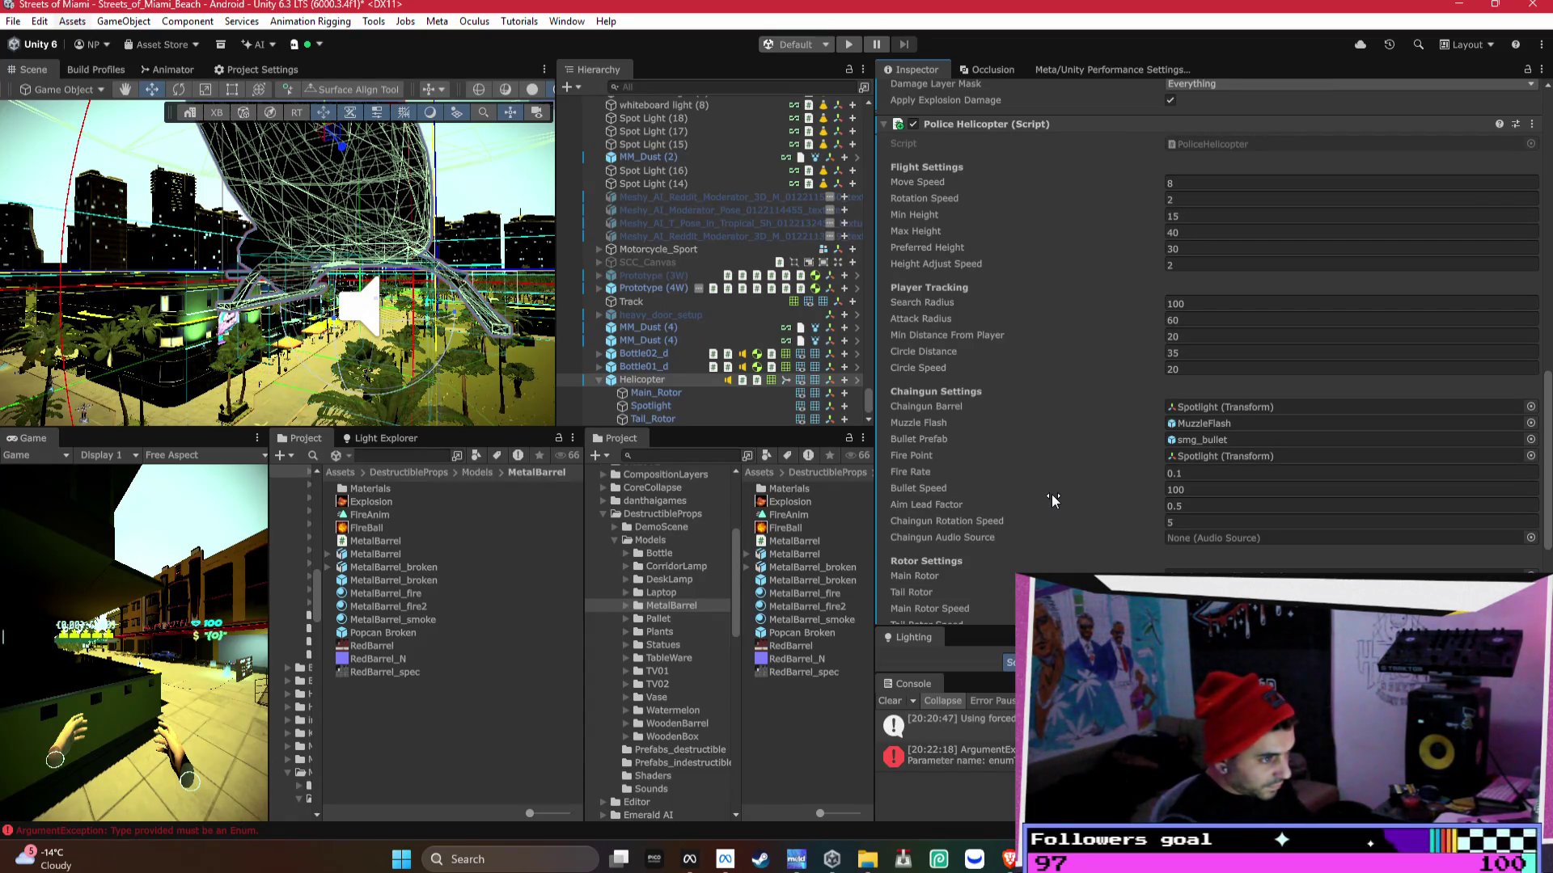
scroll(1051, 500, "up", 3)
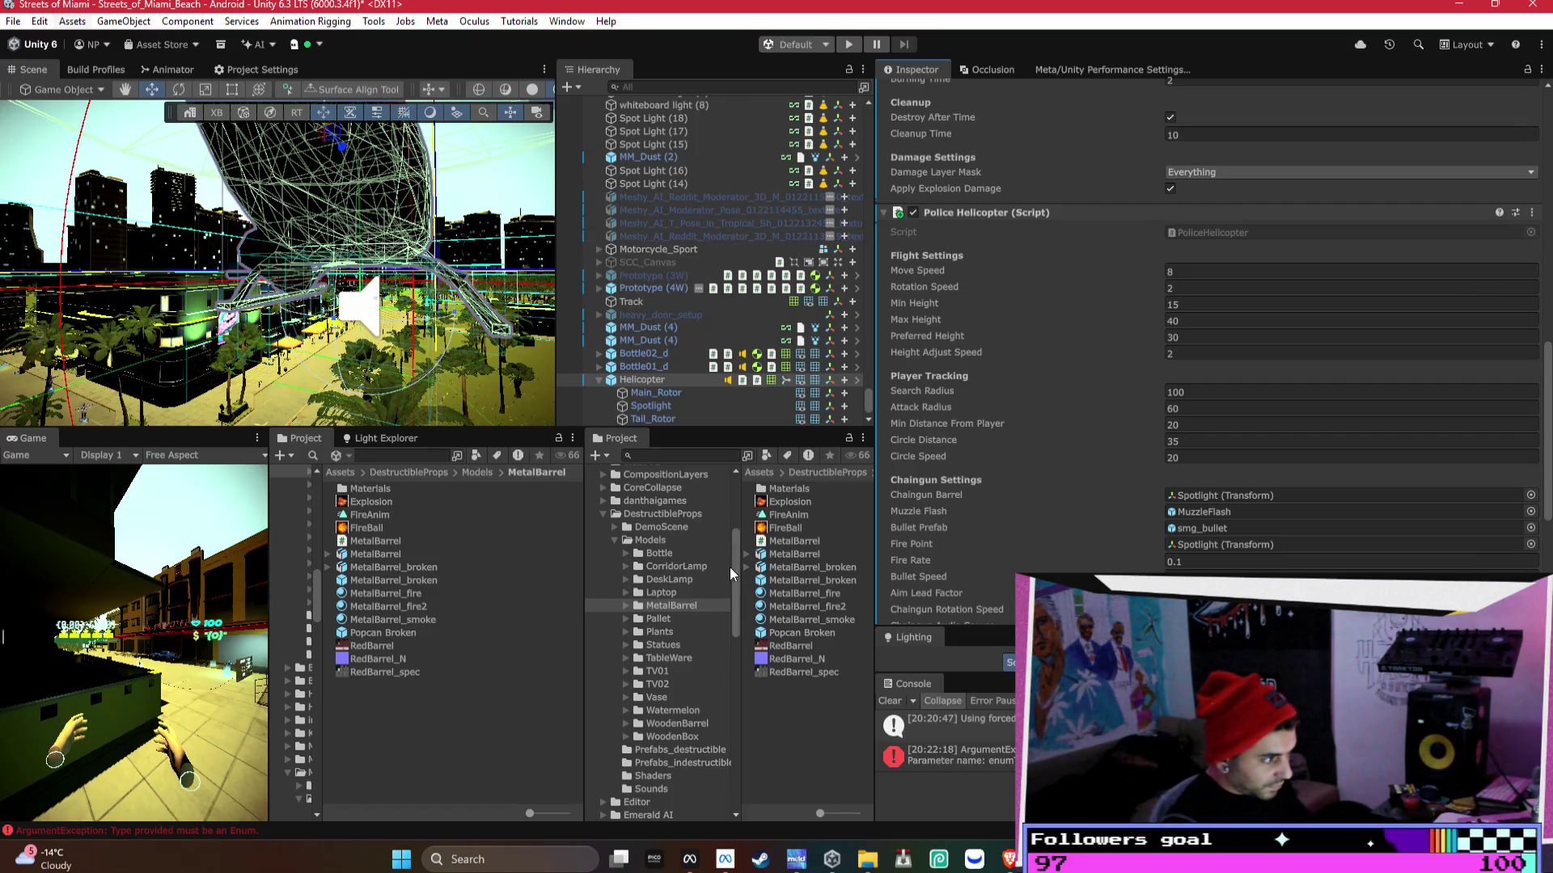
- Find the MuzzleFlash asset and place it as a child of Spotlight
scroll(647, 301, "down", 8)
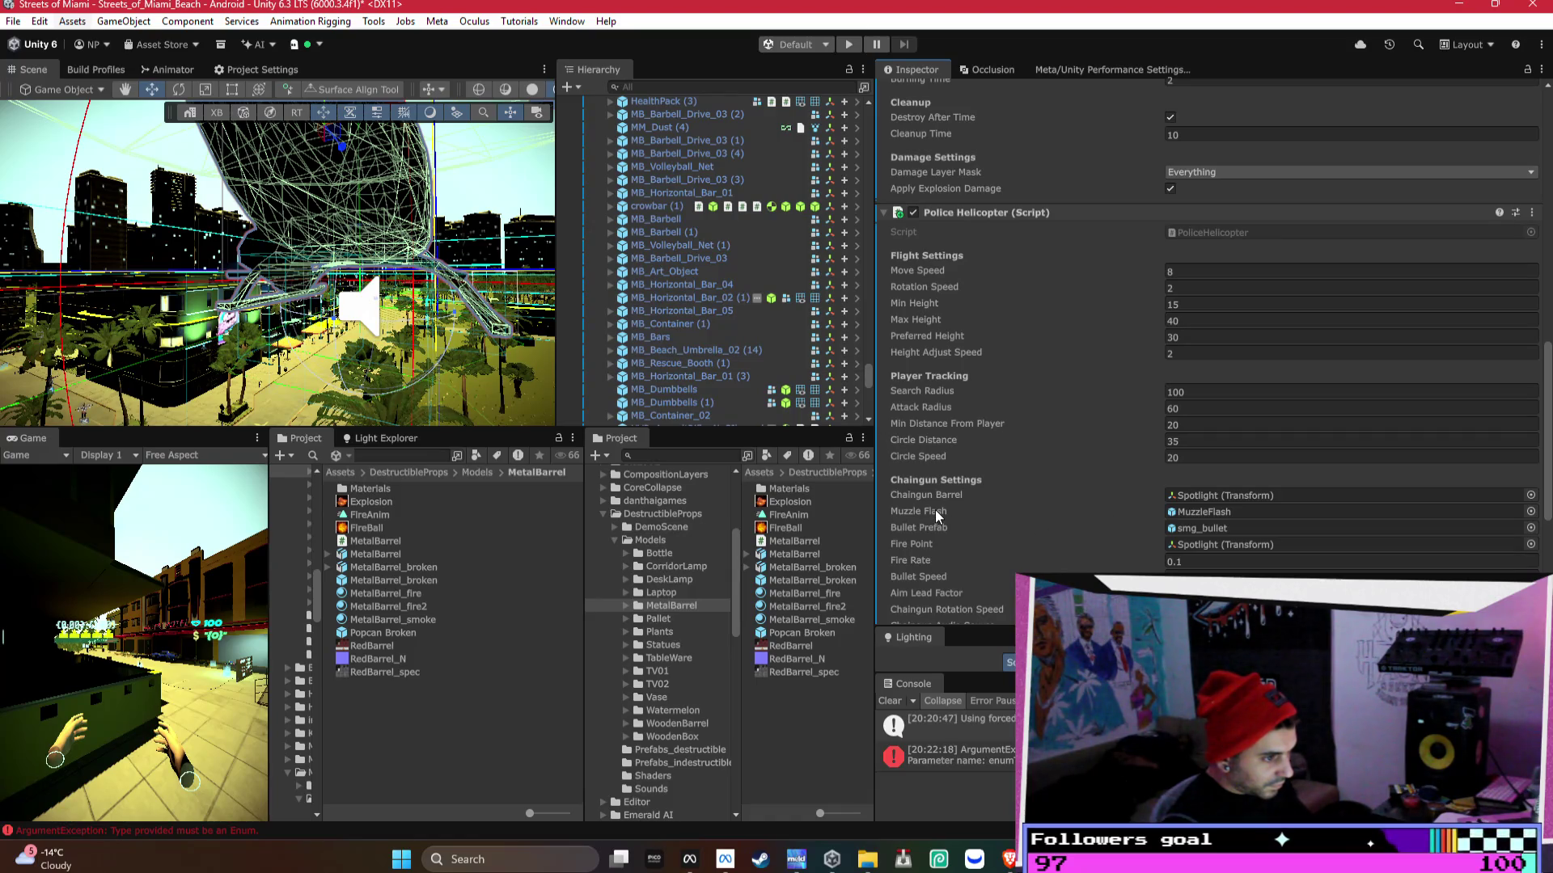
left_click(1205, 511)
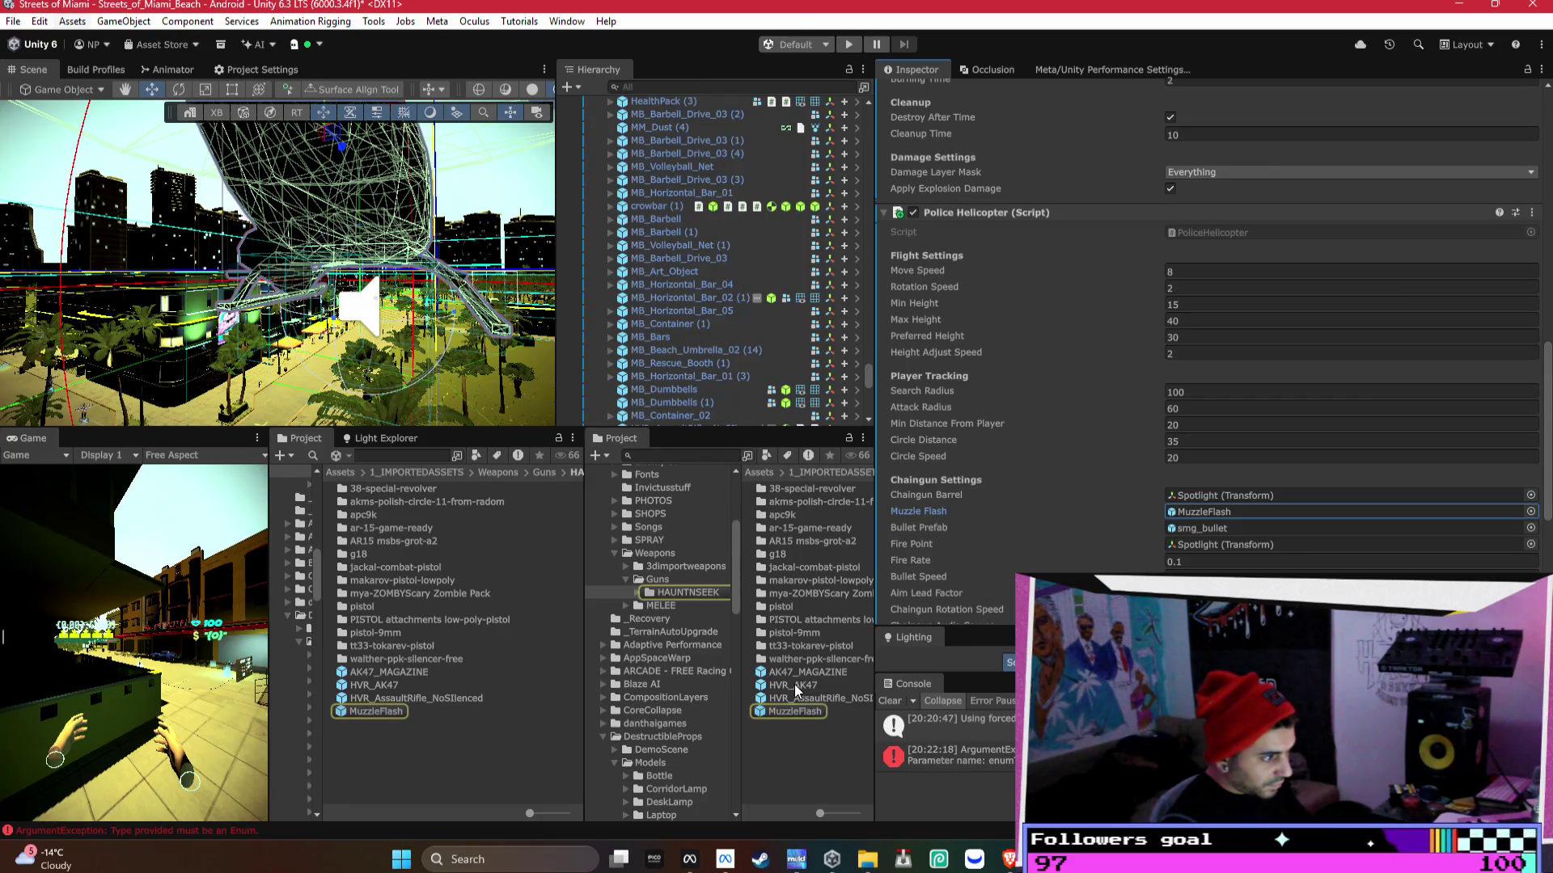
scroll(763, 368, "up", 5)
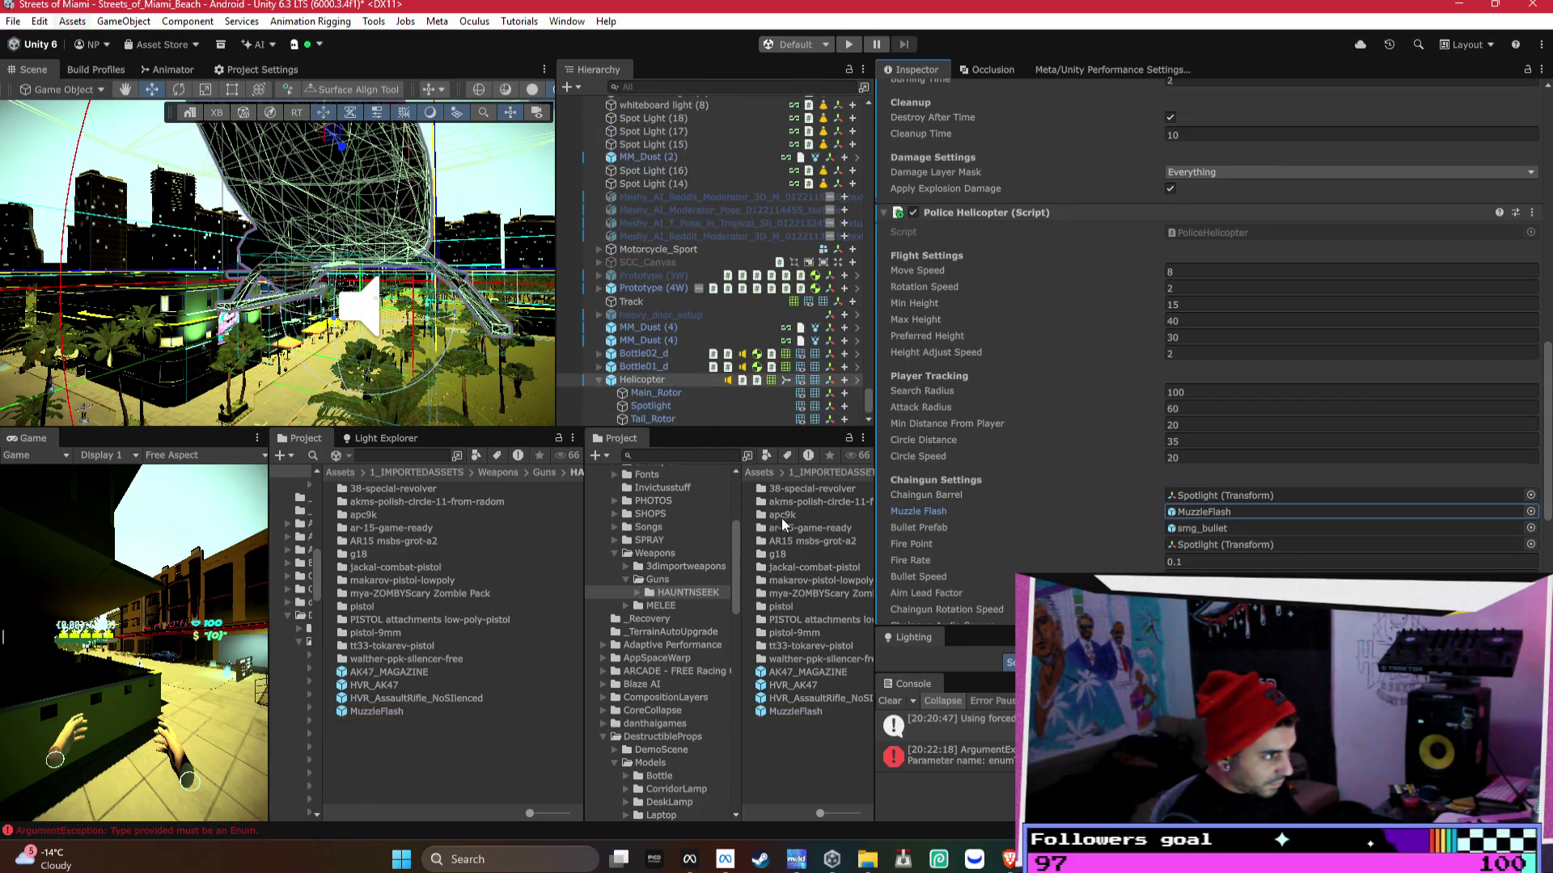
mouse_move(643, 379)
left_mouse_down()
mouse_move(668, 425)
mouse_move(665, 411)
left_mouse_up()
- Assign the new MuzzleFlash child to the helicopter script's Muzzle Flash field
left_click(663, 406)
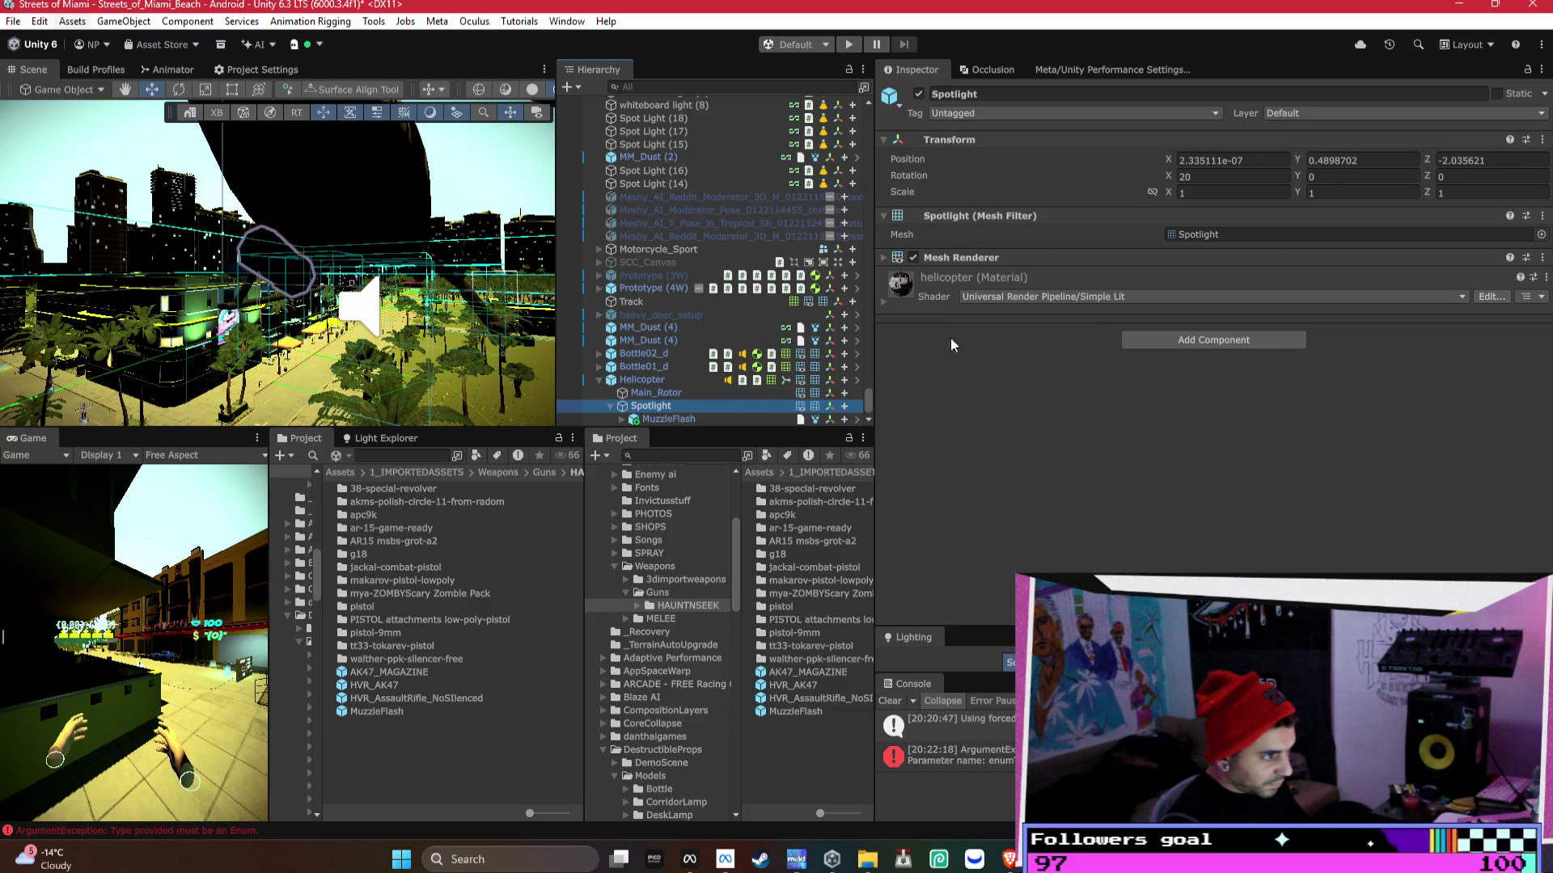
left_click(631, 380)
scroll(1215, 392, "down", 10)
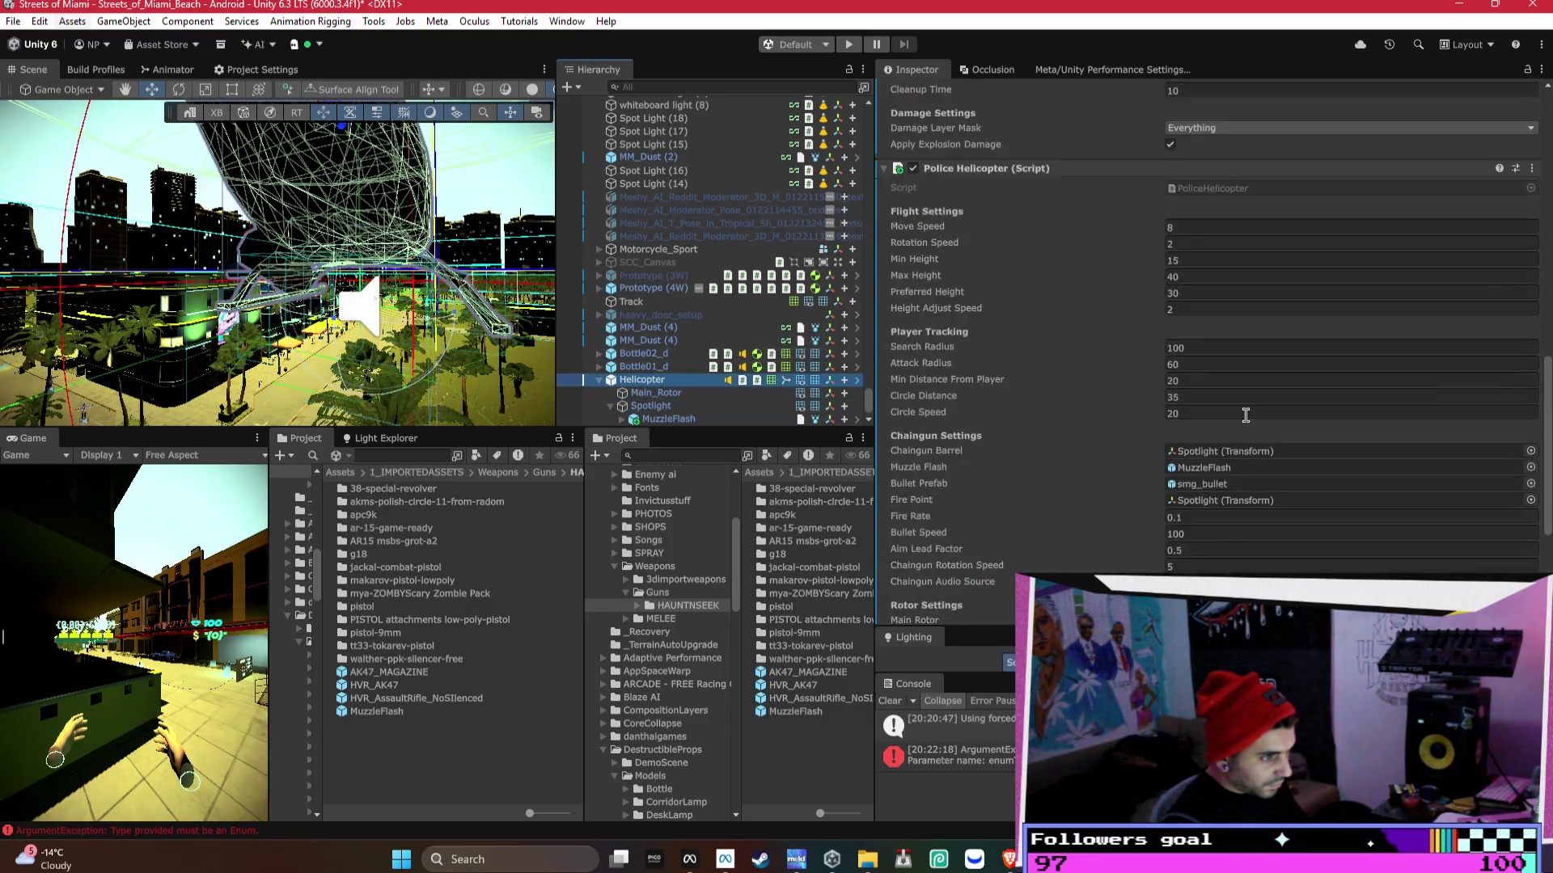
mouse_move(653, 421)
left_mouse_down()
mouse_move(1217, 272)
mouse_move(1230, 246)
mouse_move(1220, 256)
left_mouse_up()
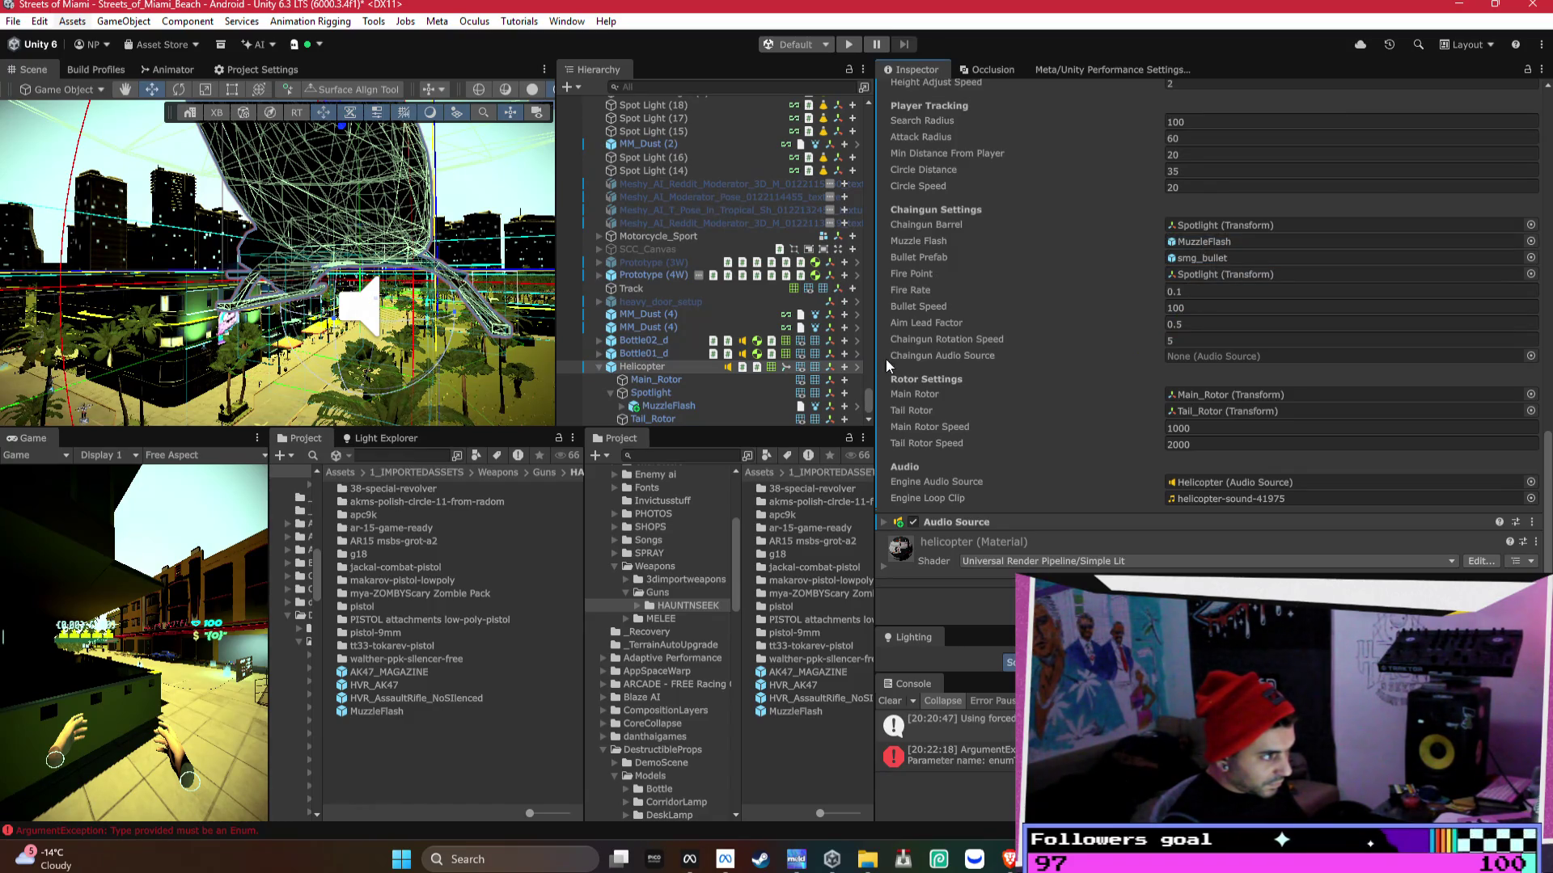
- Unpack the Helicopter prefab through Prefab > Unpack
right_click(655, 394)
left_click(648, 371)
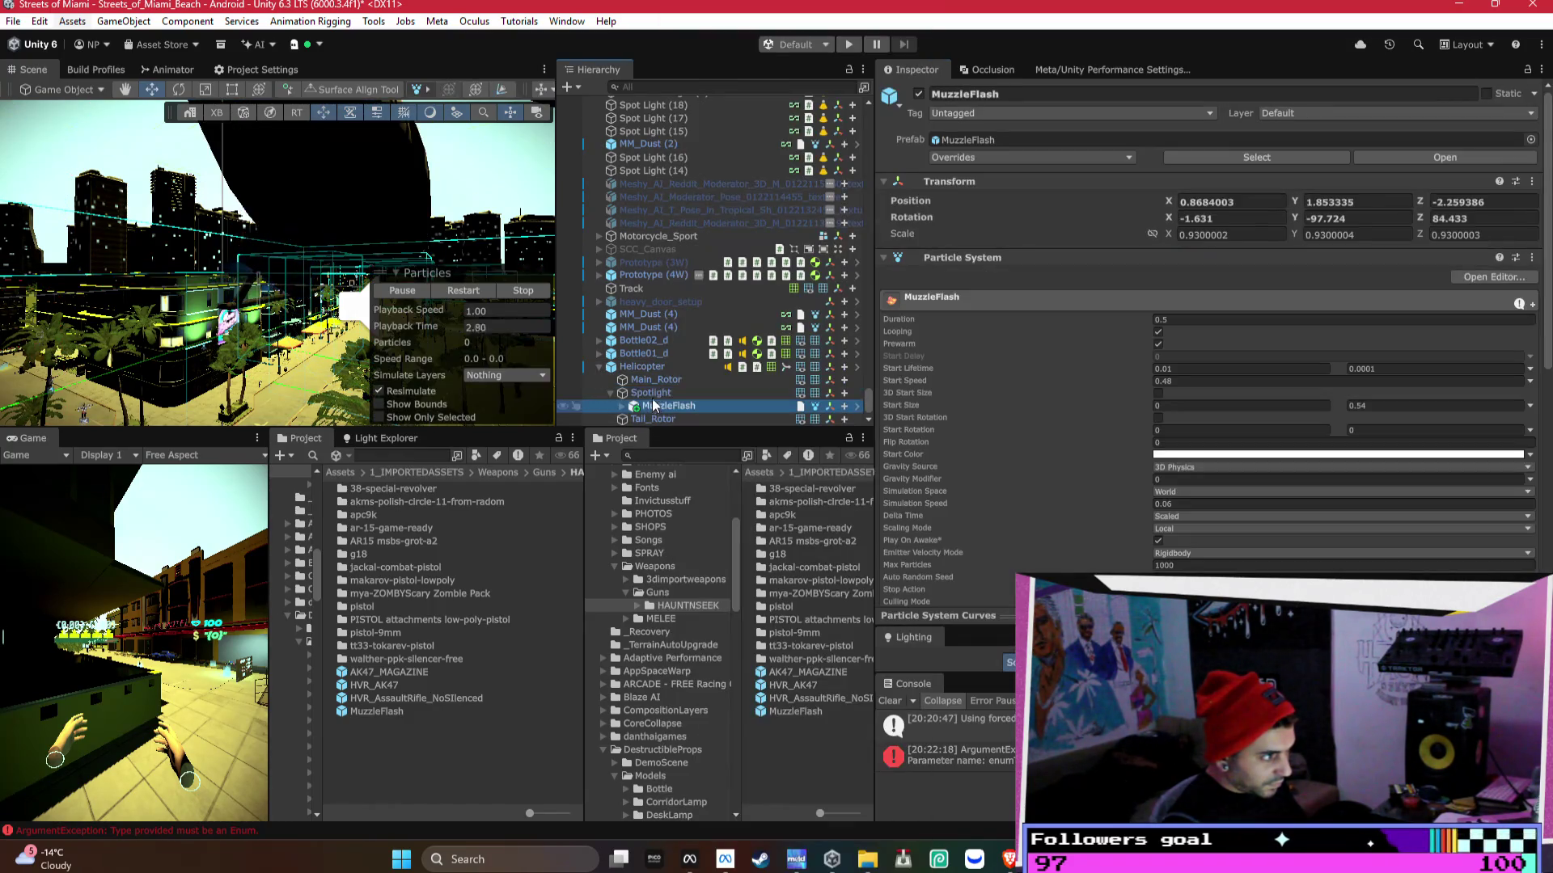
double_click(649, 371)
right_click(648, 371)
mouse_move(770, 270)
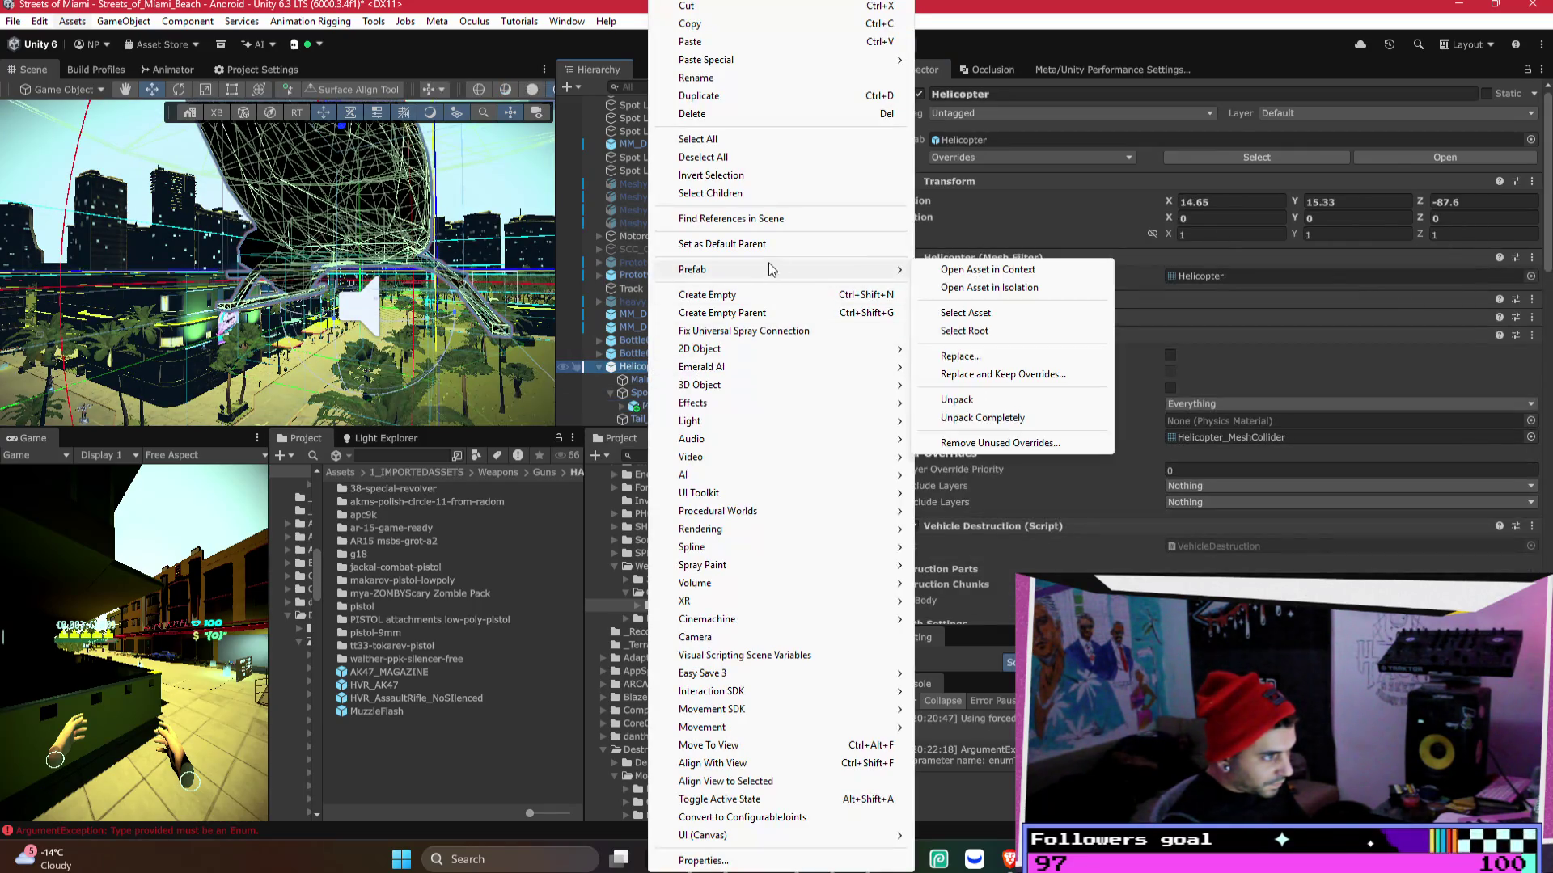
left_click(968, 401)
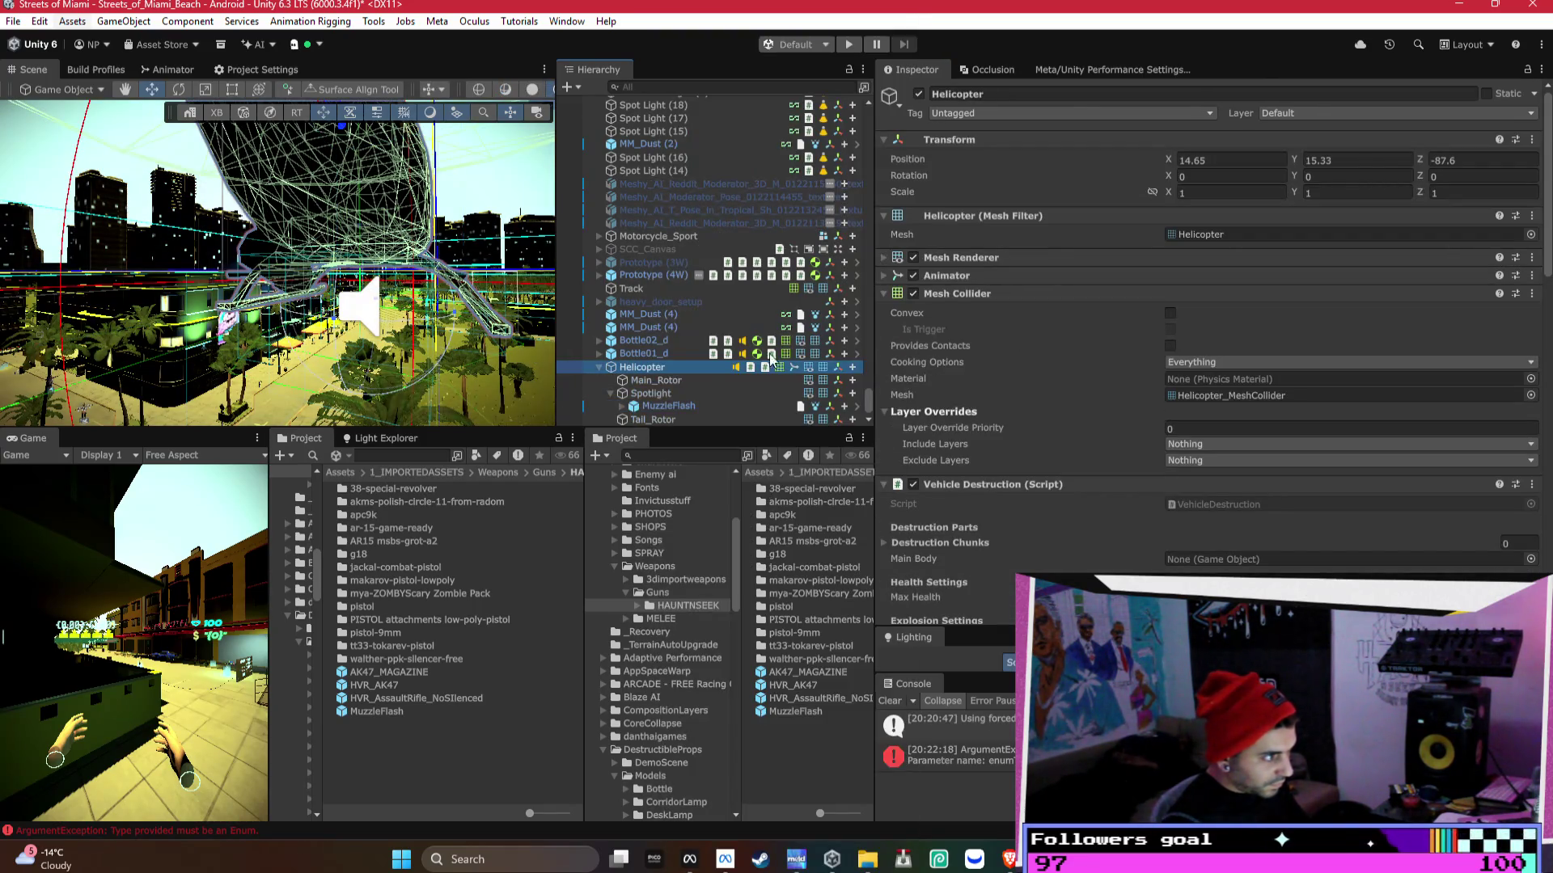
- Check MuzzleFlash, Spotlight, Main_Rotor and Helicopter in the Inspector
left_click(657, 406)
left_click(657, 395)
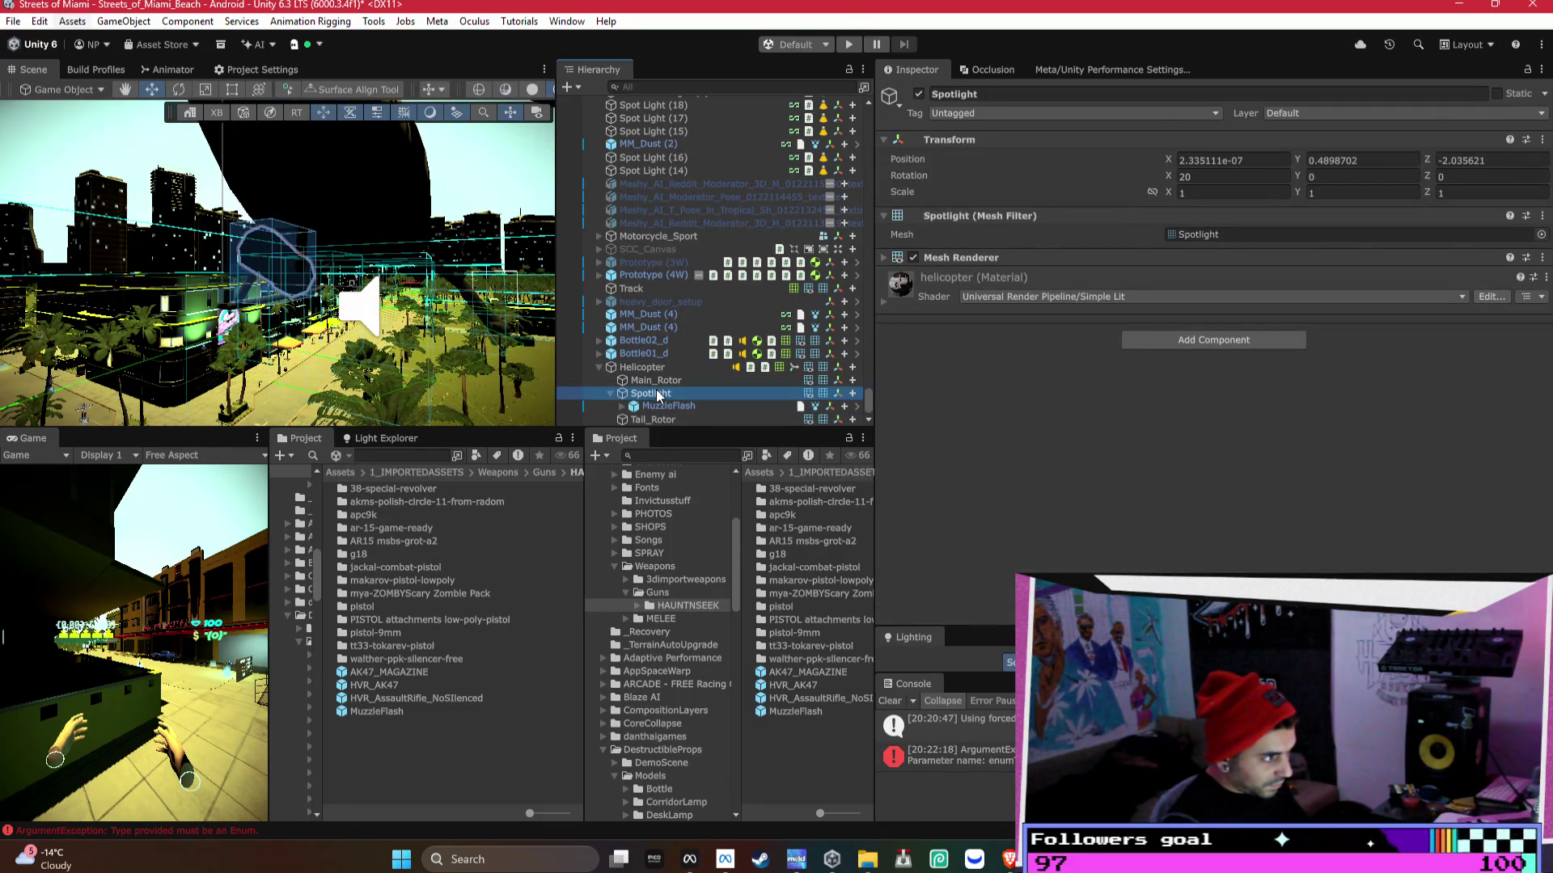
left_click(659, 368)
left_click(659, 380)
left_click(665, 369)
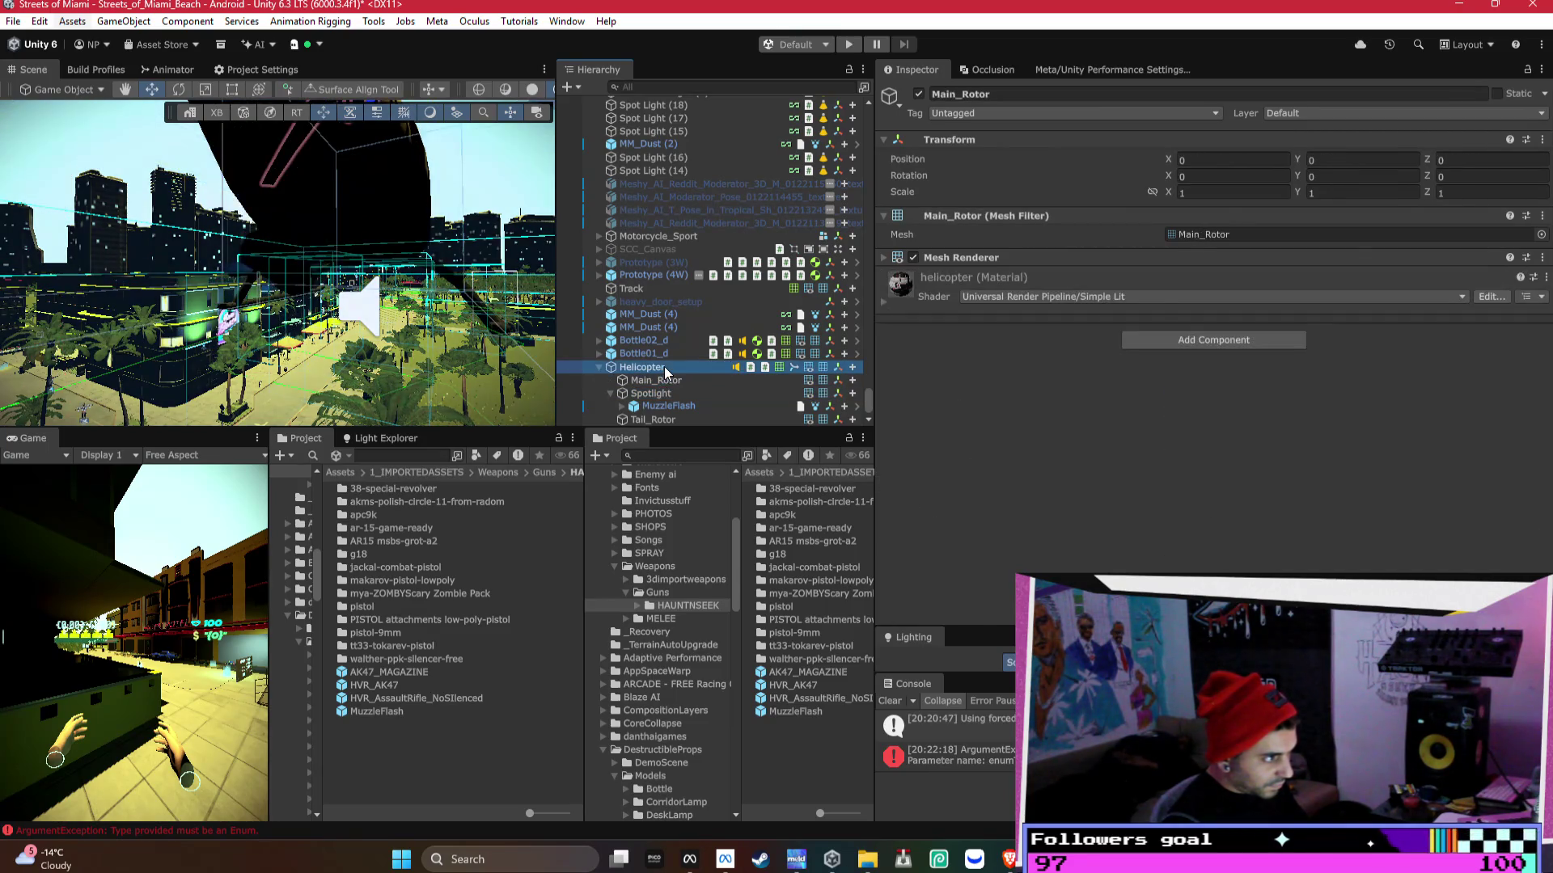
scroll(1117, 381, "down", 10)
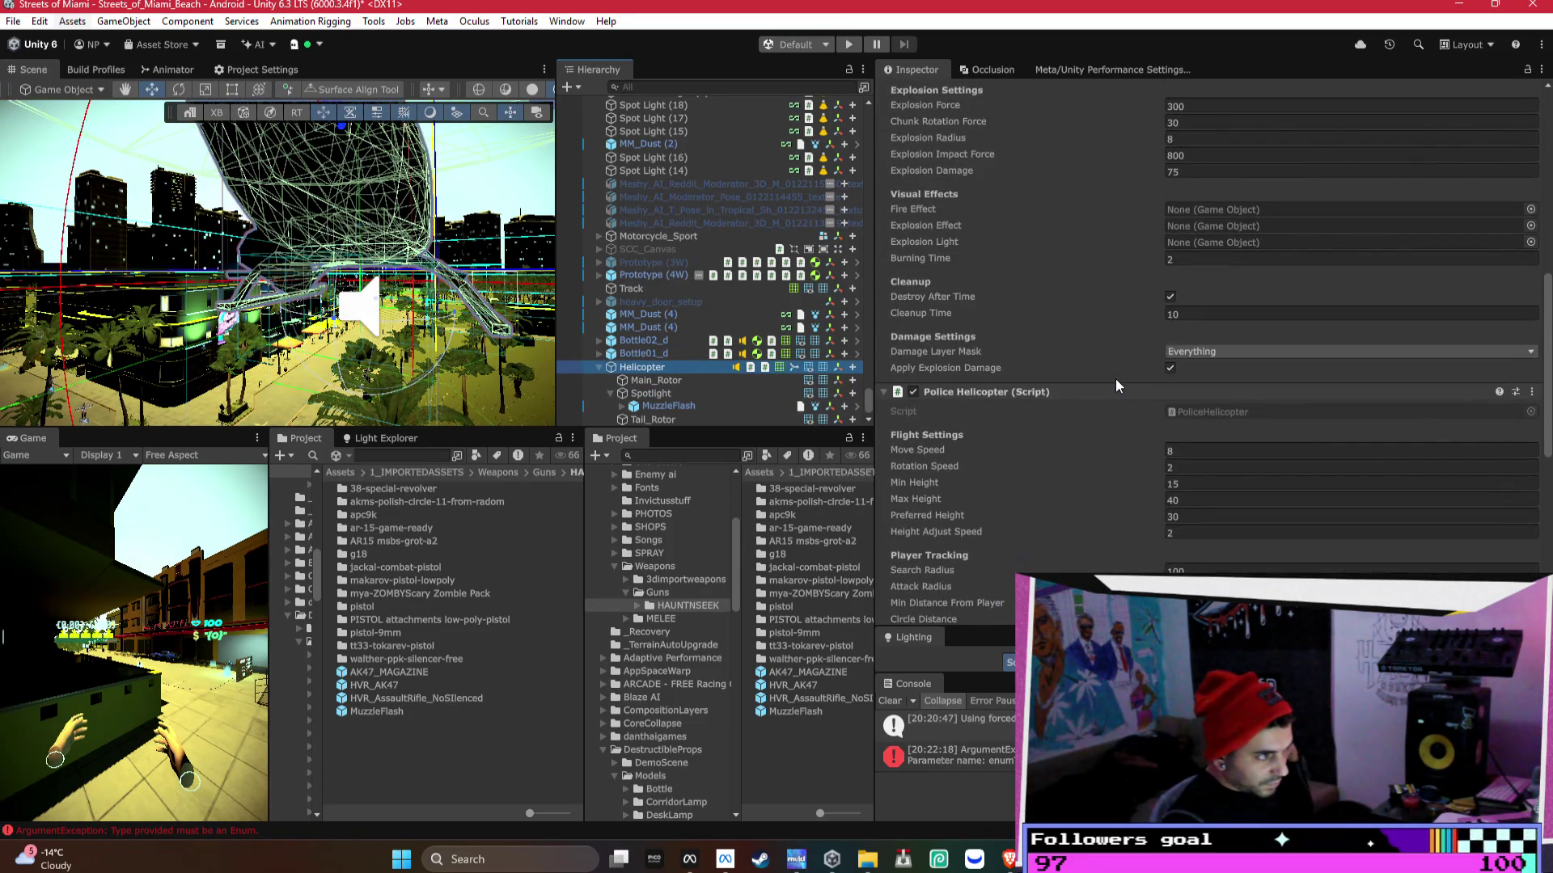
- Drag Helicopter into Main Body, expand Destruction Chunks and select Tail_Rotor
scroll(1115, 378, "up", 5)
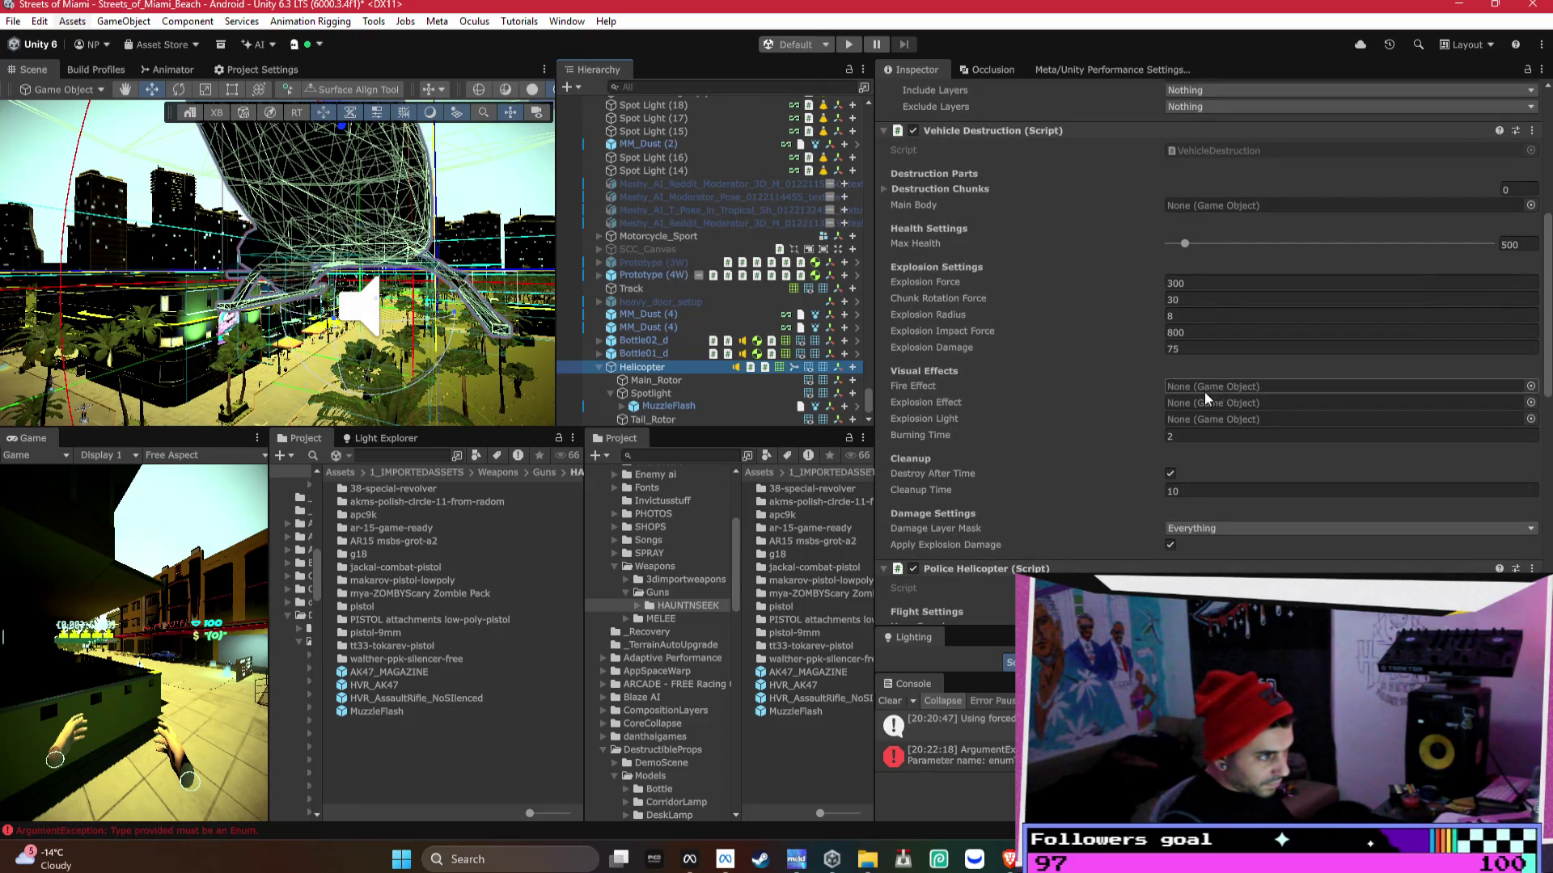
mouse_move(1220, 391)
left_mouse_down()
mouse_move(647, 249)
mouse_move(1082, 259)
left_mouse_up()
left_click_drag(1439, 226, 1462, 206)
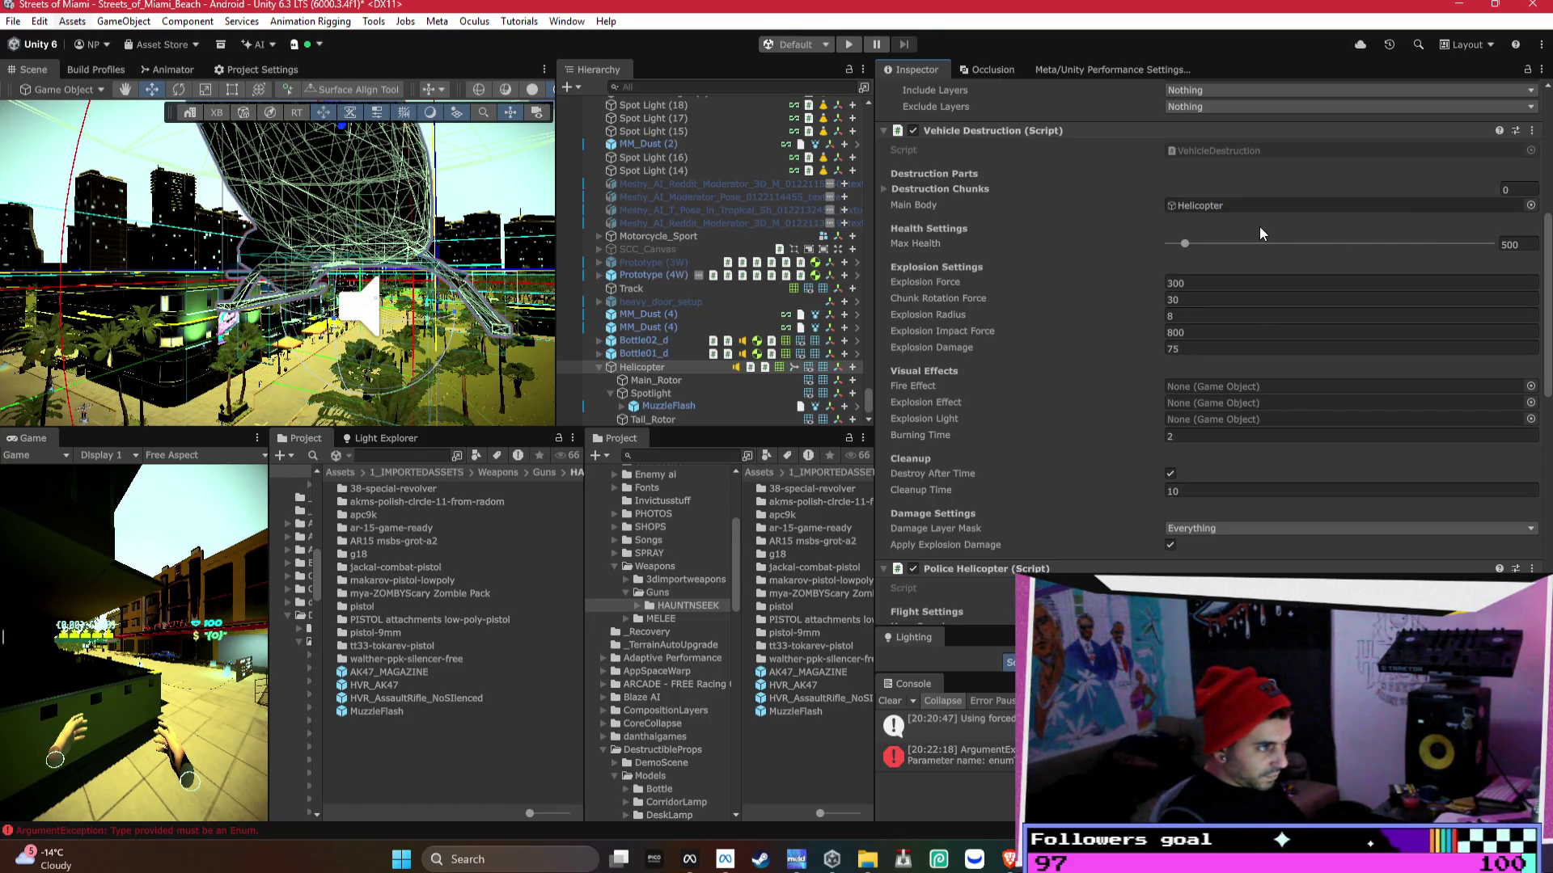
left_click(1032, 188)
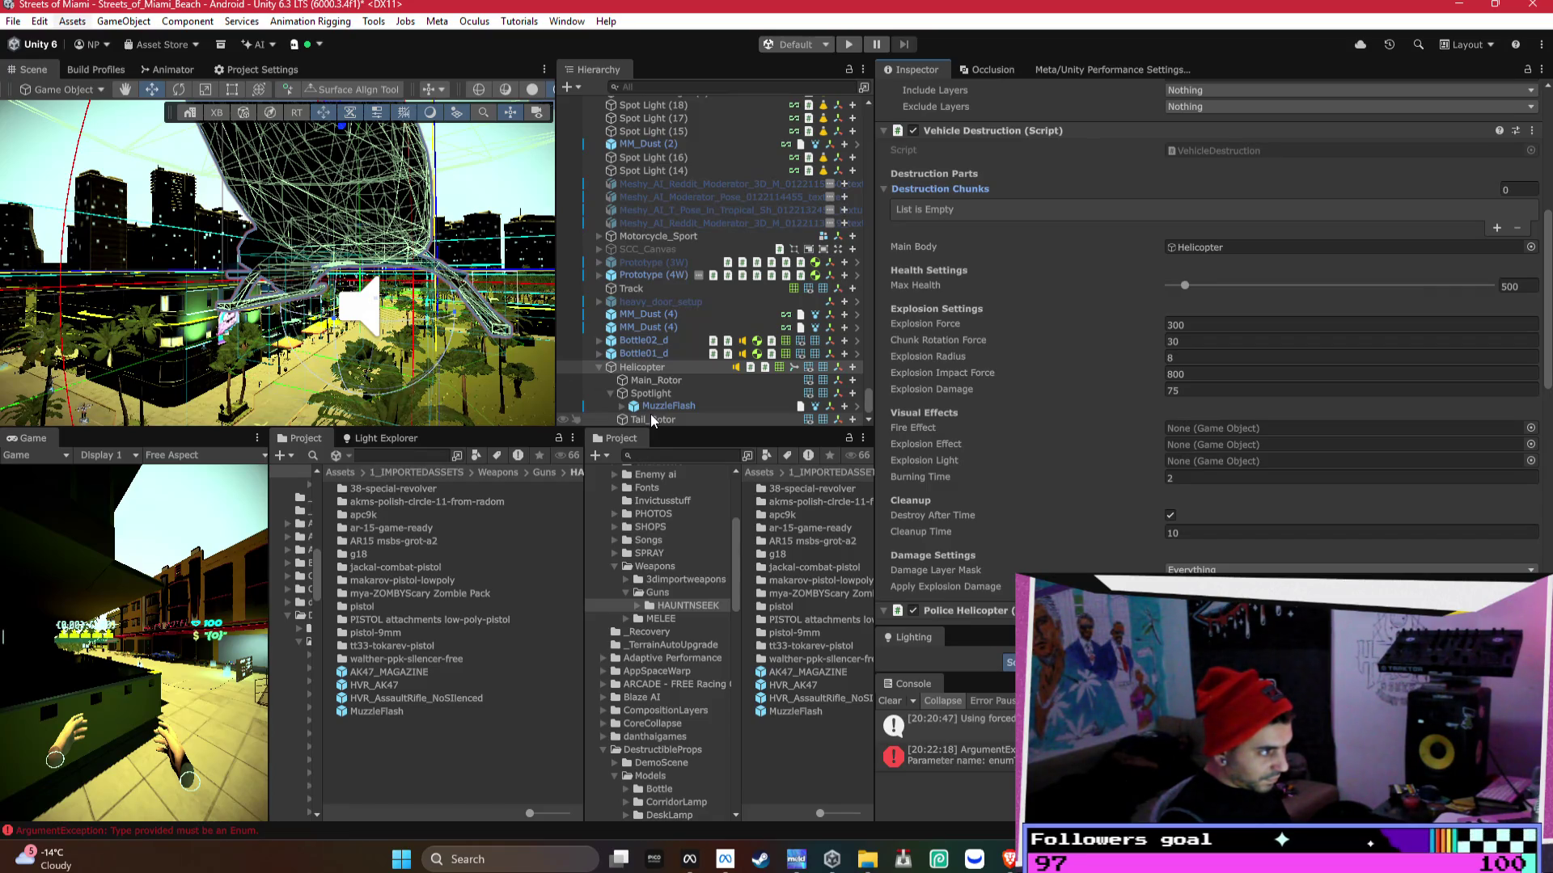
left_click(651, 418)
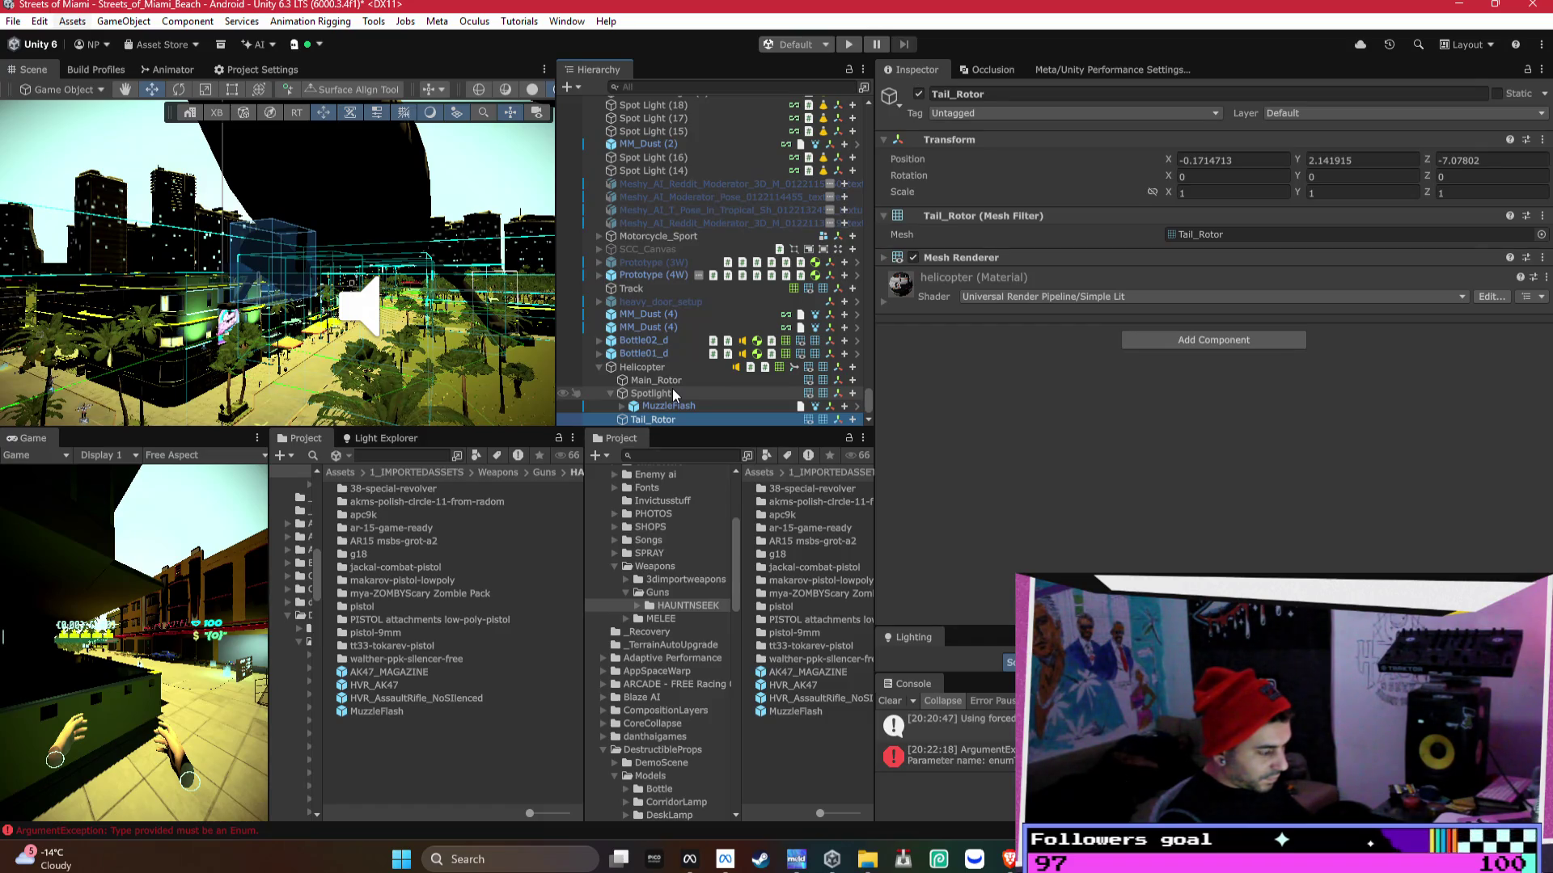
- Duplicate Main_Rotor, Spotlight and Tail_Rotor together, undoing a mistaken extra copy
left_click(673, 392, "ctrl")
key("ctrl+d")
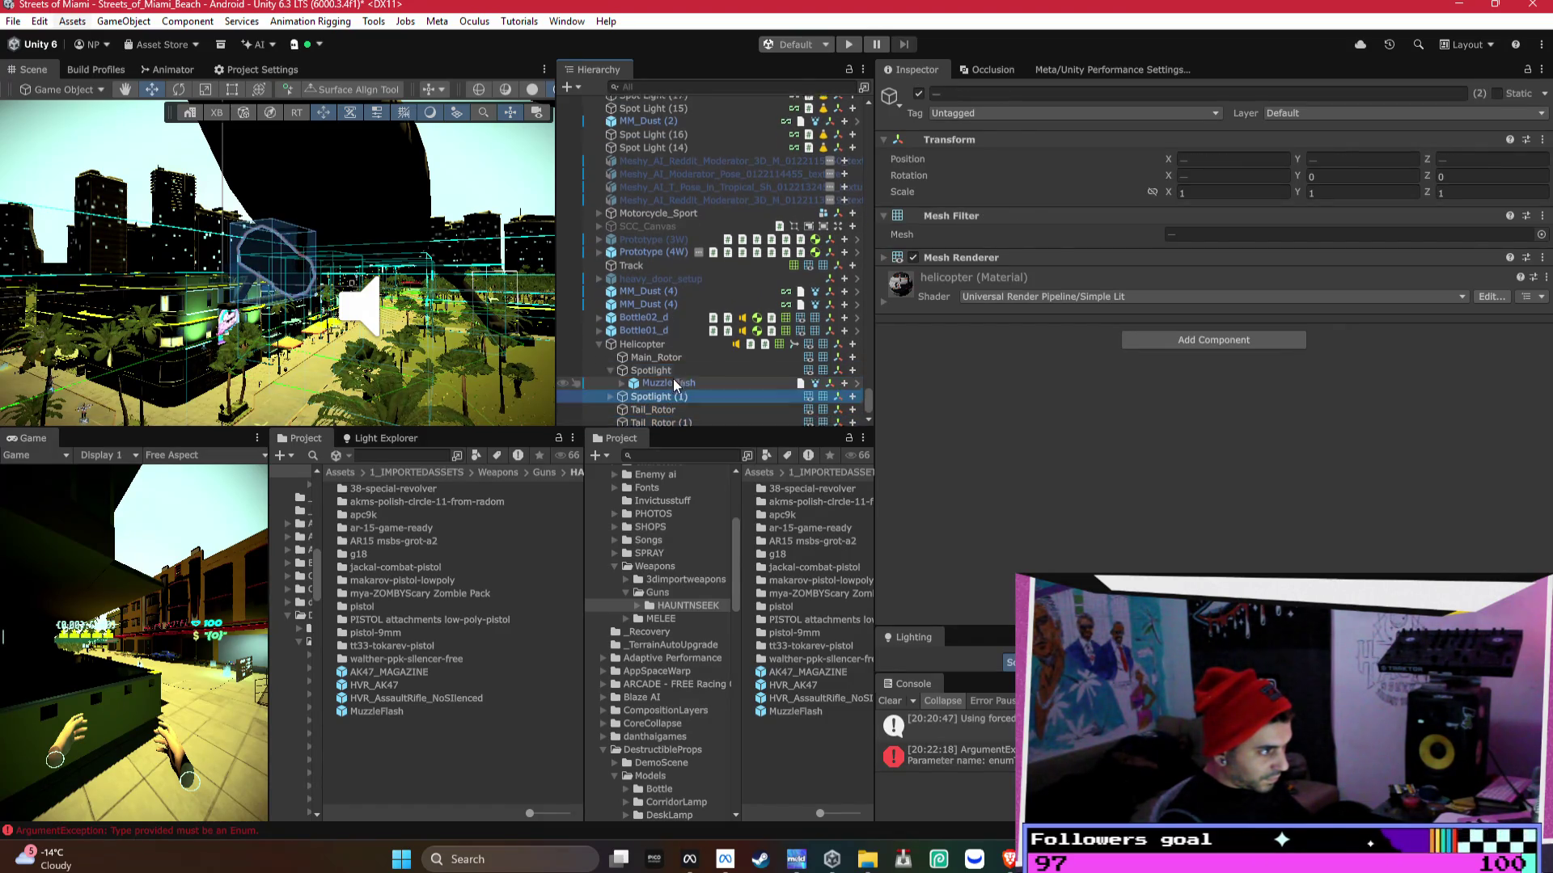
left_click(671, 343, "ctrl")
key("ctrl+d")
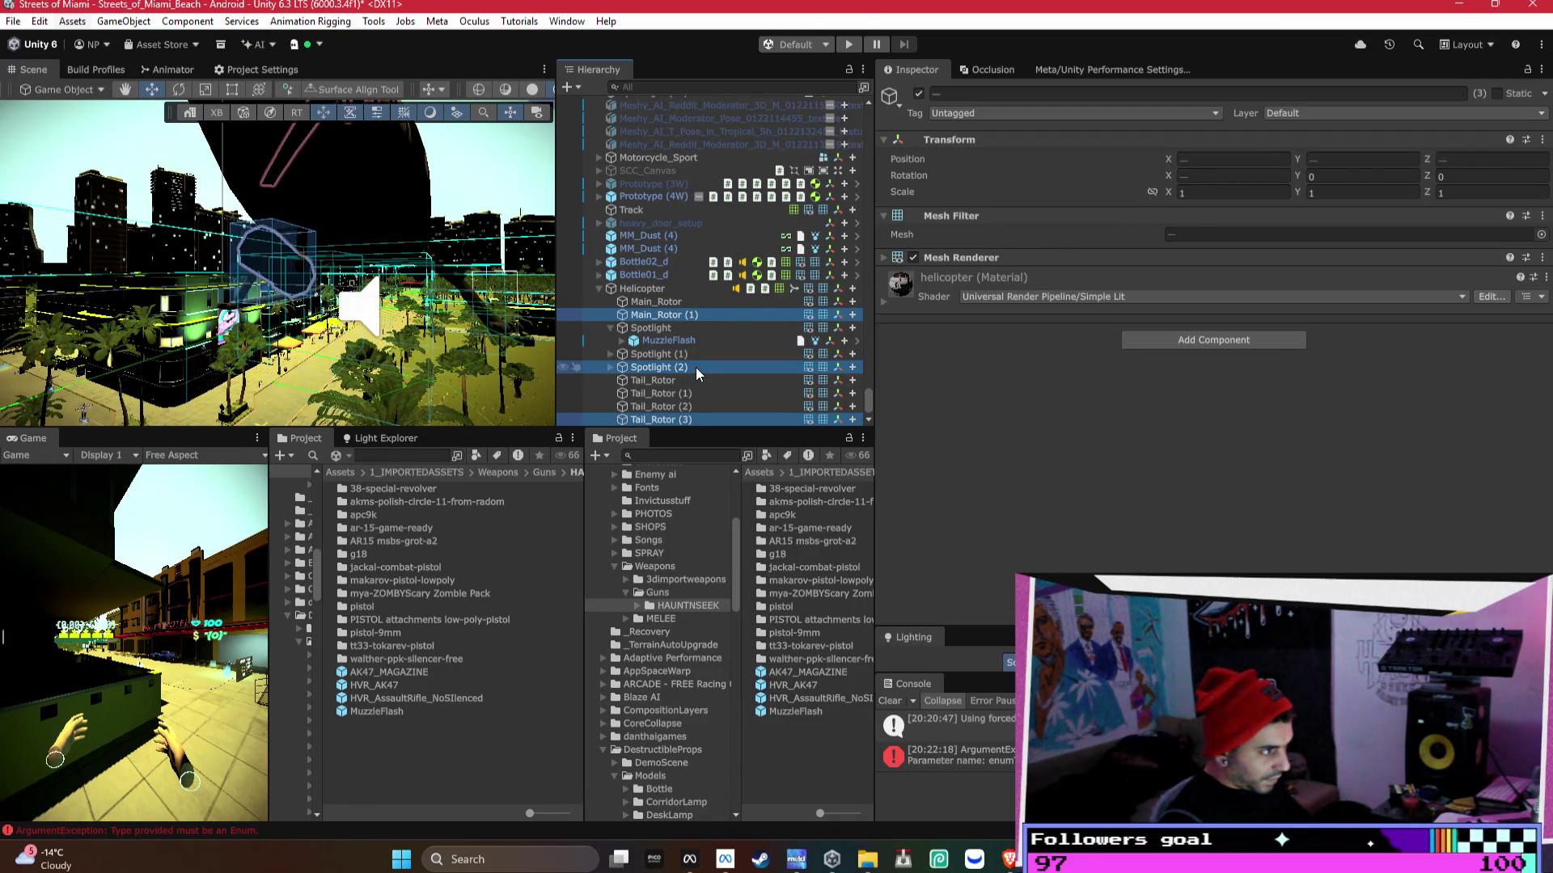
key("ctrl+z")
key("ctrl+z")
key("ctrl+z")
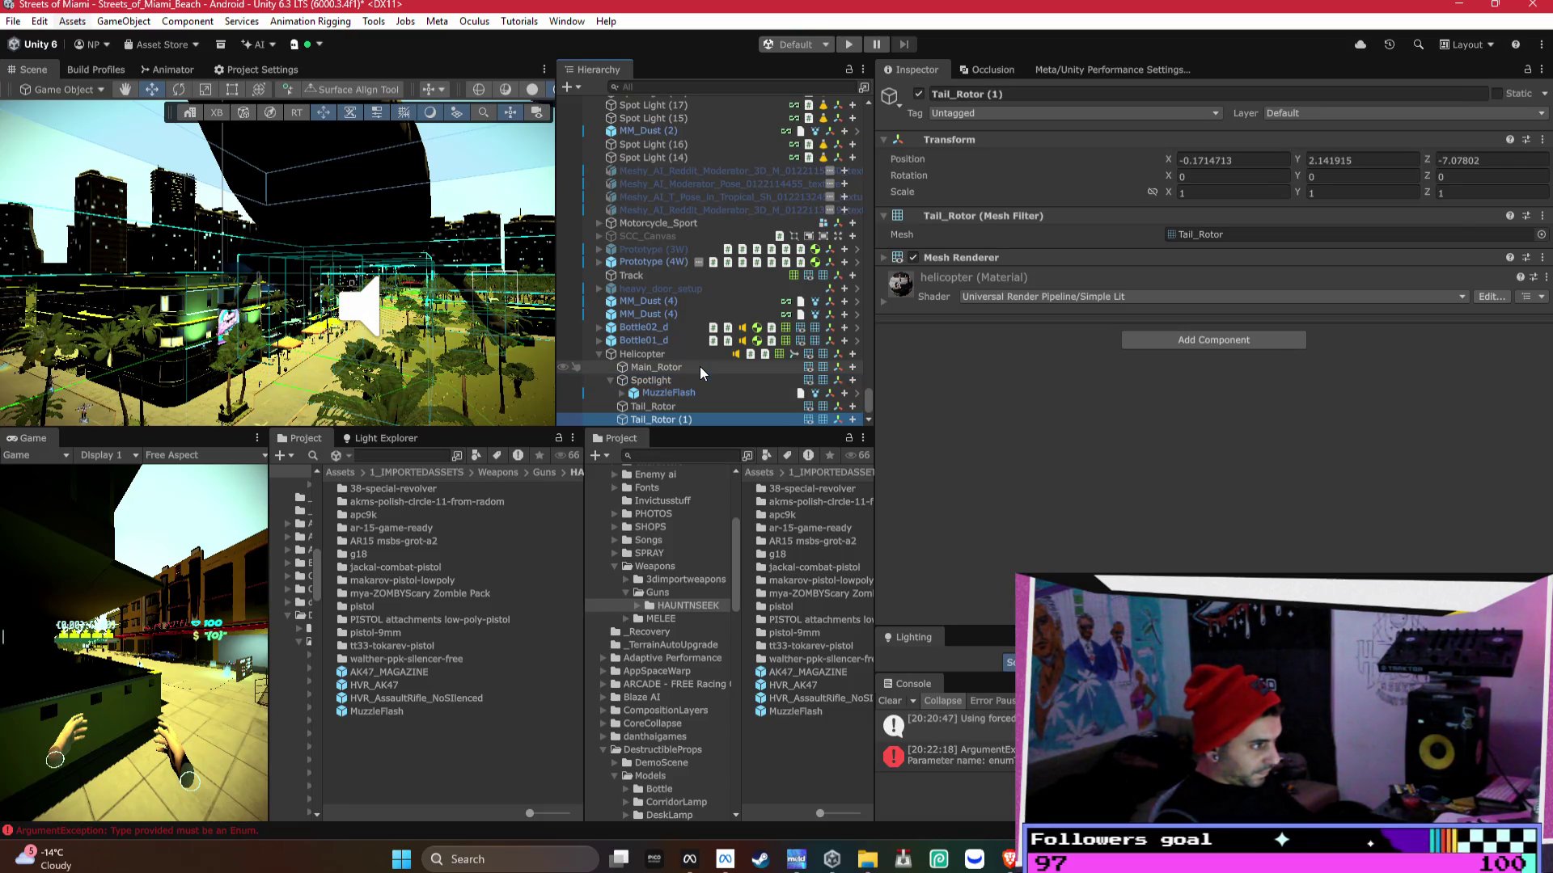
scroll(670, 392, "up", 1)
left_click(672, 385, "ctrl")
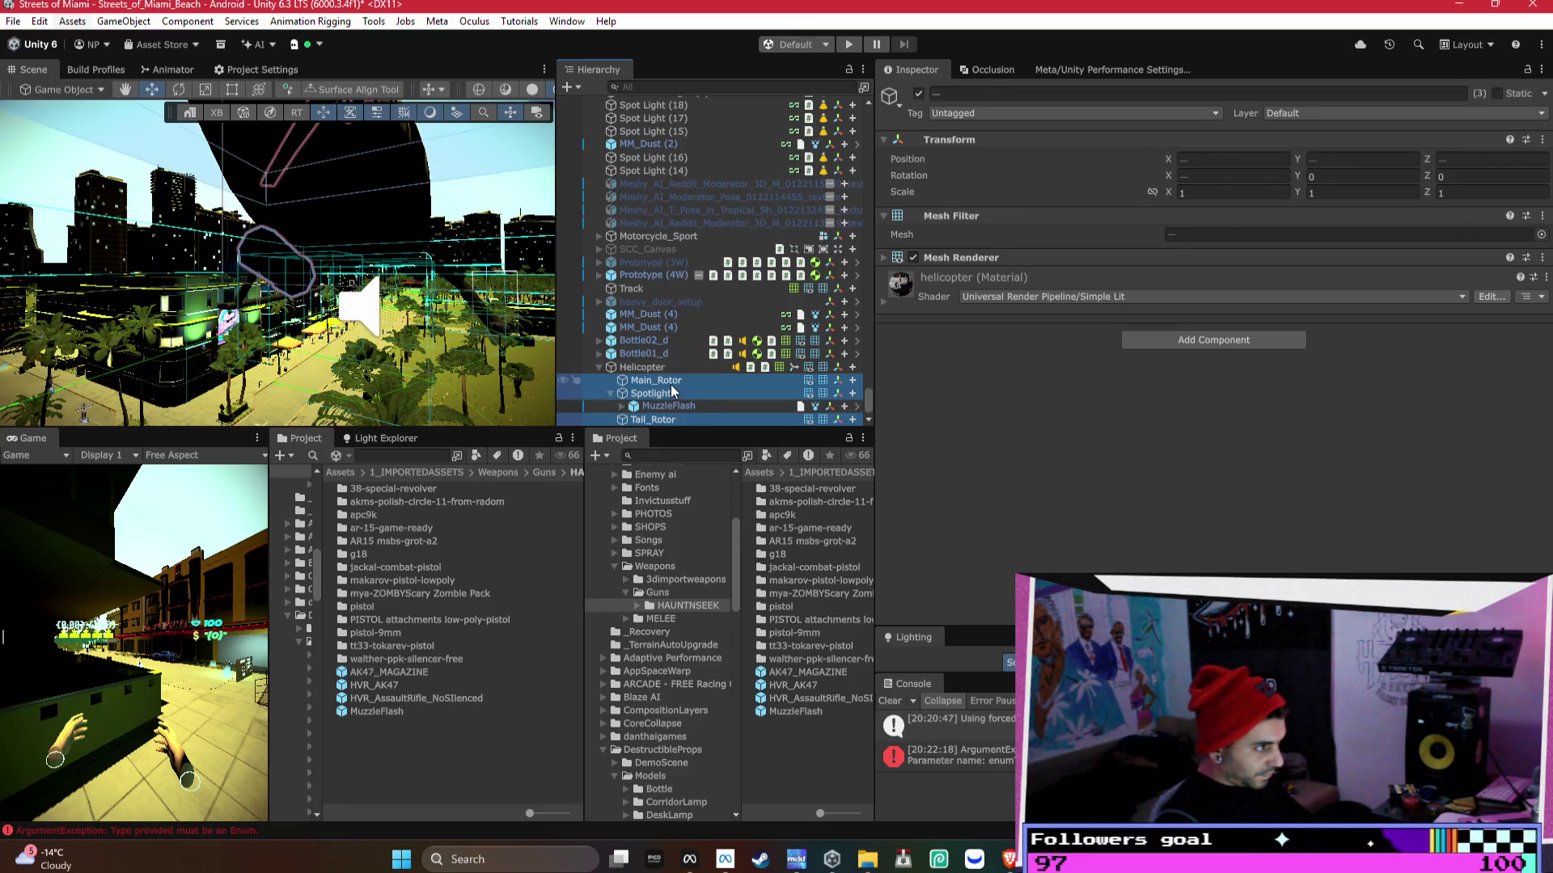
key("ctrl+d")
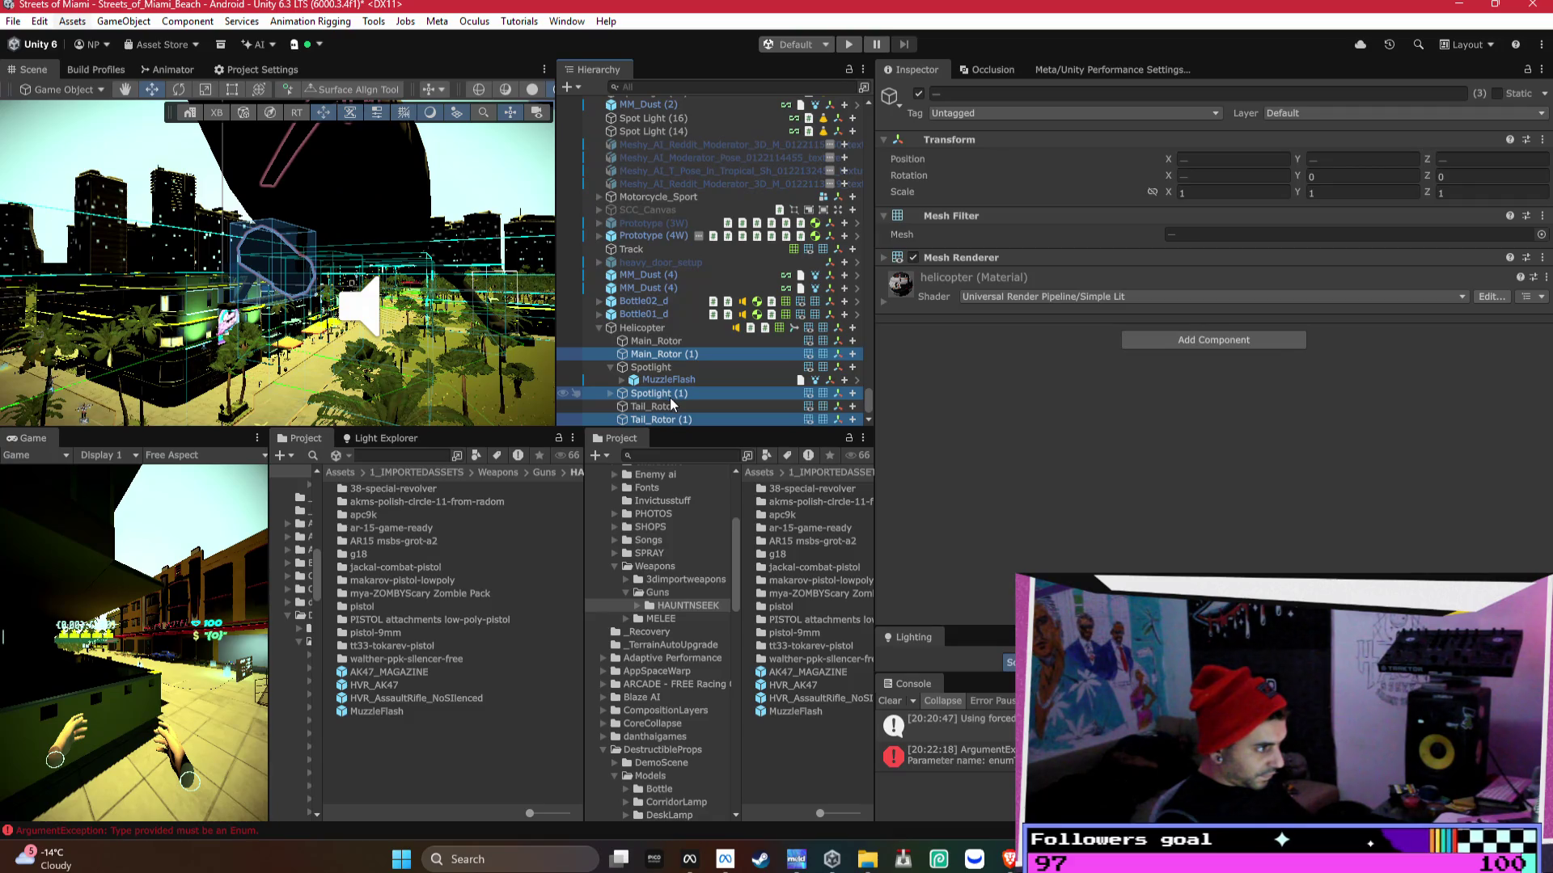
- Move the (1) copies to the end of Helicopter's children and deactivate them
left_click_drag(672, 395, 692, 329)
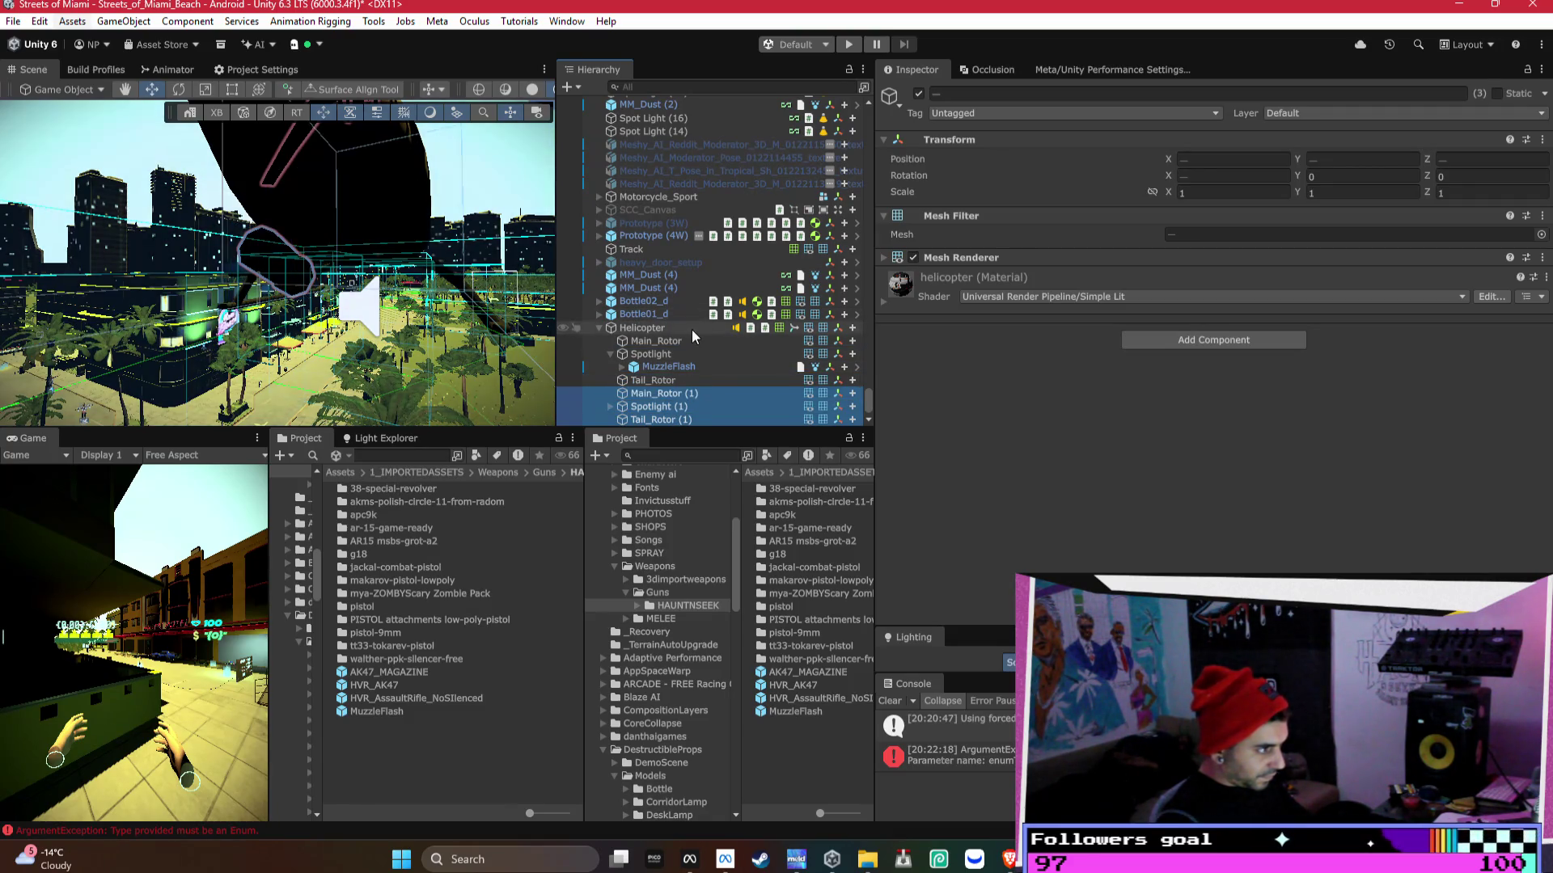
left_click(919, 94)
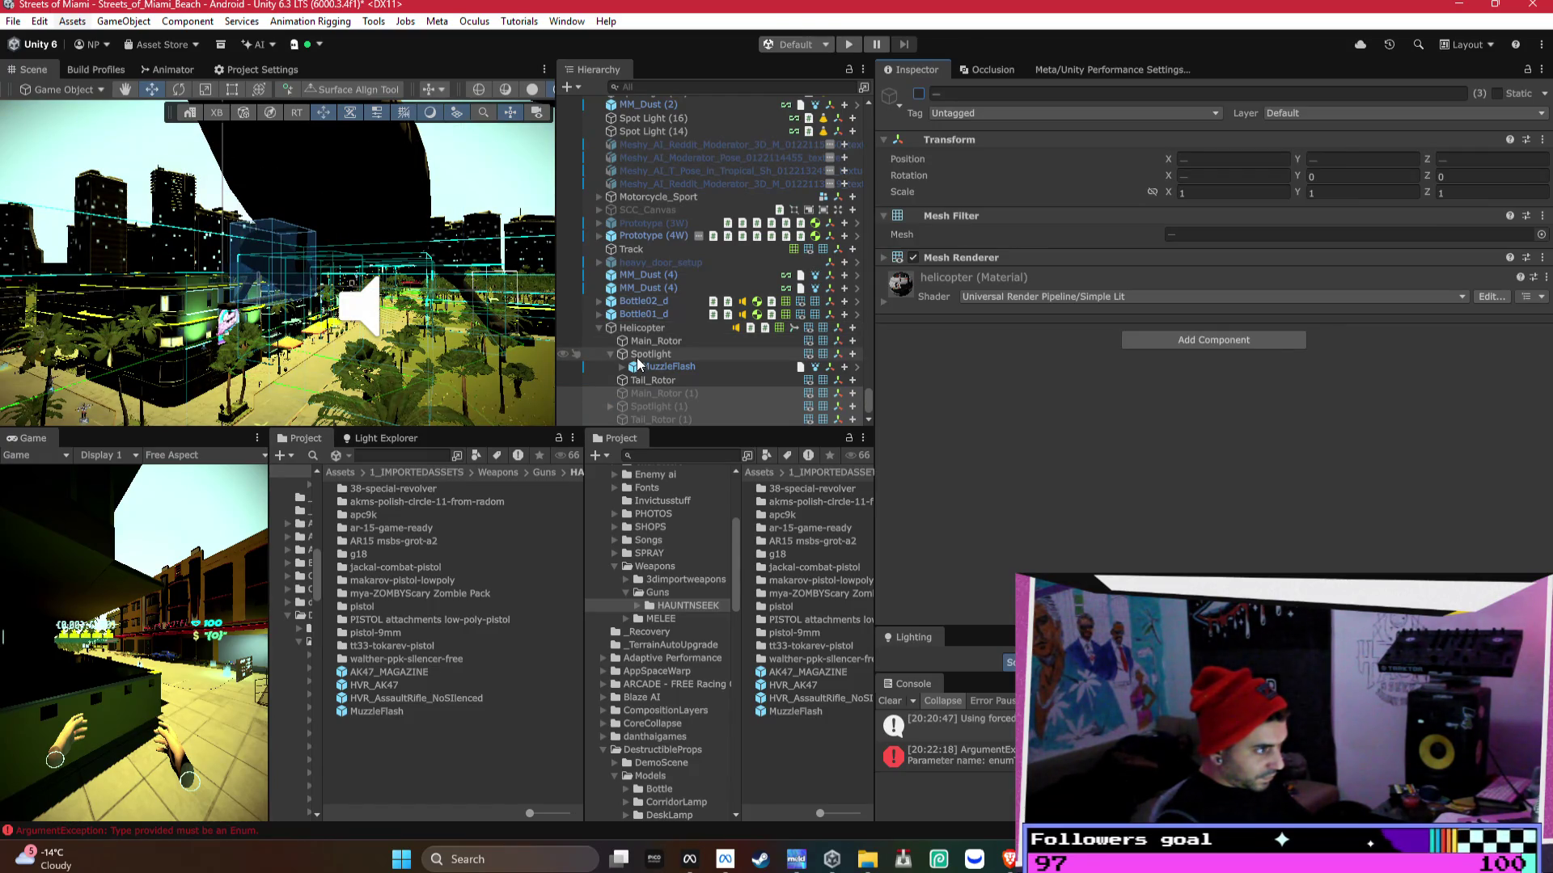
left_click(1147, 341)
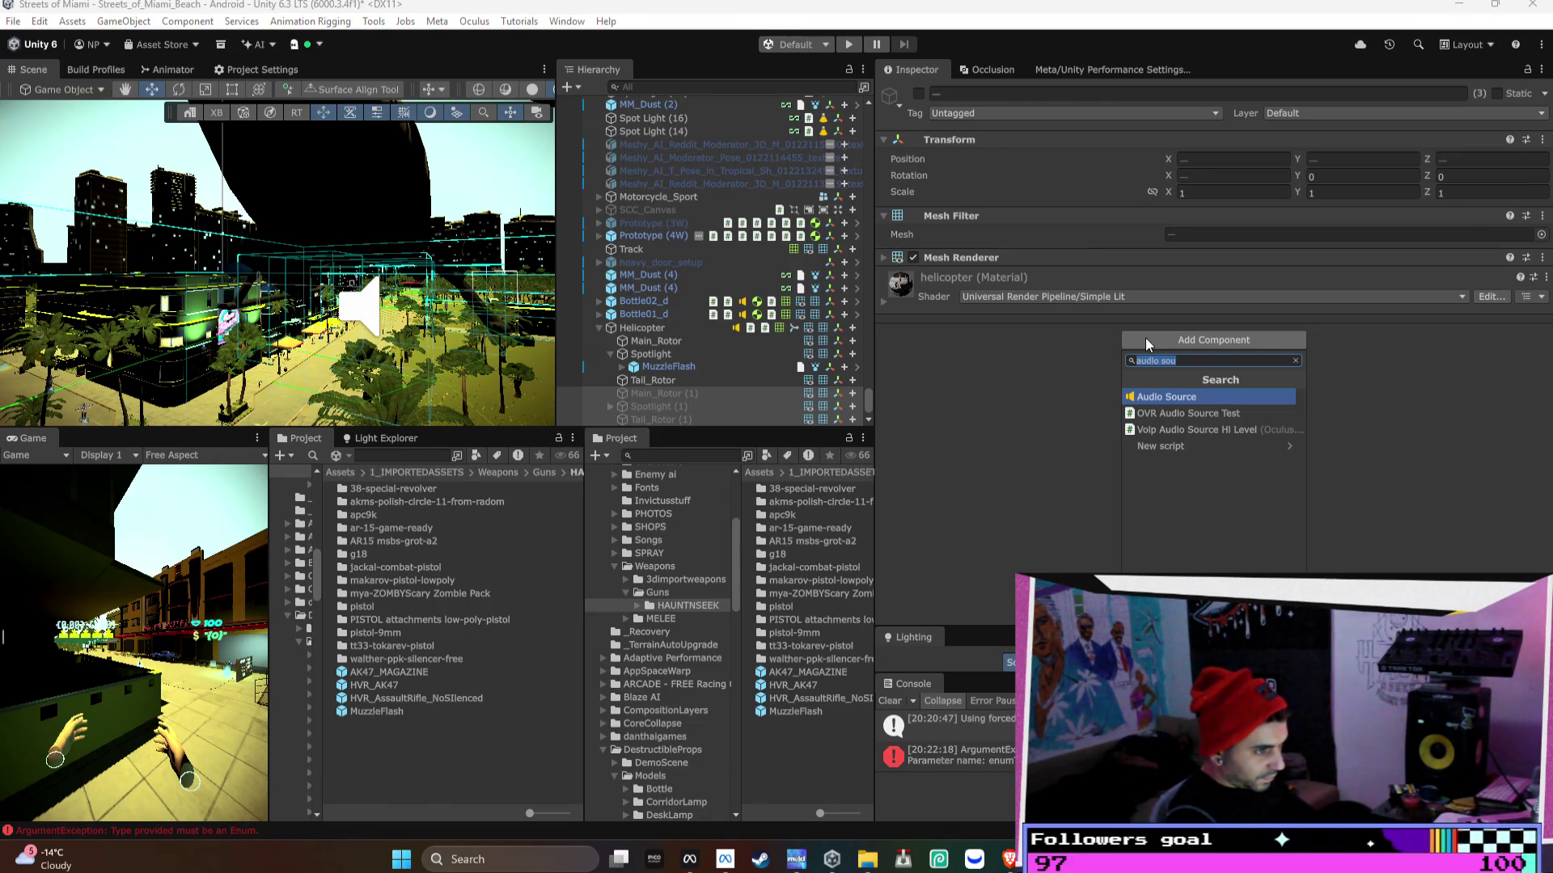
- Add Box Collider and Rigidbody components to Main_Rotor (1), Spotlight (1) and Tail_Rotor (1)
type("box")
key("Return")
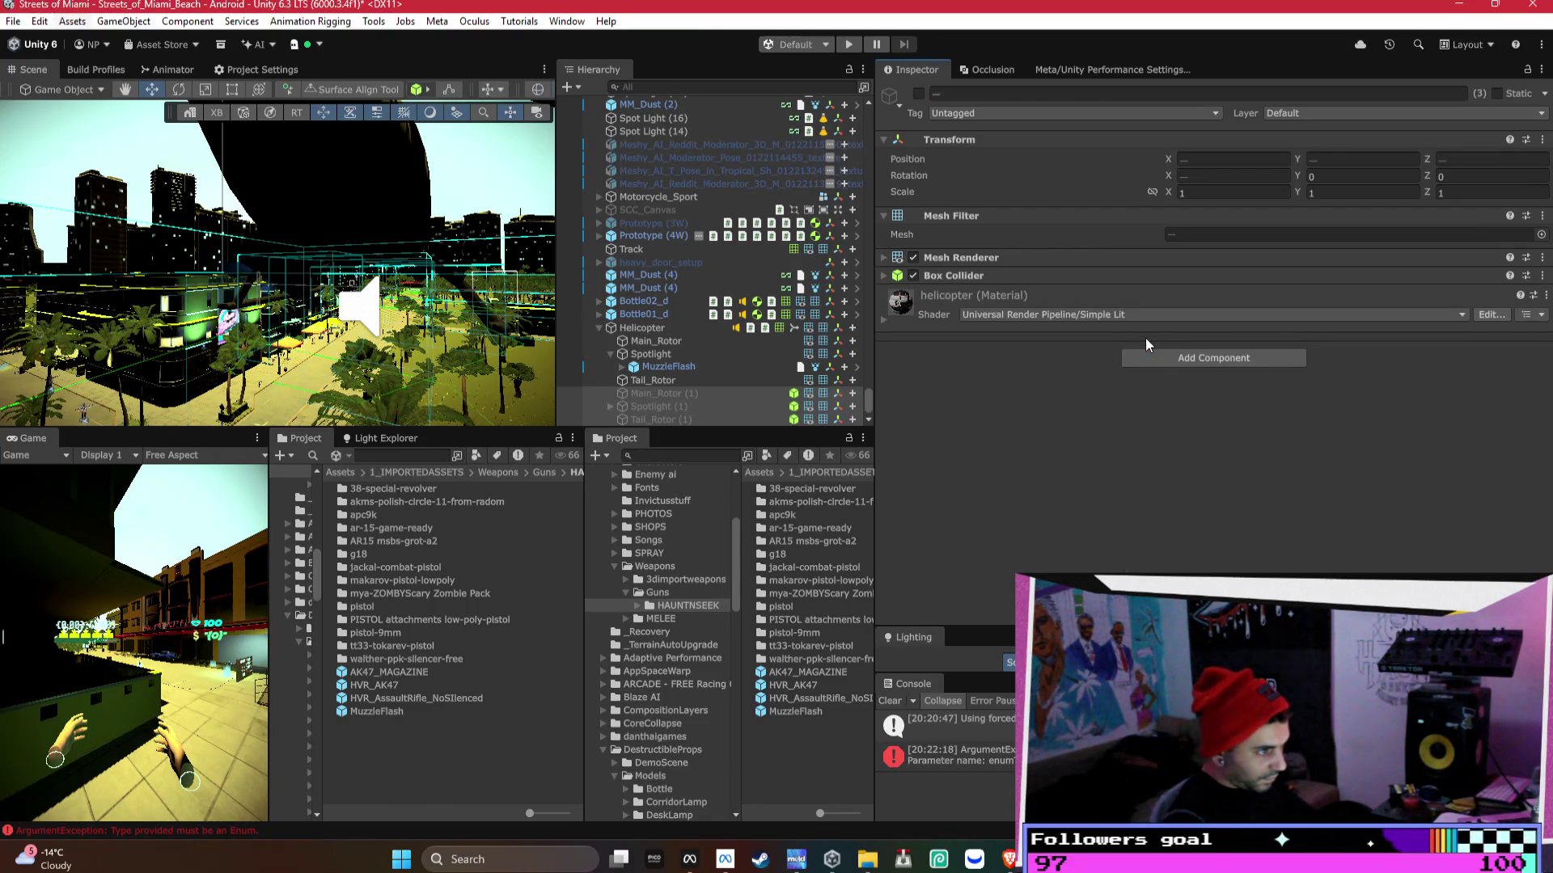
left_click(1165, 361)
type("rigid")
key("Return")
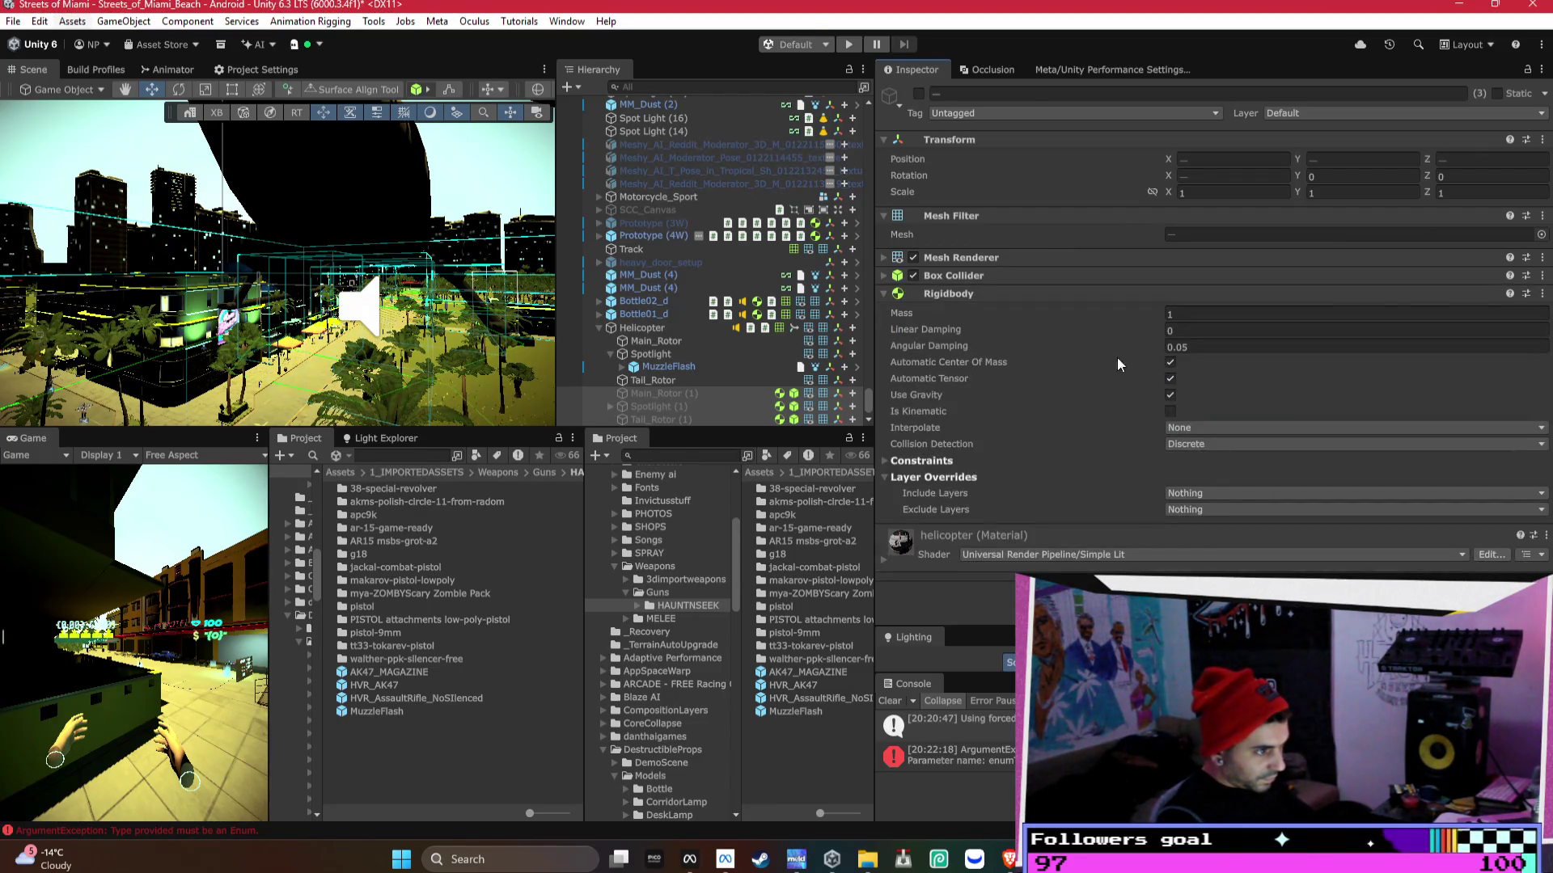
left_click(662, 330)
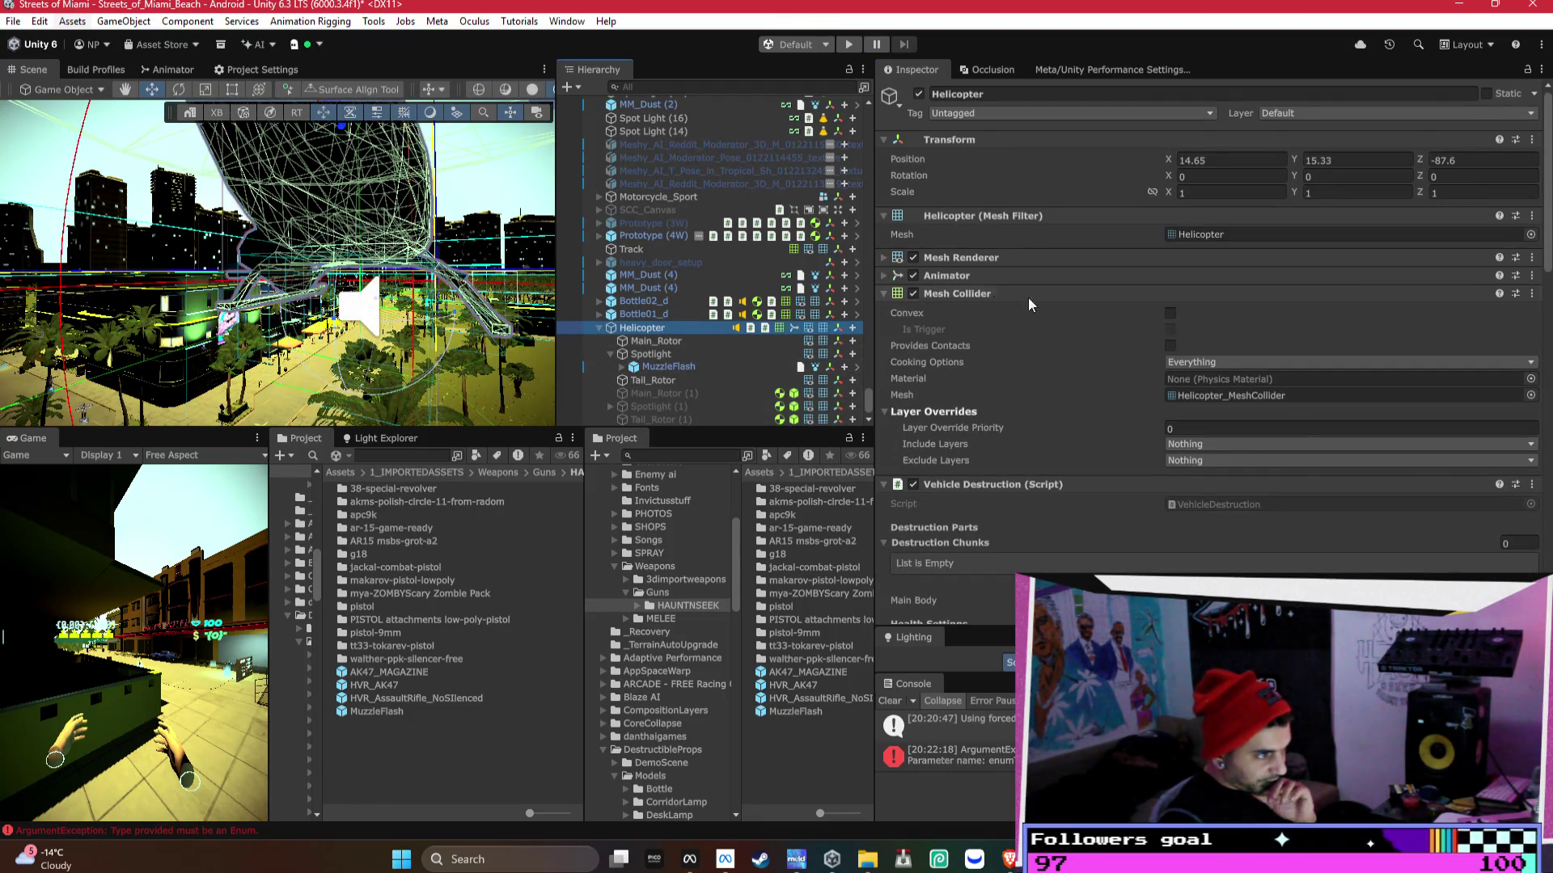
- Add three Destruction Chunks slots holding Main_Rotor (1), Spotlight (1) and Tail_Rotor (1)
scroll(1158, 315, "down", 10)
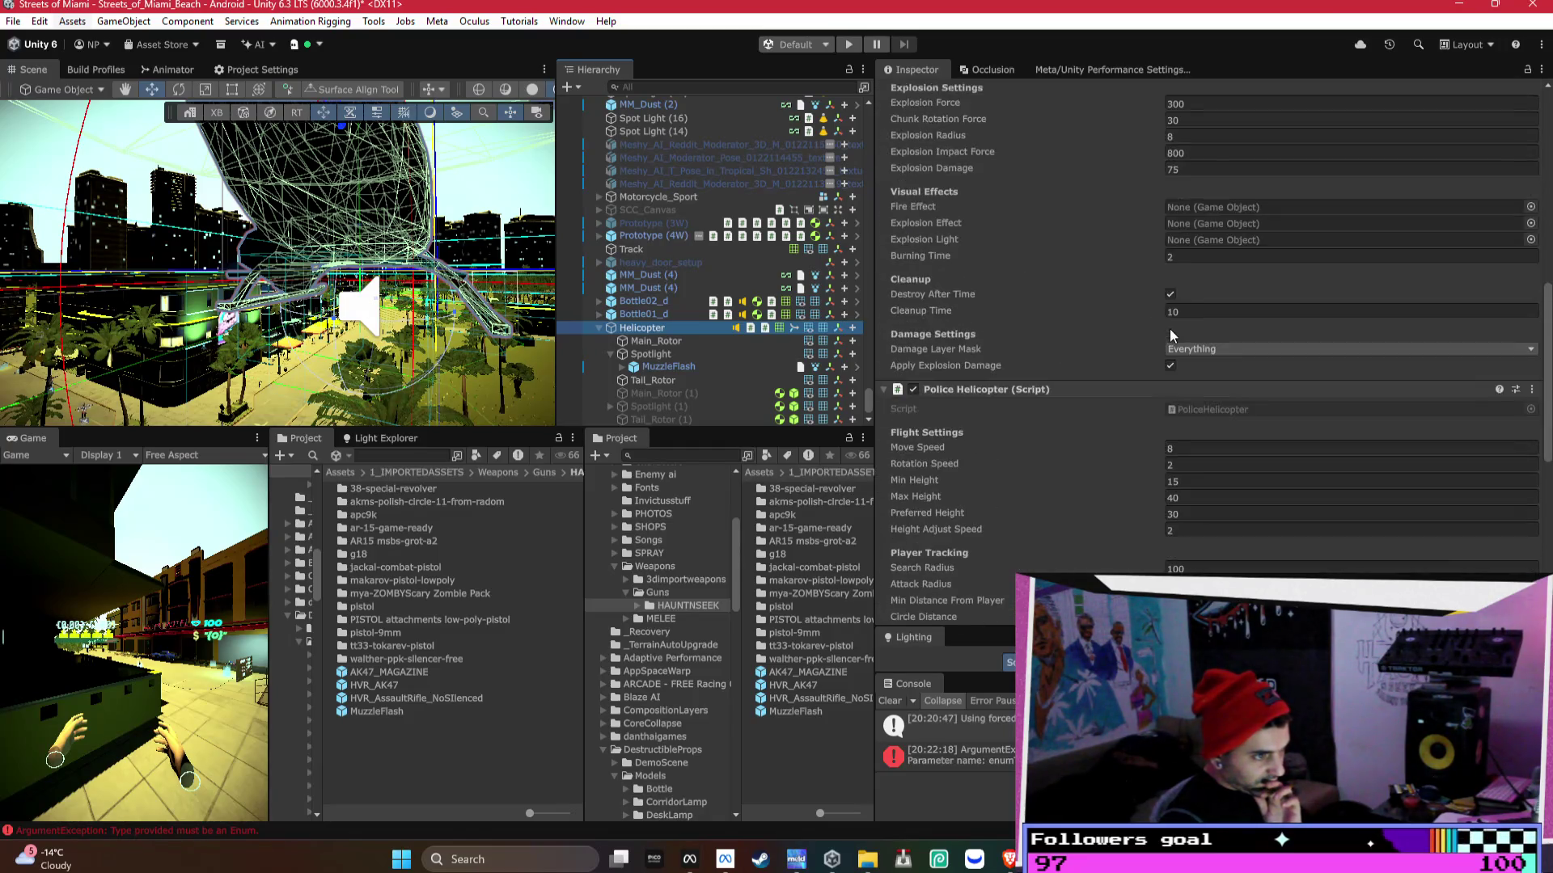
scroll(1169, 328, "up", 5)
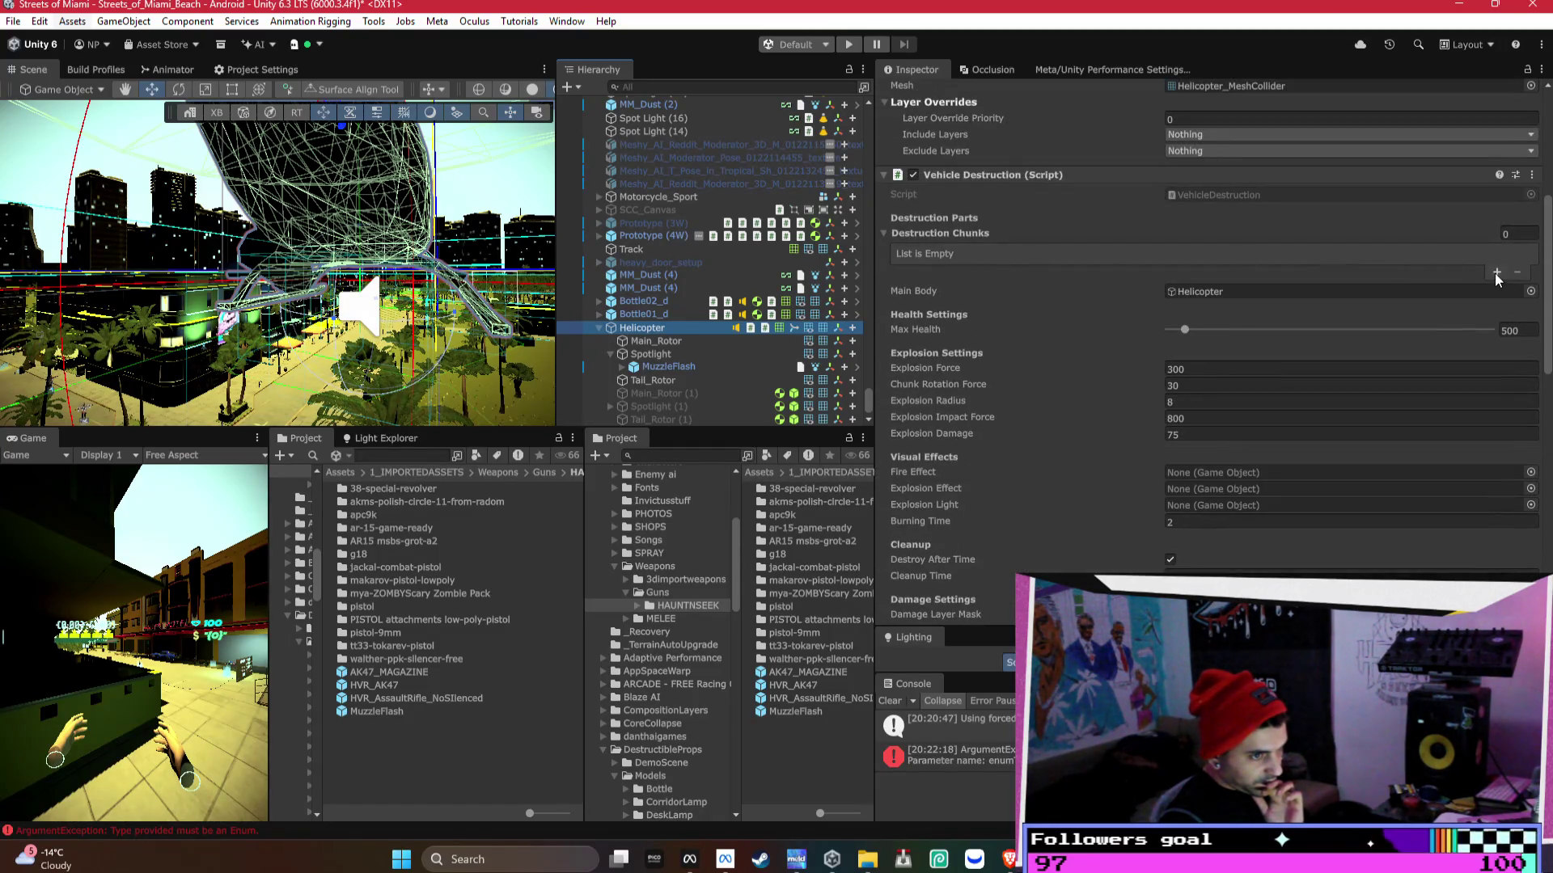
left_click(1496, 272)
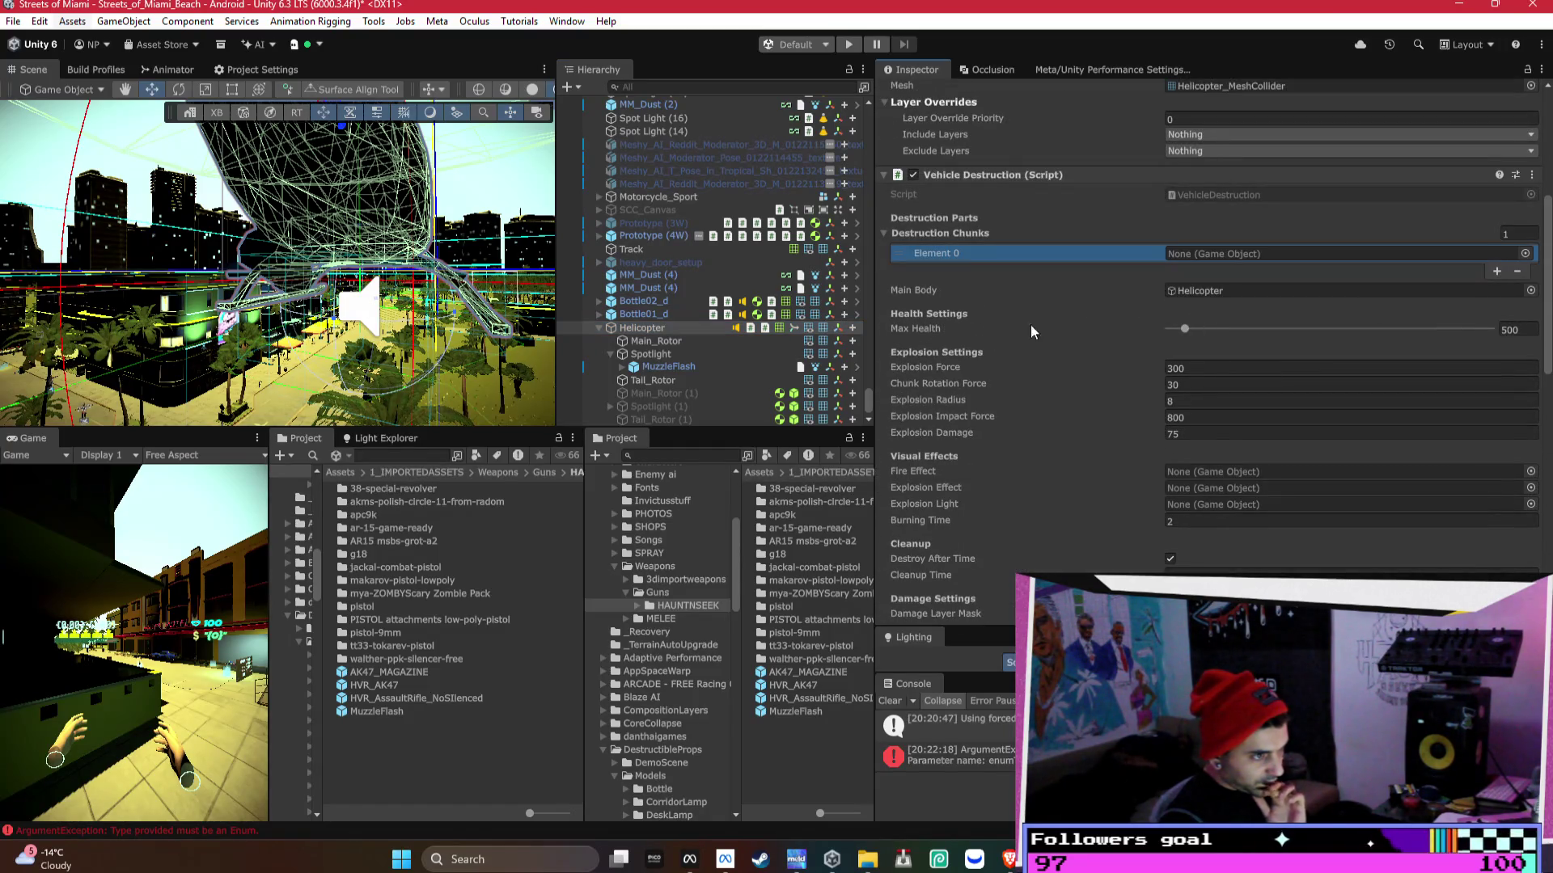
left_click(1496, 273)
left_click(1497, 288)
left_click_drag(657, 393, 1216, 256)
left_click_drag(676, 403, 1213, 270)
left_click_drag(652, 419, 1195, 288)
- Review the copied parts and the original Tail_Rotor, then orbit the Scene view
left_click(606, 408)
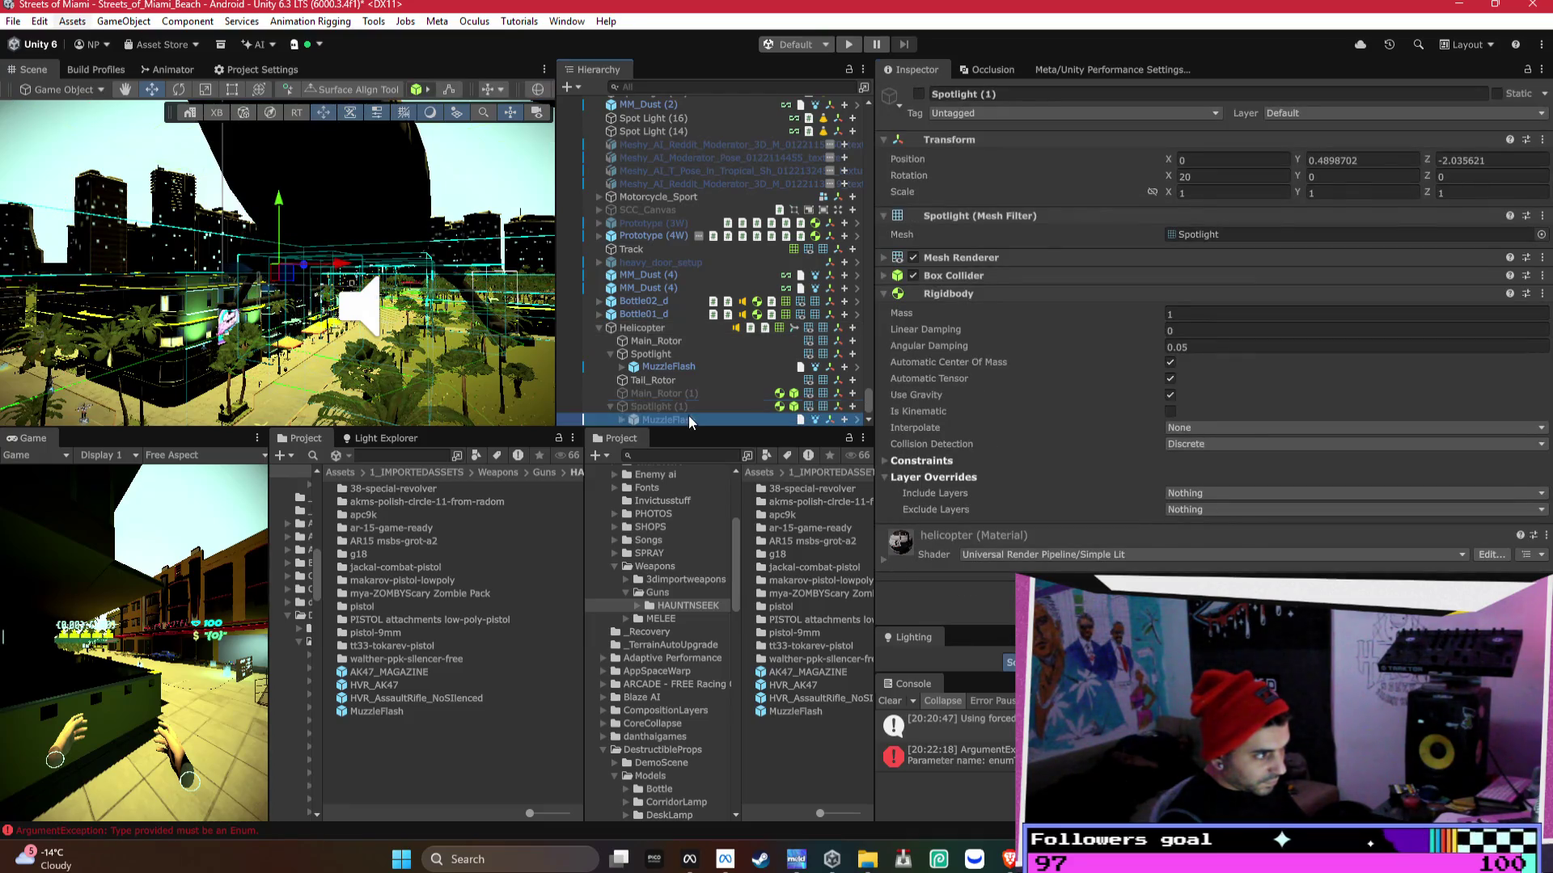
left_click(687, 416)
left_click(686, 381)
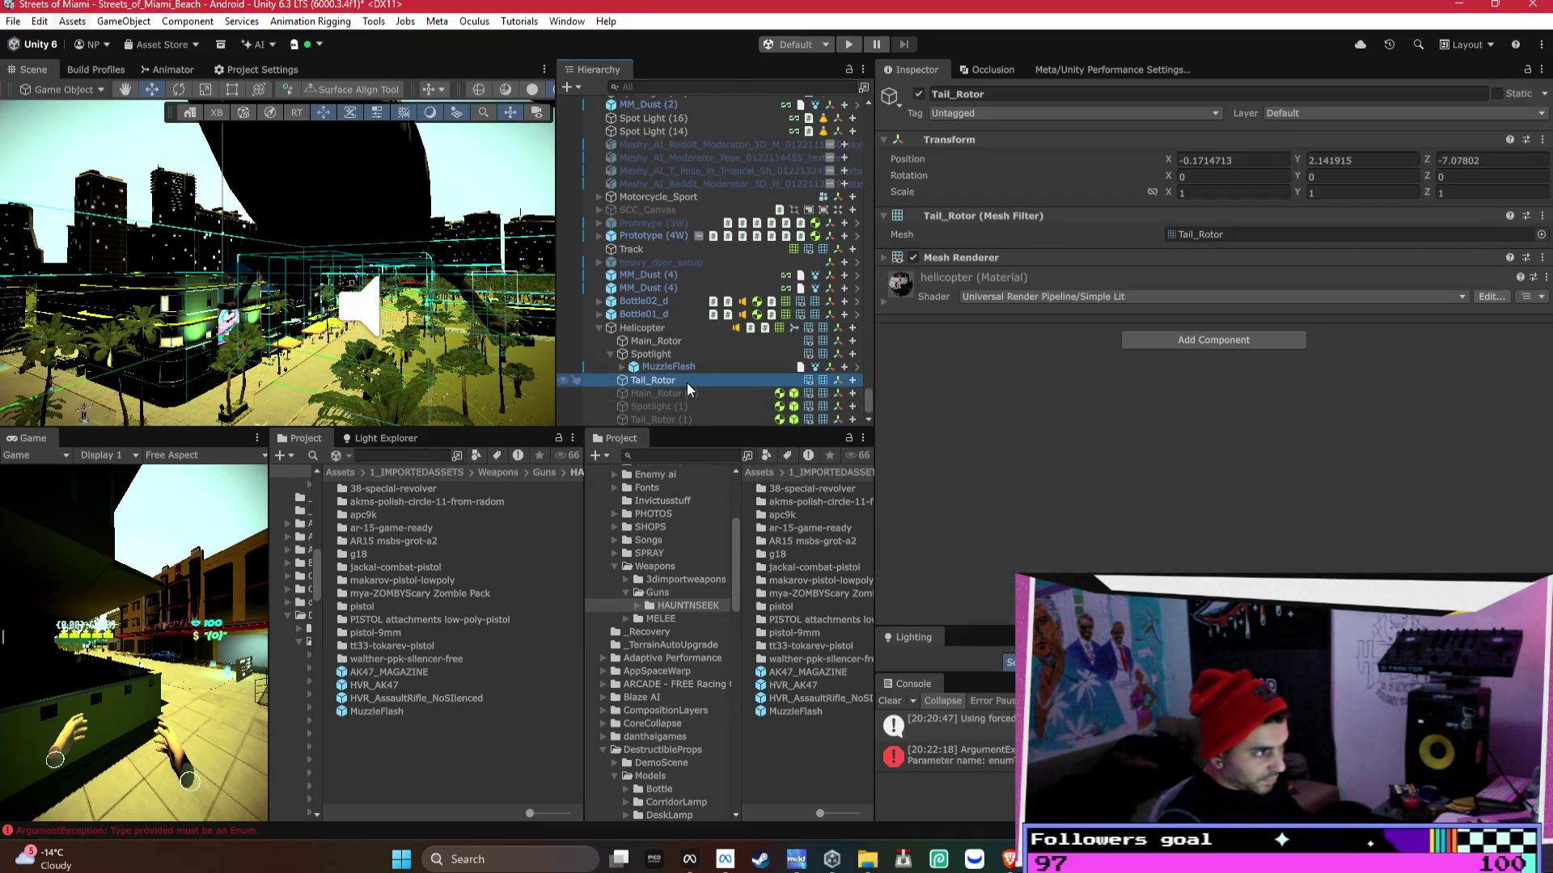
scroll(681, 376, "up", 5)
mouse_move(453, 355)
left_mouse_down()
mouse_move(182, 405)
mouse_move(372, 380)
left_mouse_up()
- Frame MetalBarrel_d (1) and select its pt01 through FireFX_Smoke children
left_click(376, 376)
key("f")
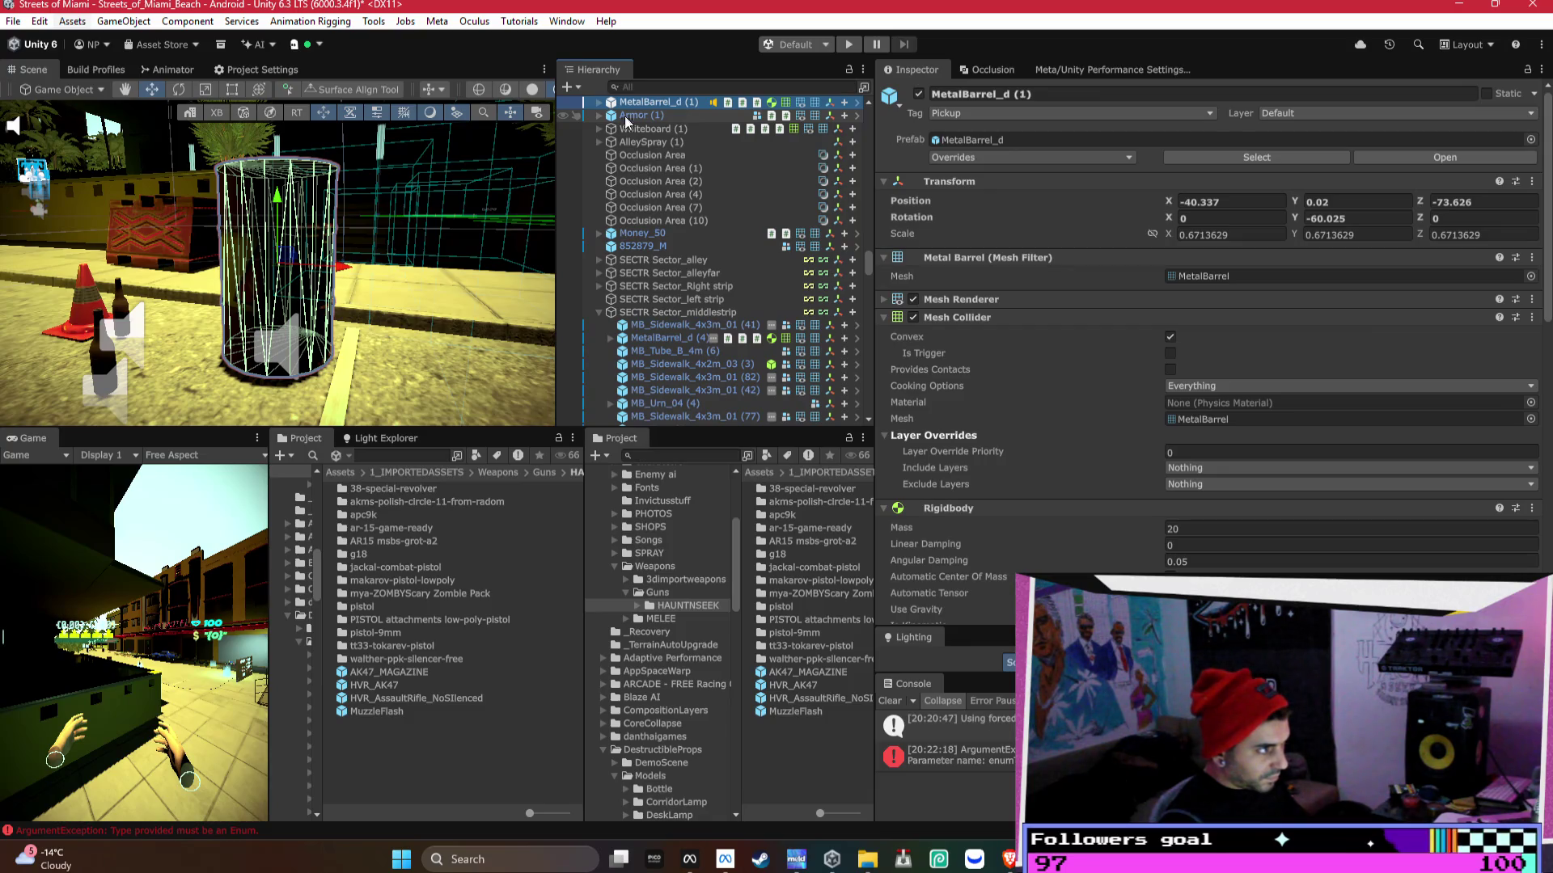
left_click(599, 103)
left_click(649, 115)
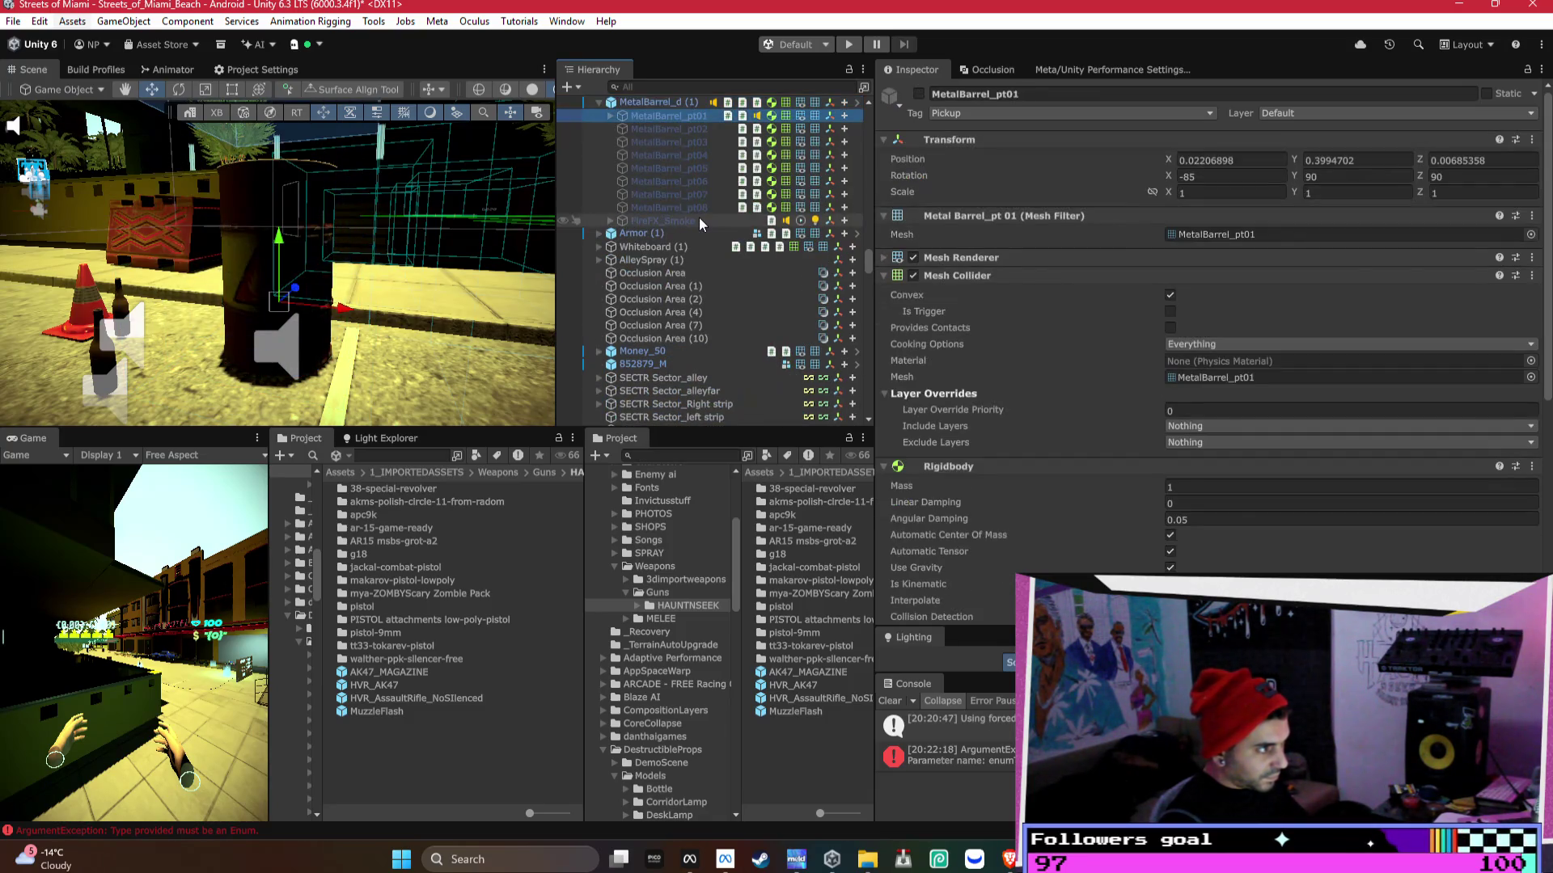
left_click(699, 217, "shift")
scroll(718, 268, "down", 10)
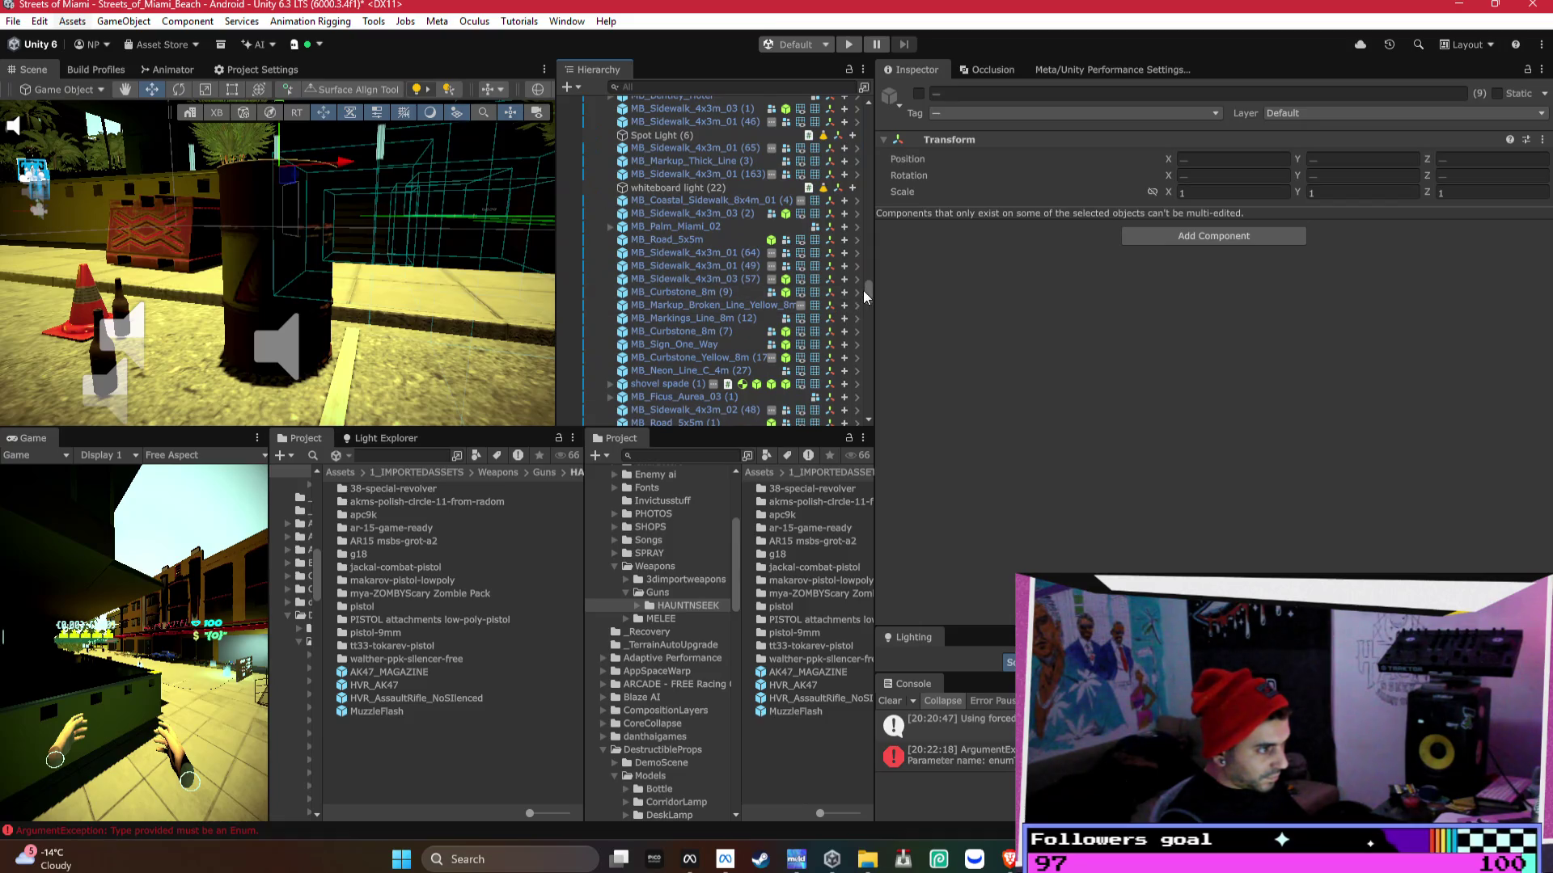
left_click_drag(861, 326, 809, 477)
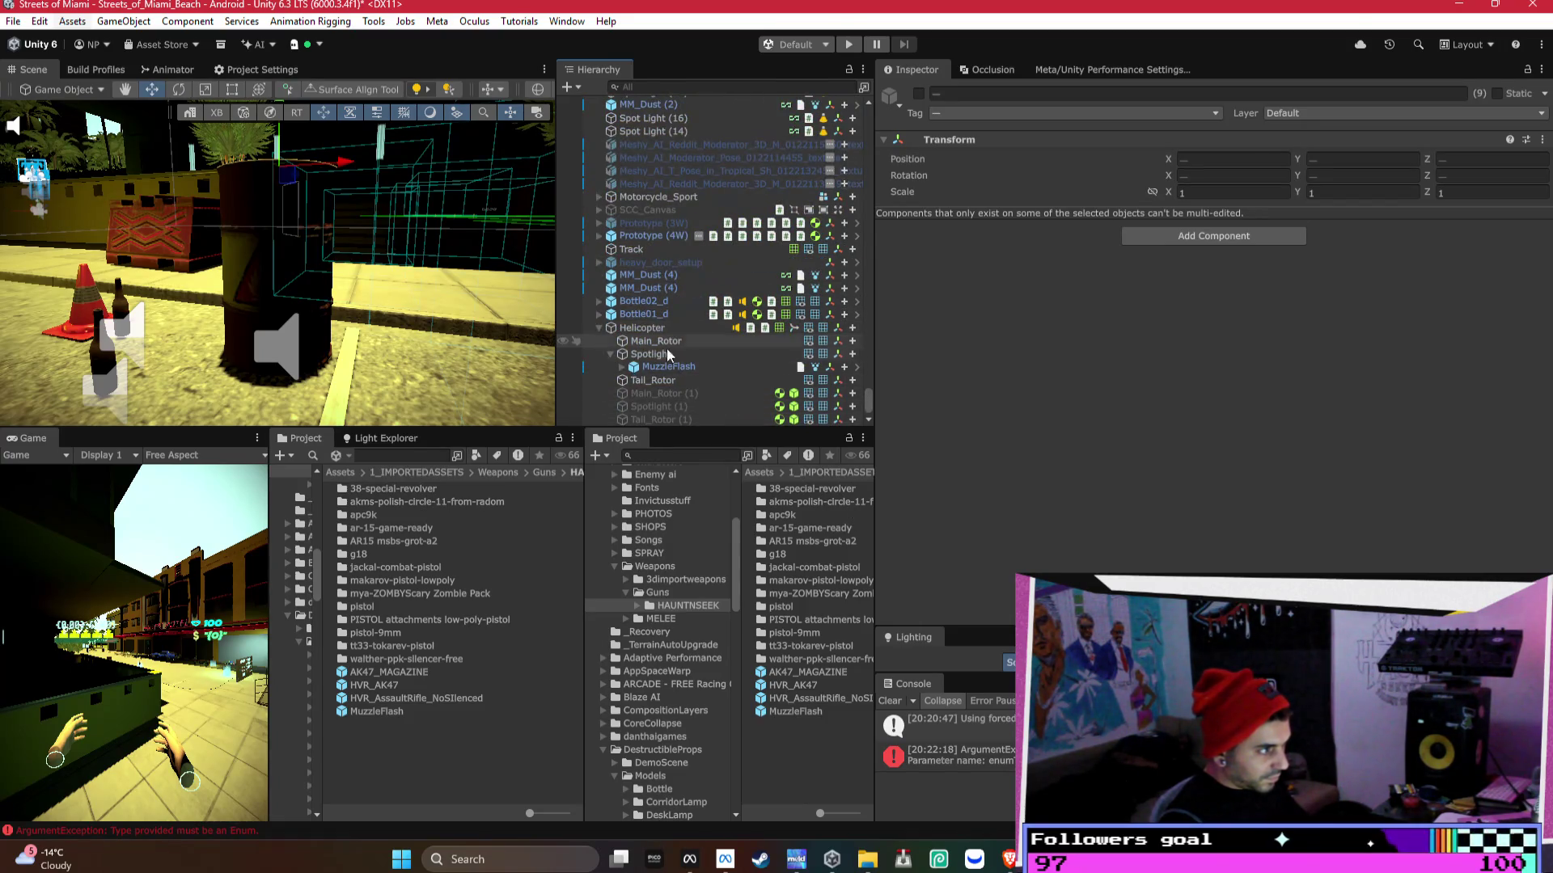